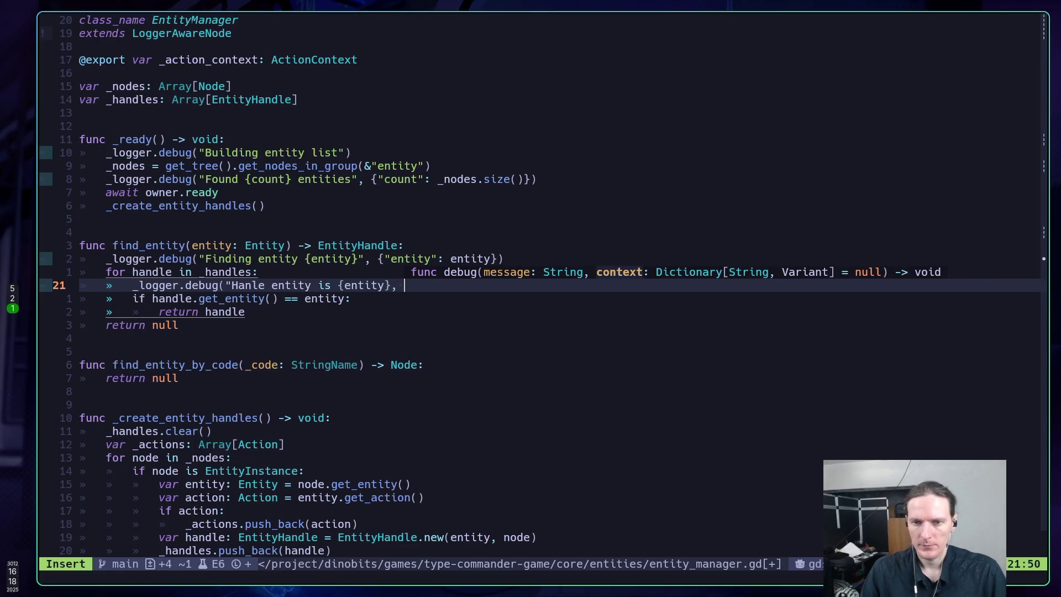
Step: Complete line 21 as _logger.debug("Hanle entity is {entity}", {"entity": handle.get_entity()})
text({"entity)
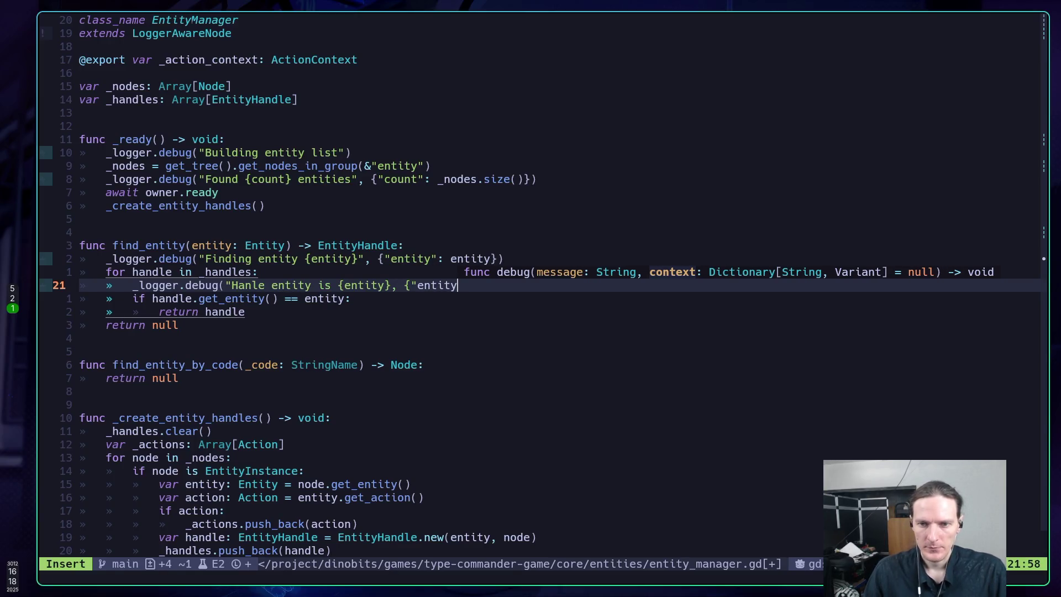
key(Left)
key(Left)
key(Left)
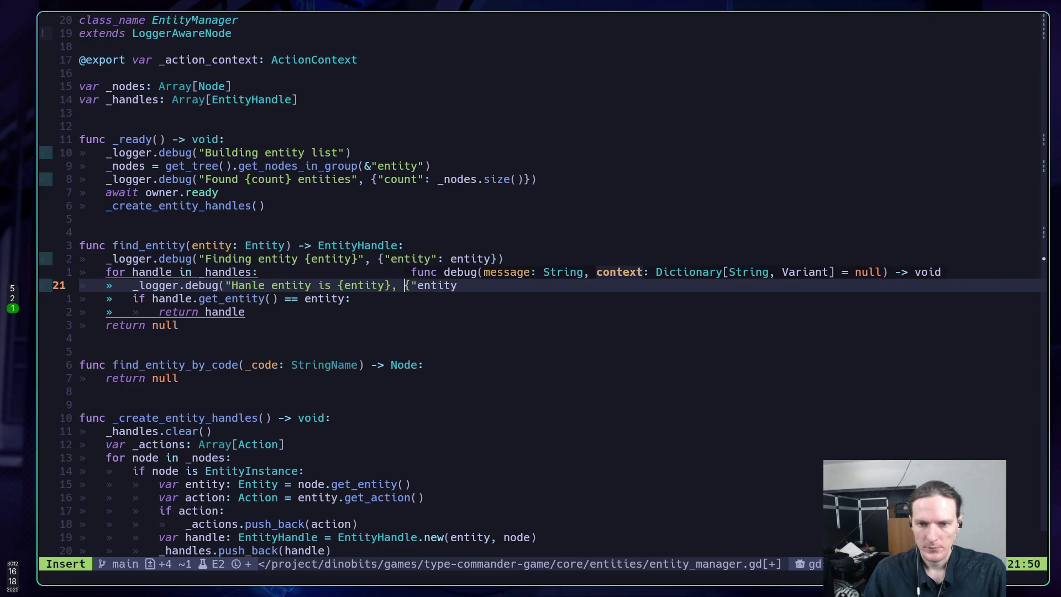
text(")
key(End)
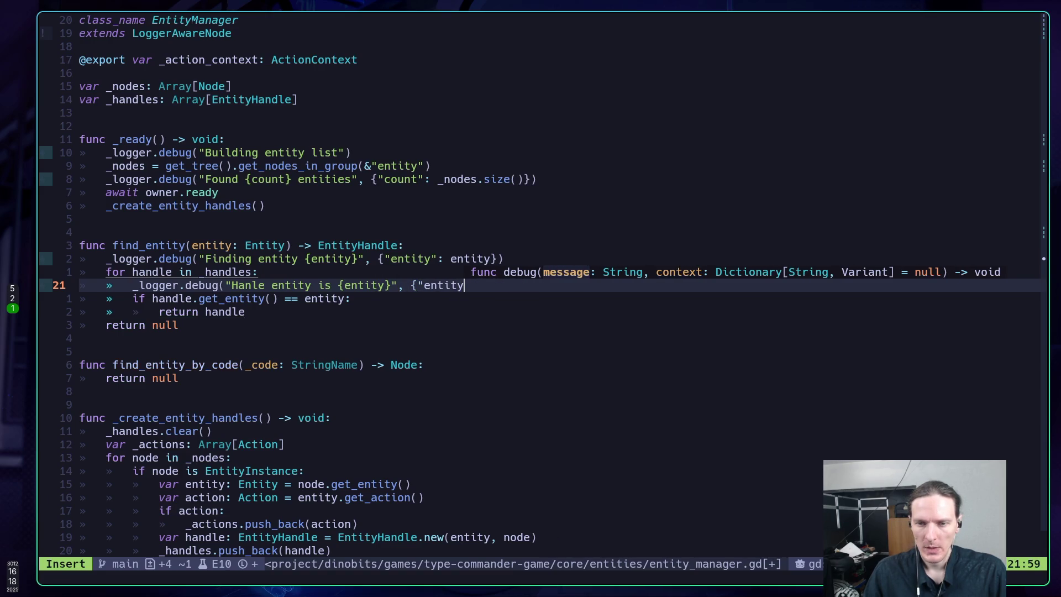
text(": )
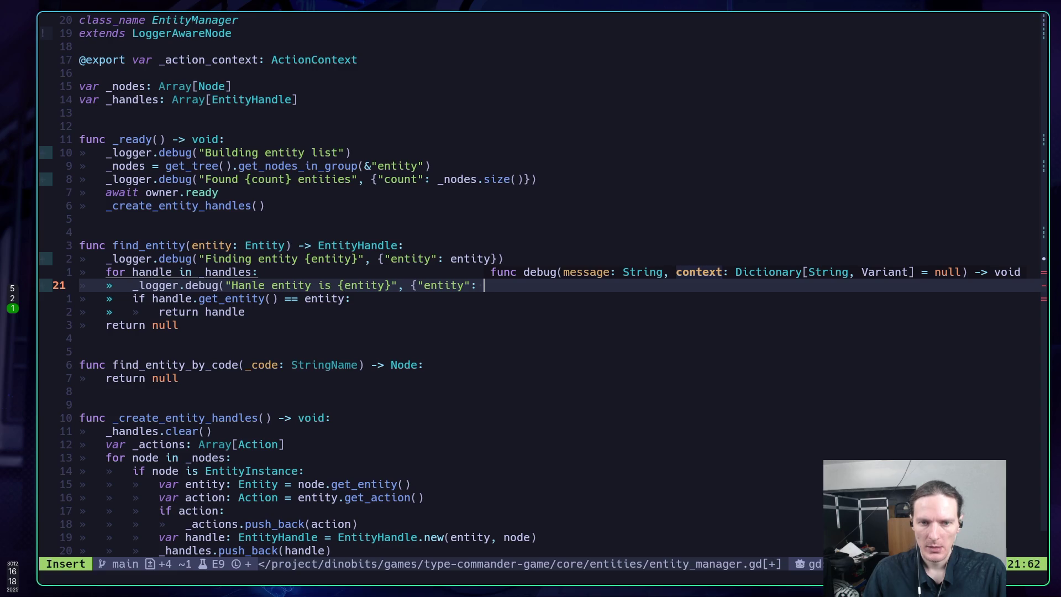
text(han)
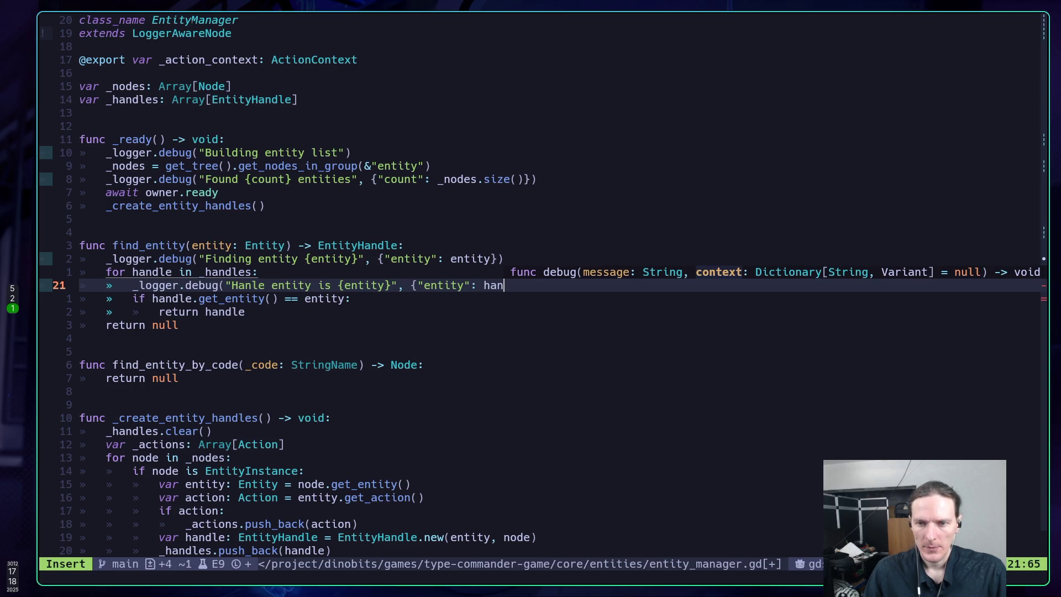
text(dle.get)
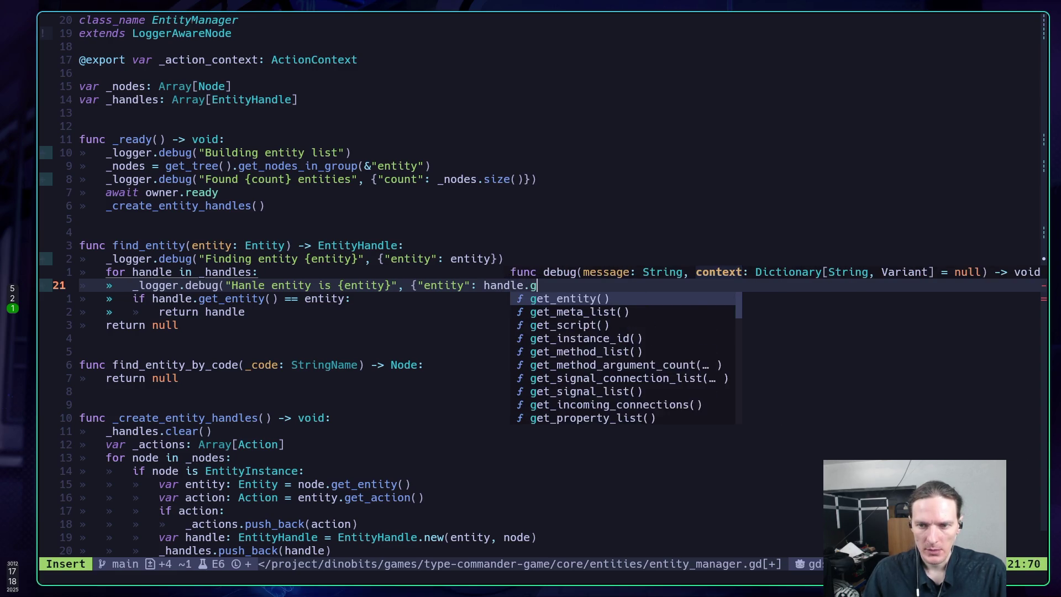
key(Return)
text(}))
Step: Save entity_manager.gd with :w and run the game in Godot to test the new log
key(Escape)
text(:w)
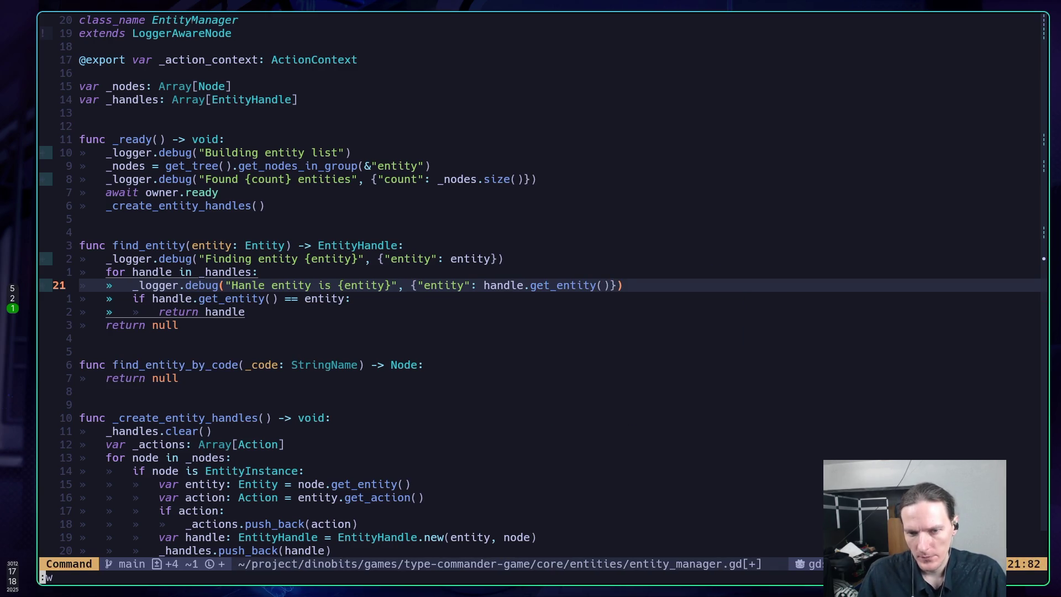
key(Return)
key(alt+Tab)
key(F5)
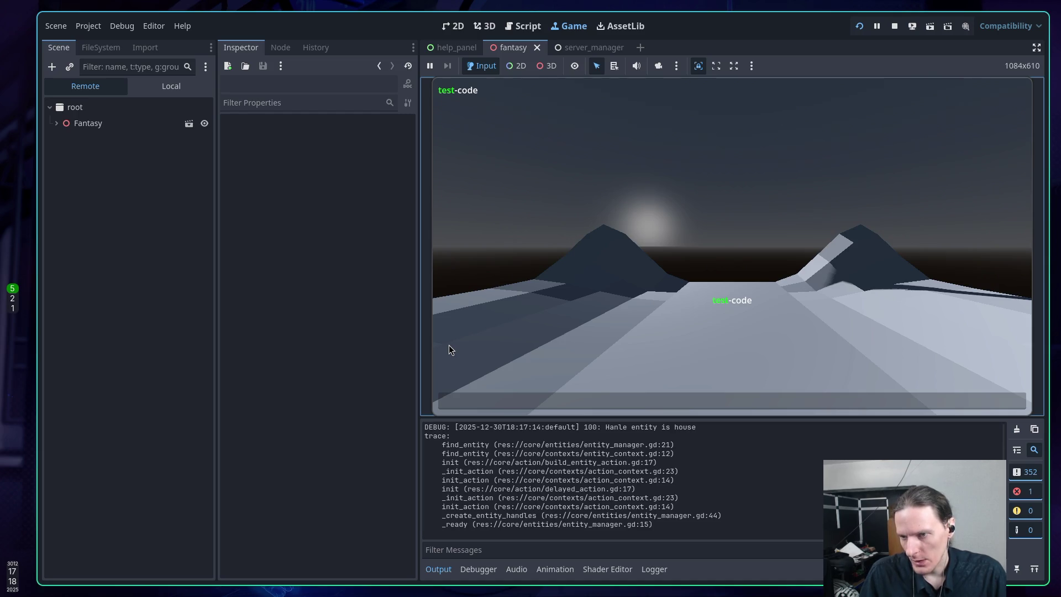
Step: Stop the game, relaunch it, stop it again, and expand the output log
key(F8)
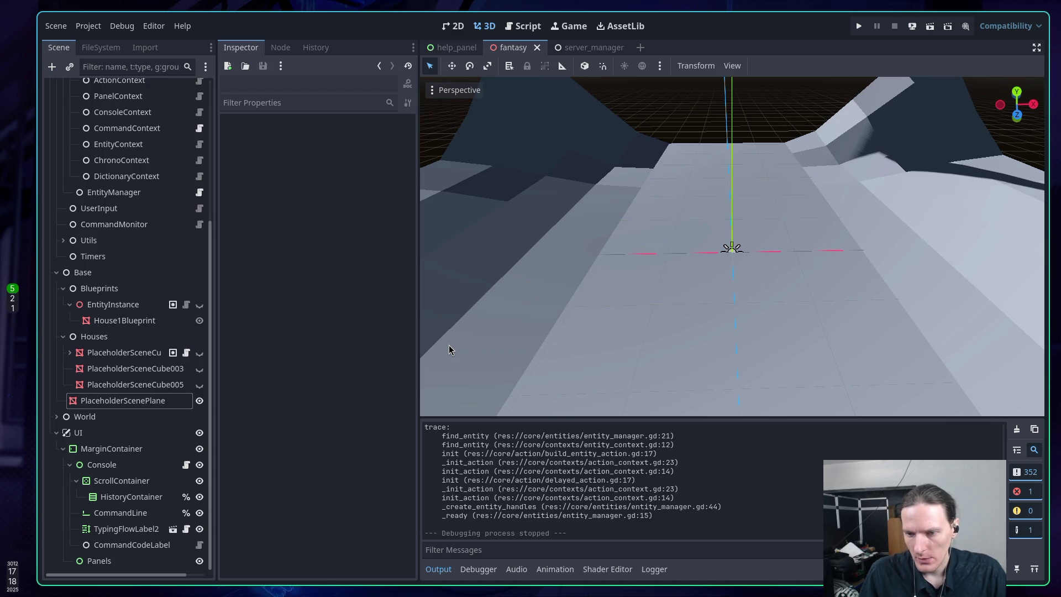
key(F5)
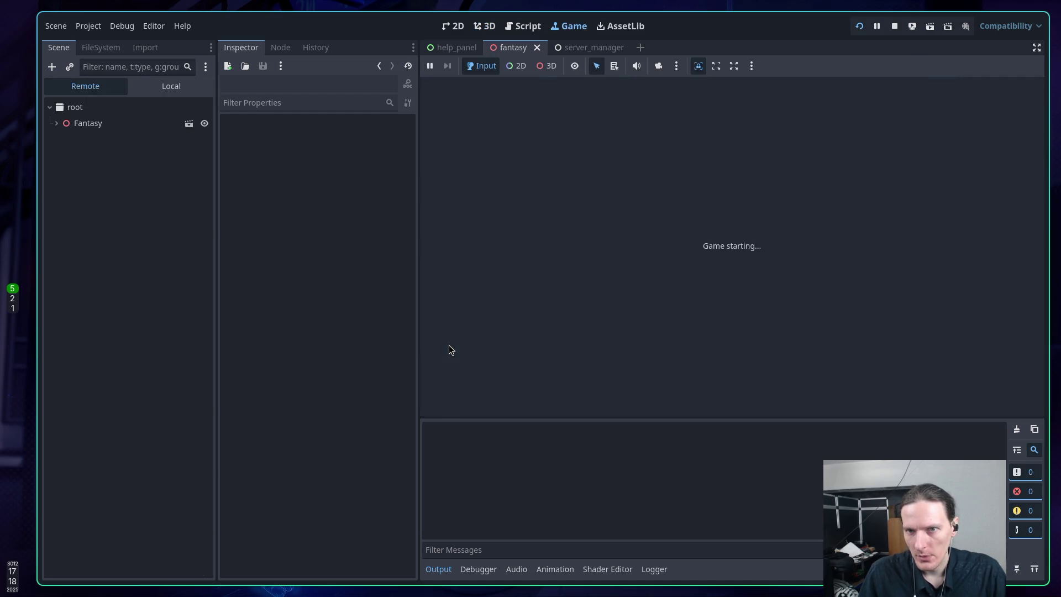
key(F8)
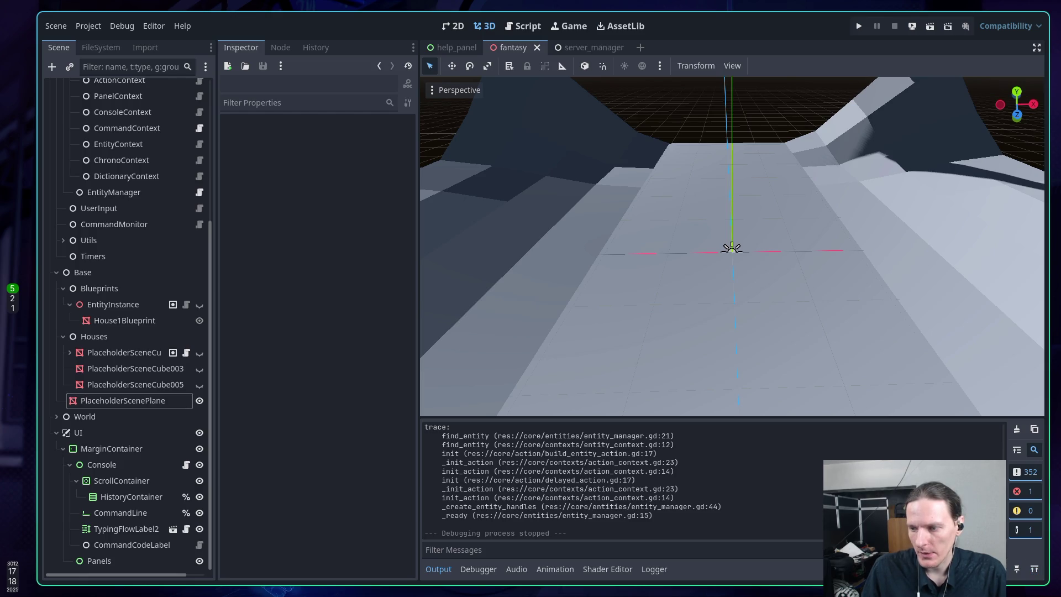
click(1036, 571)
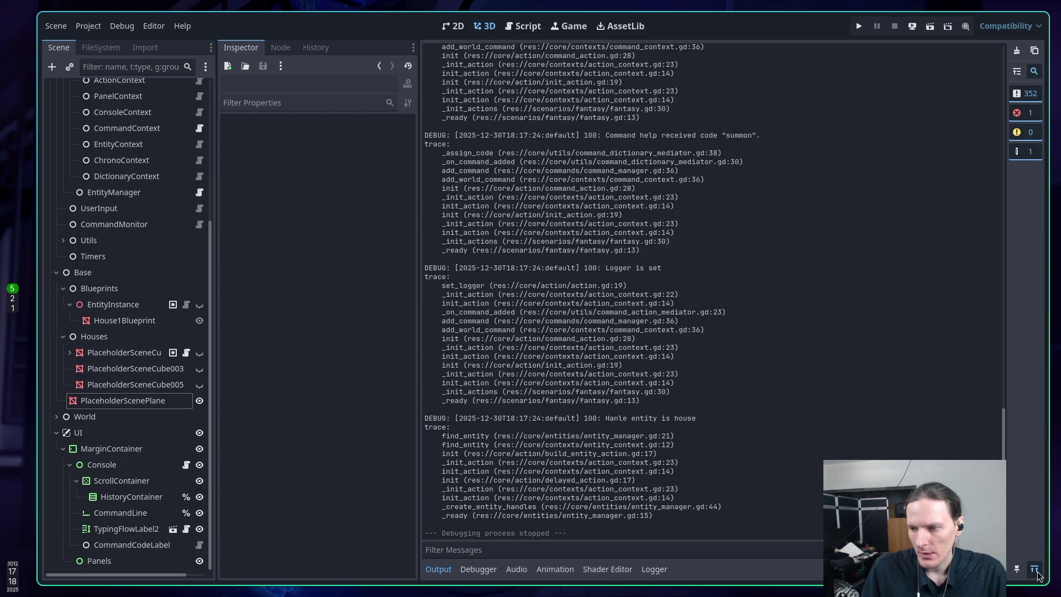
Step: Scroll the output log up to the trace's start and back down to 'Hanle entity is house'
scroll(599, 410, up, 3)
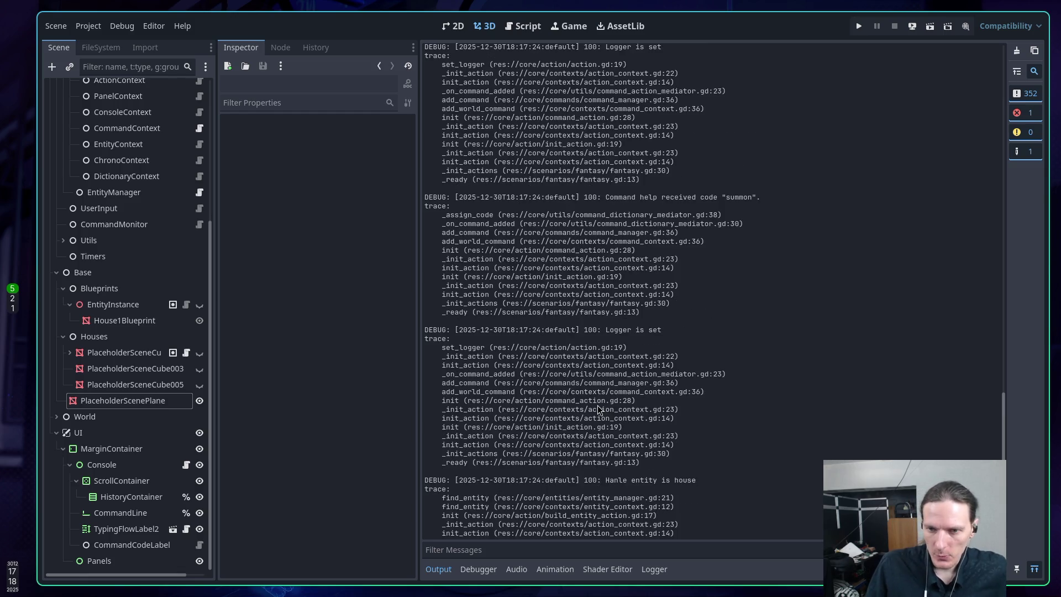
scroll(599, 409, down, 3)
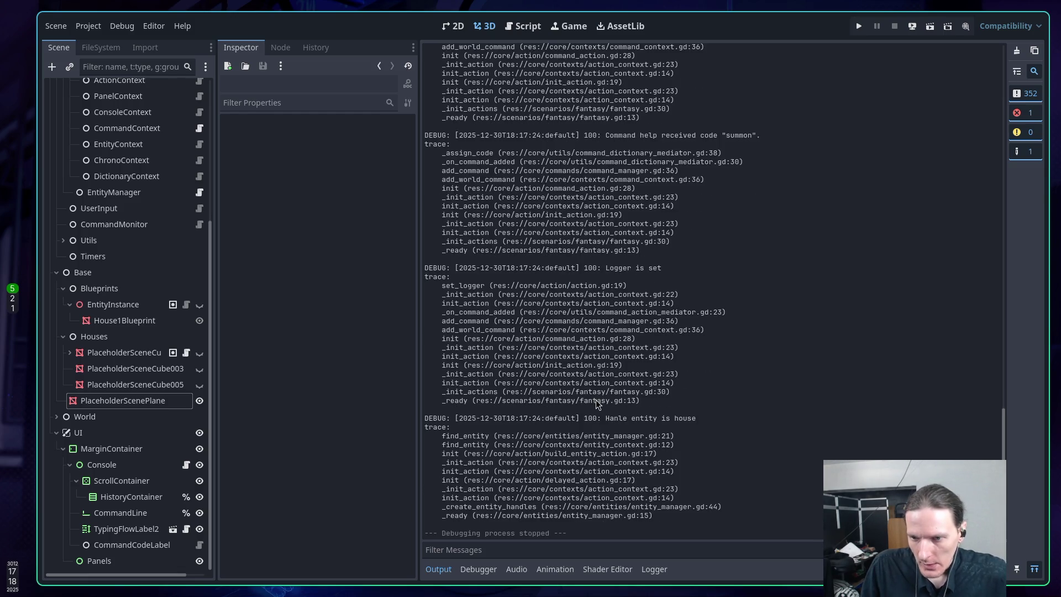
scroll(599, 405, up, 3)
scroll(605, 402, up, 3)
scroll(606, 402, up, 5)
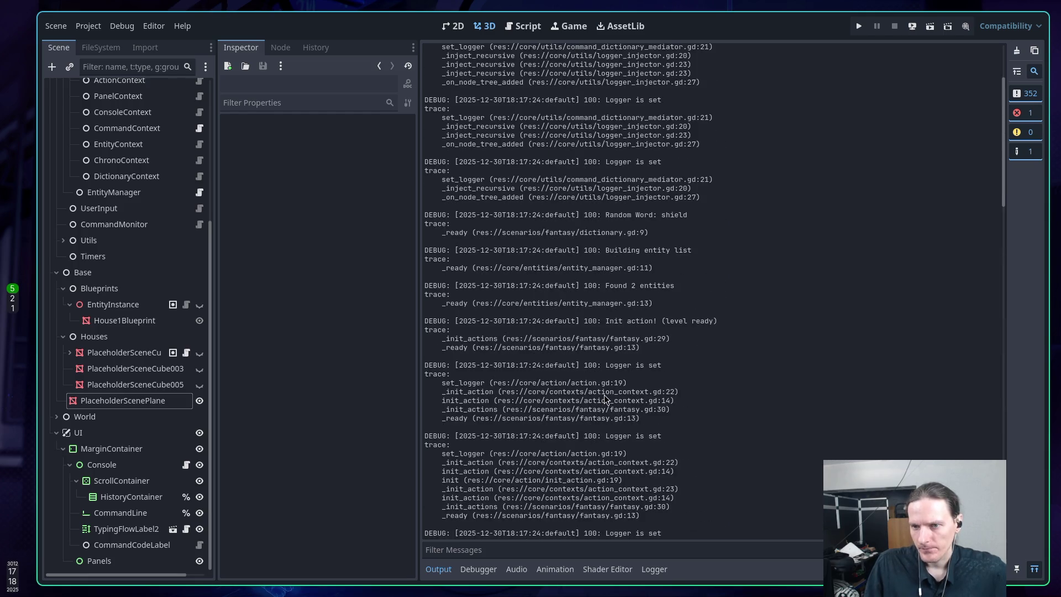
scroll(606, 399, up, 5)
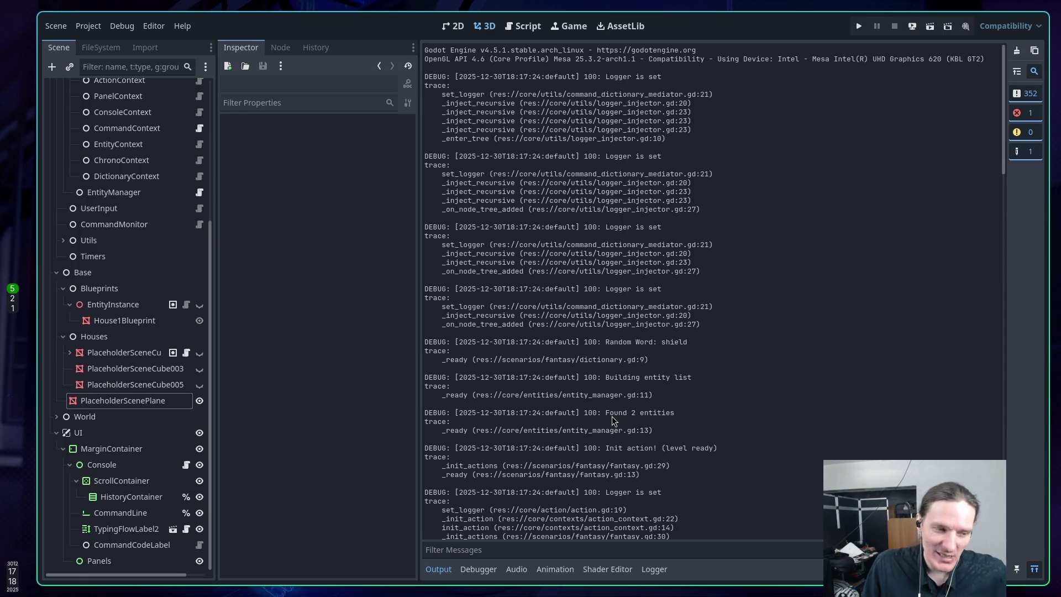
scroll(613, 420, down, 2)
scroll(614, 420, down, 2)
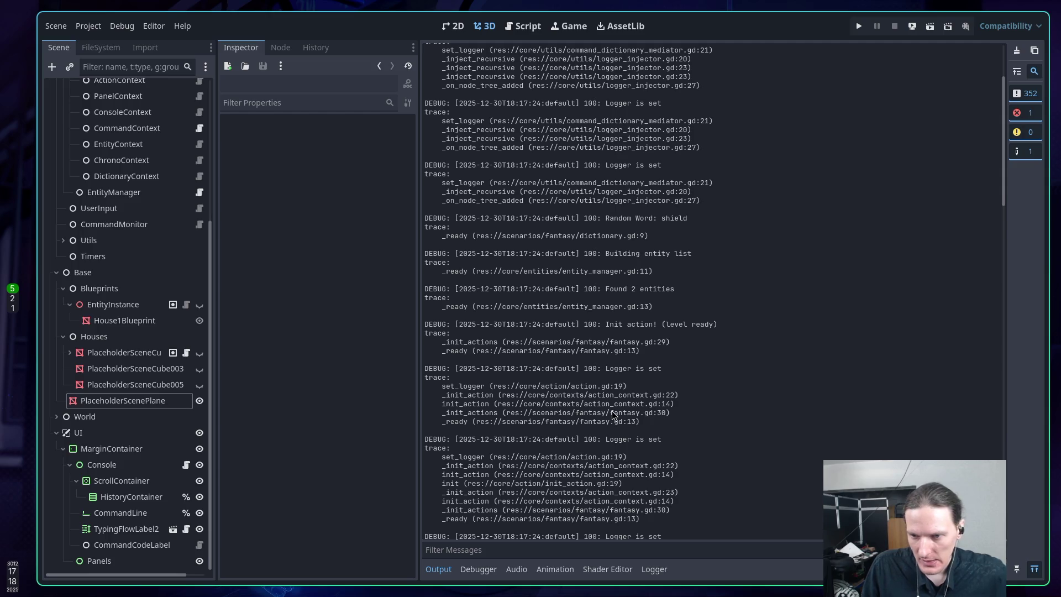
scroll(613, 418, down, 8)
scroll(613, 414, down, 8)
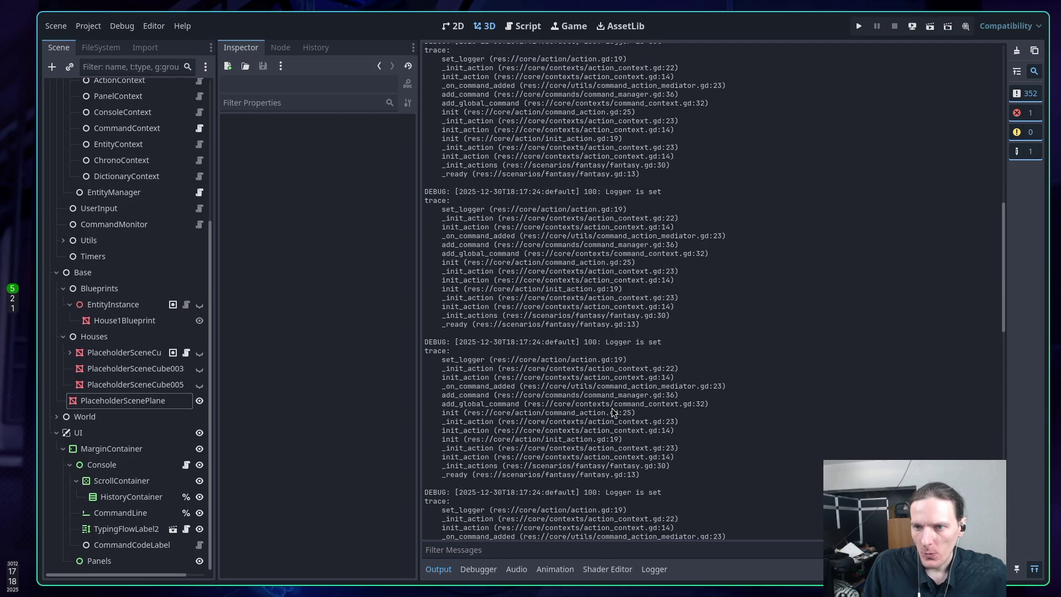
scroll(613, 411, down, 10)
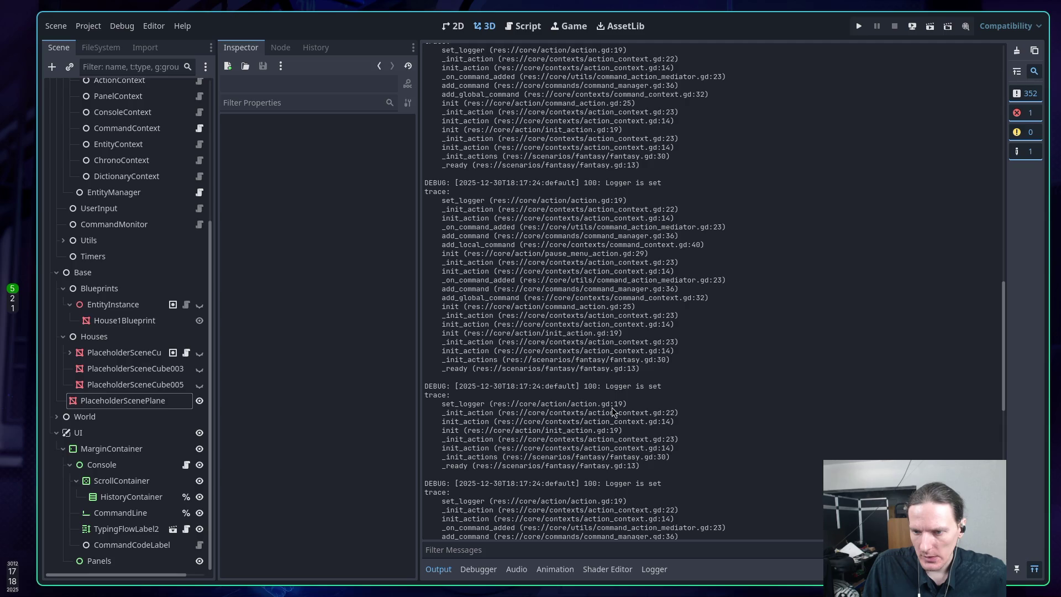
scroll(614, 411, down, 8)
scroll(612, 412, down, 8)
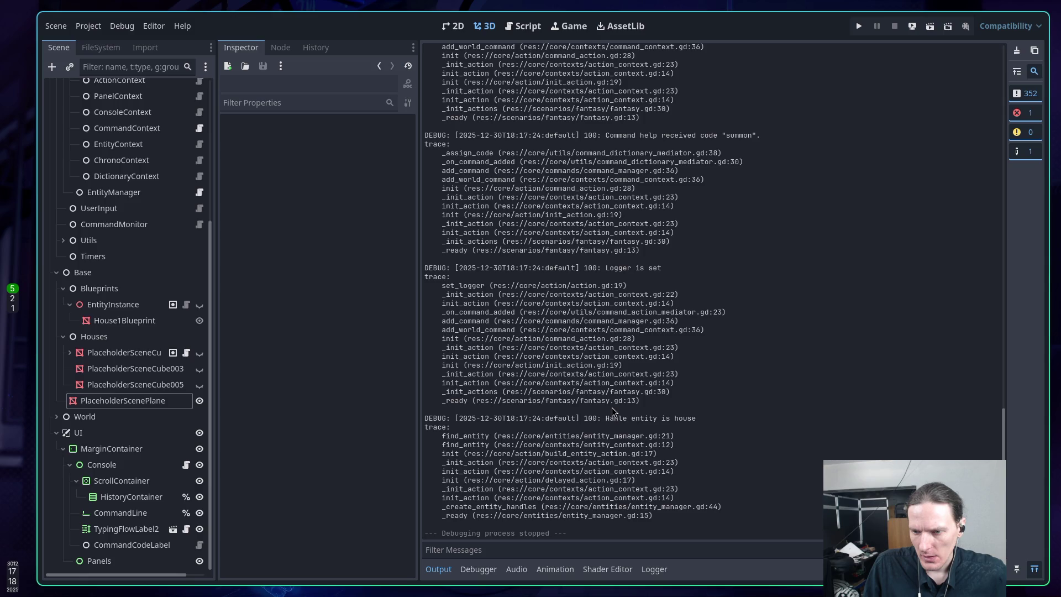
scroll(612, 411, up, 20)
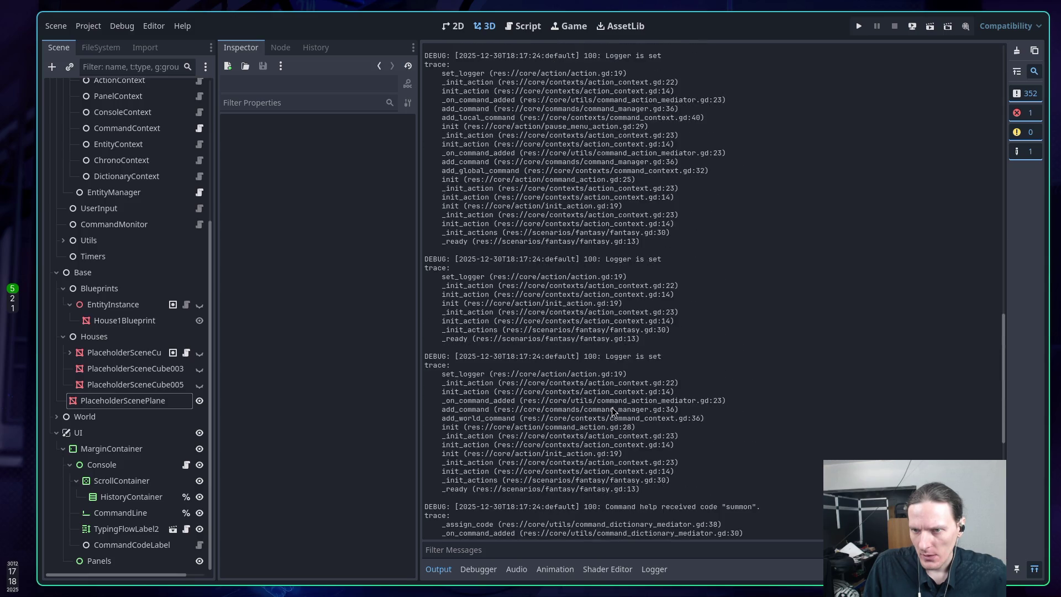
scroll(613, 412, up, 4)
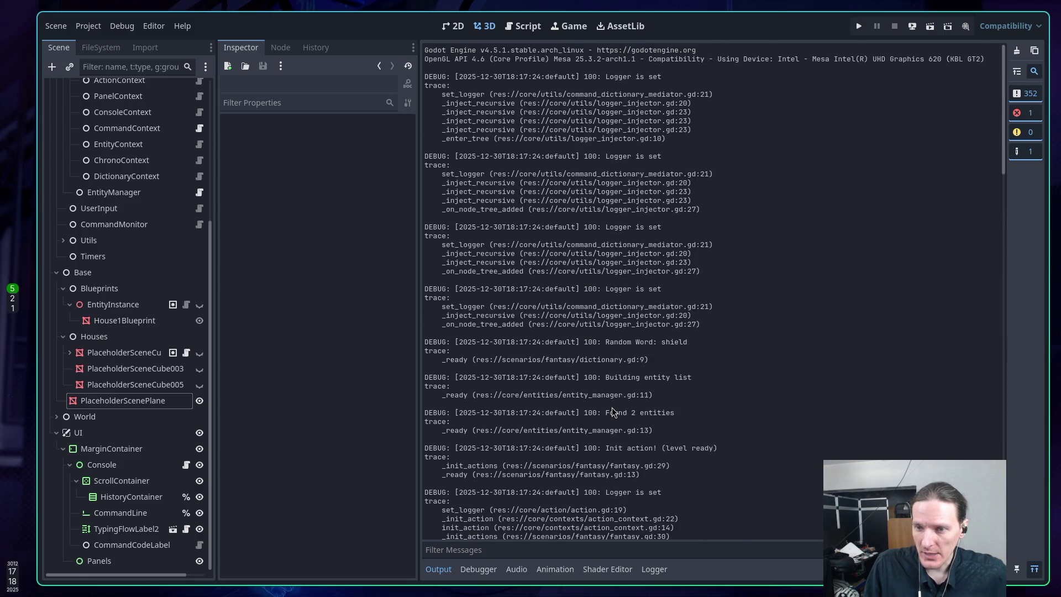
scroll(613, 412, down, 20)
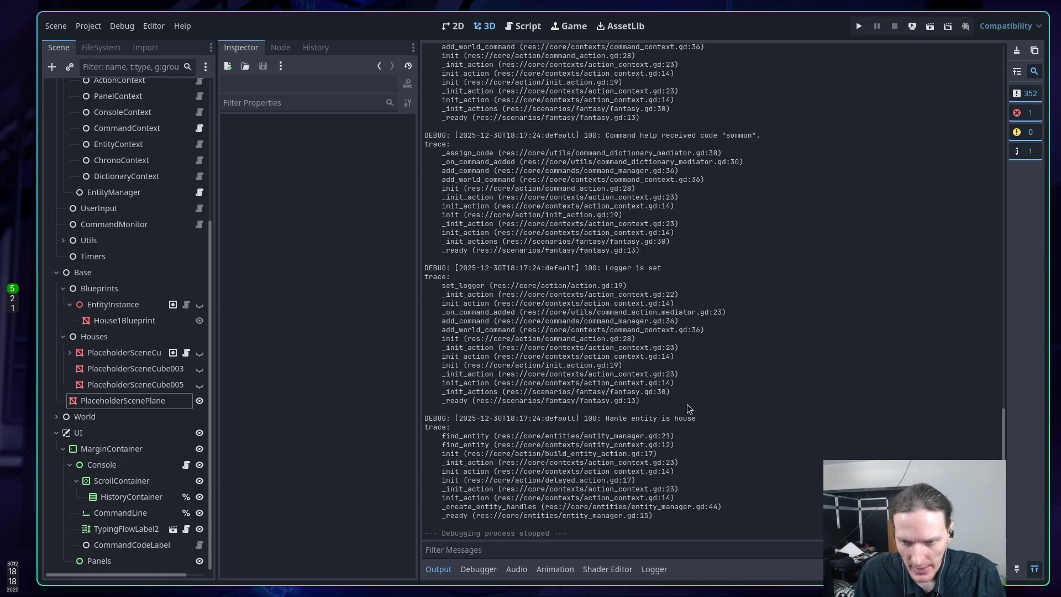
key(super+1)
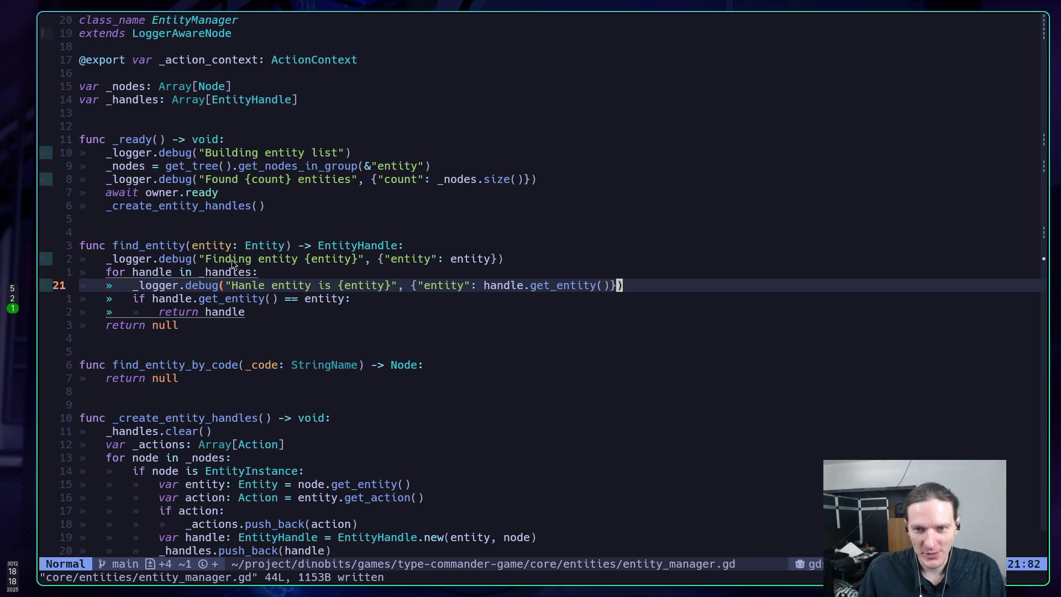
key(super+5)
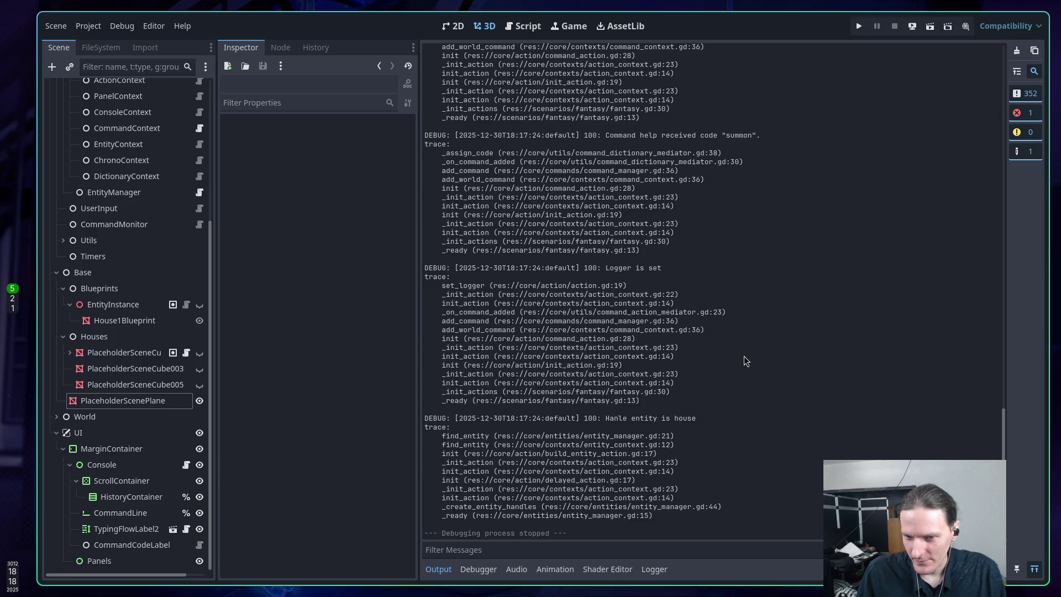
scroll(747, 359, up, 5)
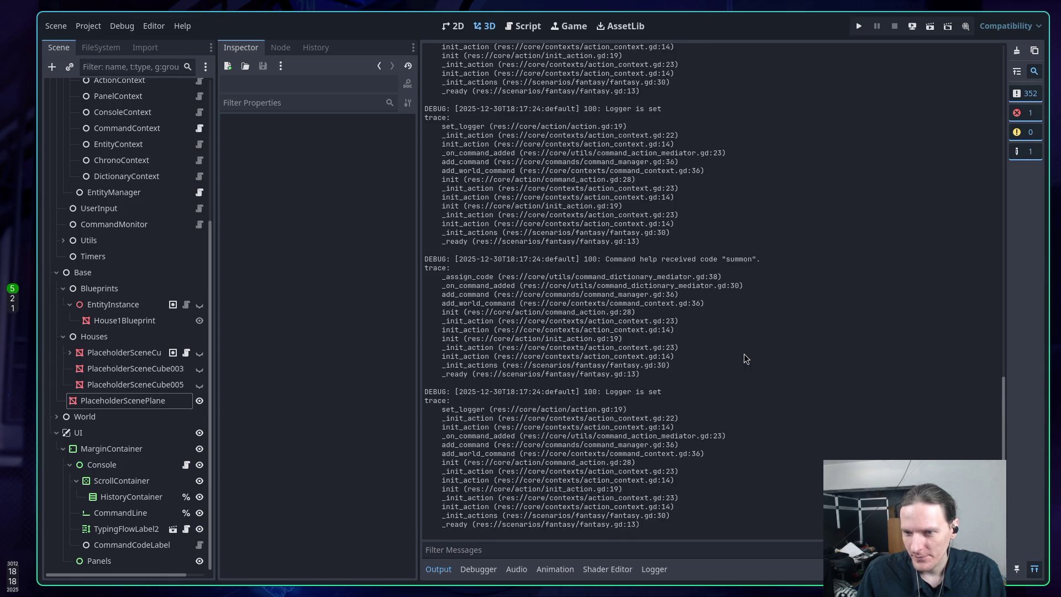
scroll(747, 359, up, 7)
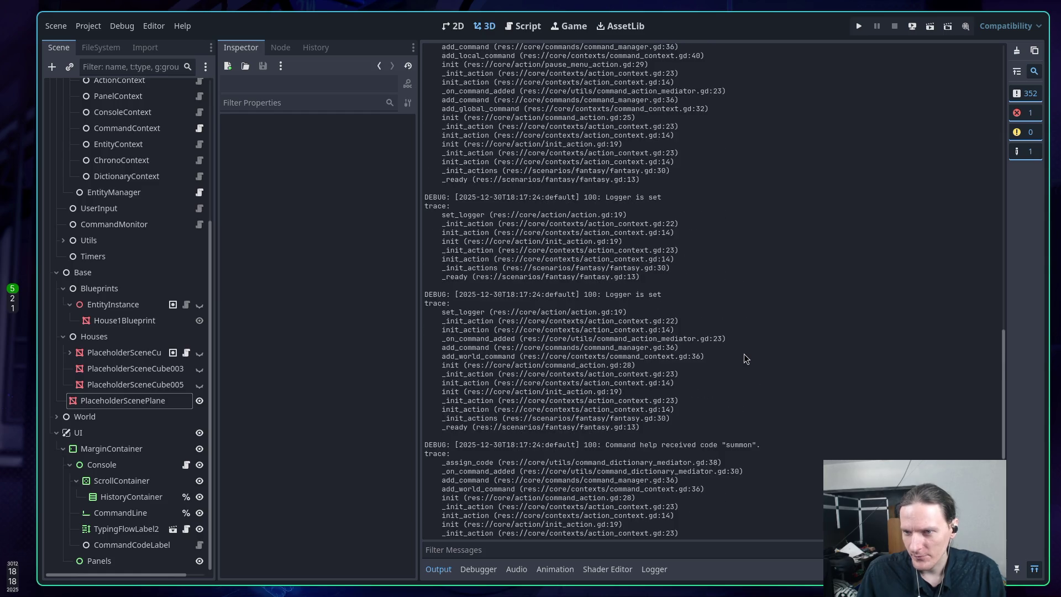
scroll(746, 359, down, 12)
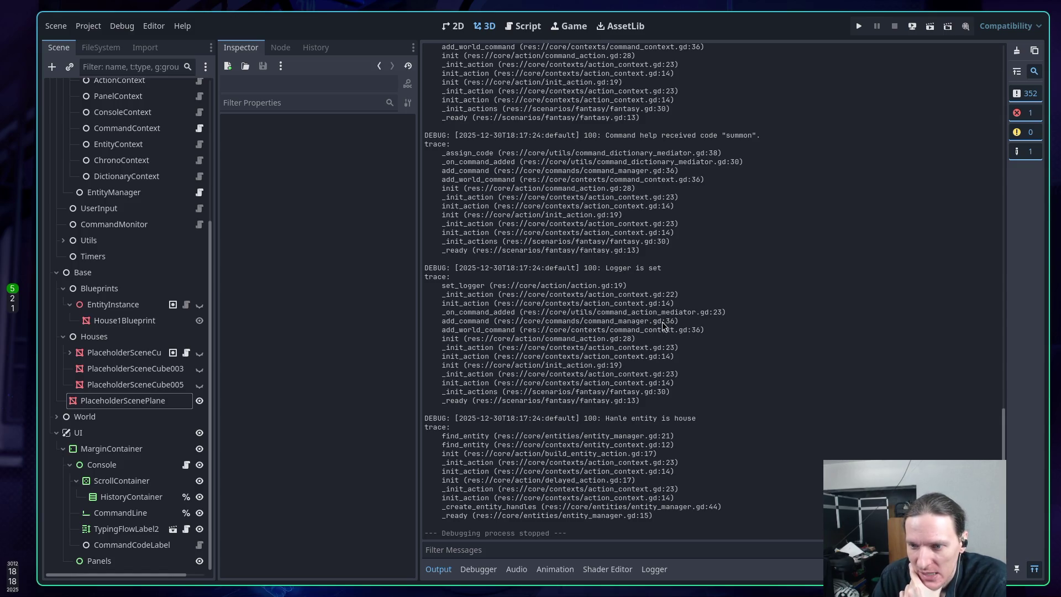
scroll(663, 328, up, 3)
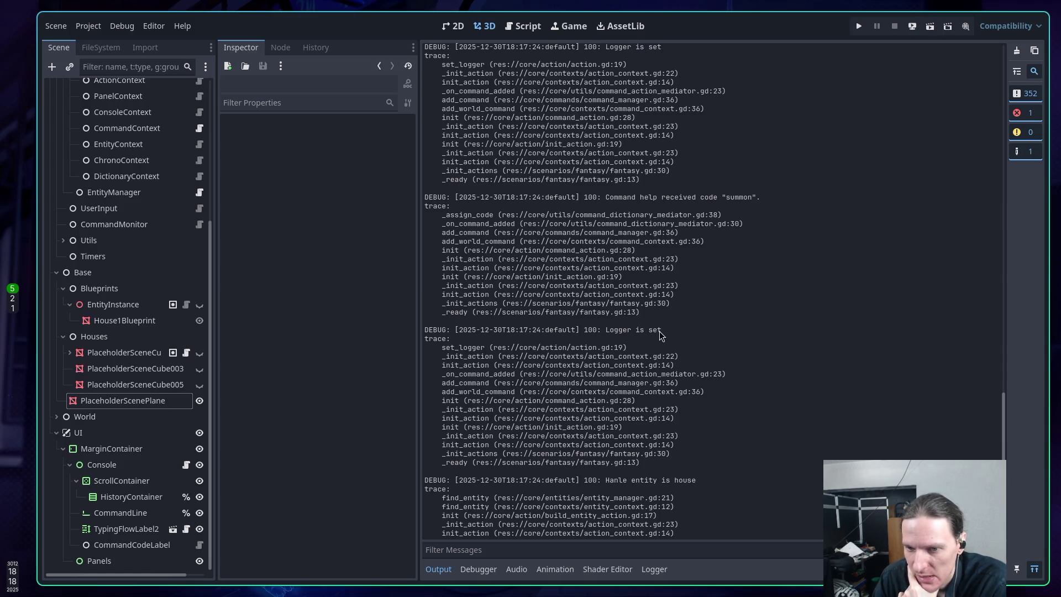
scroll(662, 335, up, 3)
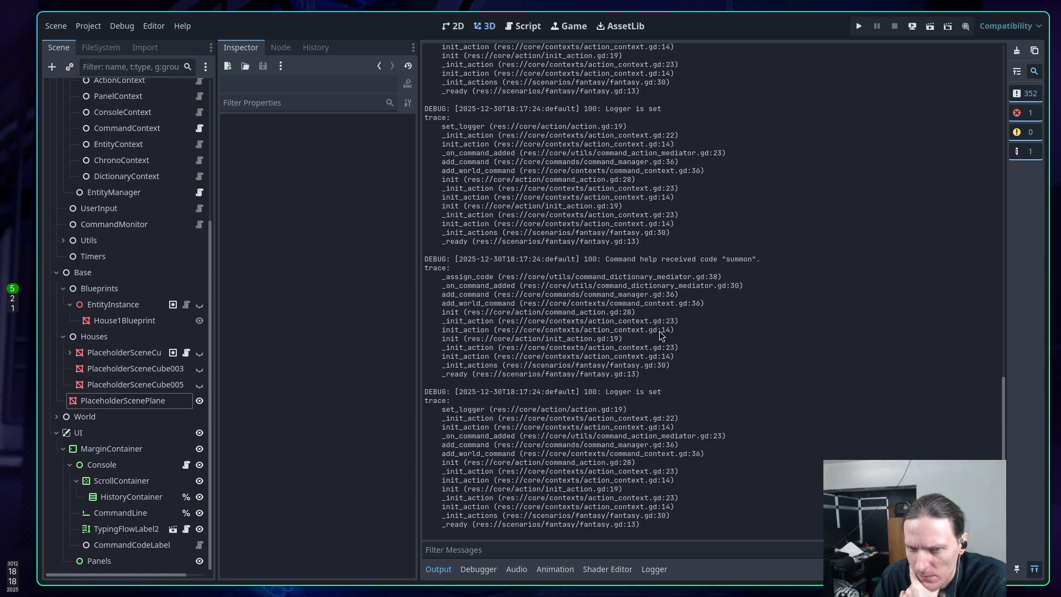
scroll(662, 334, up, 10)
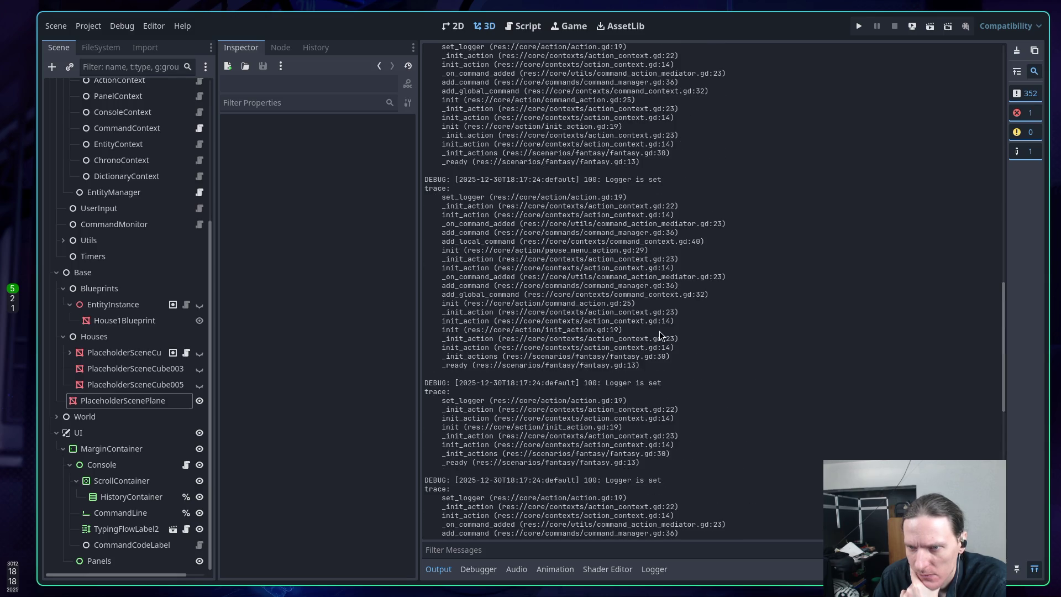
scroll(662, 334, up, 10)
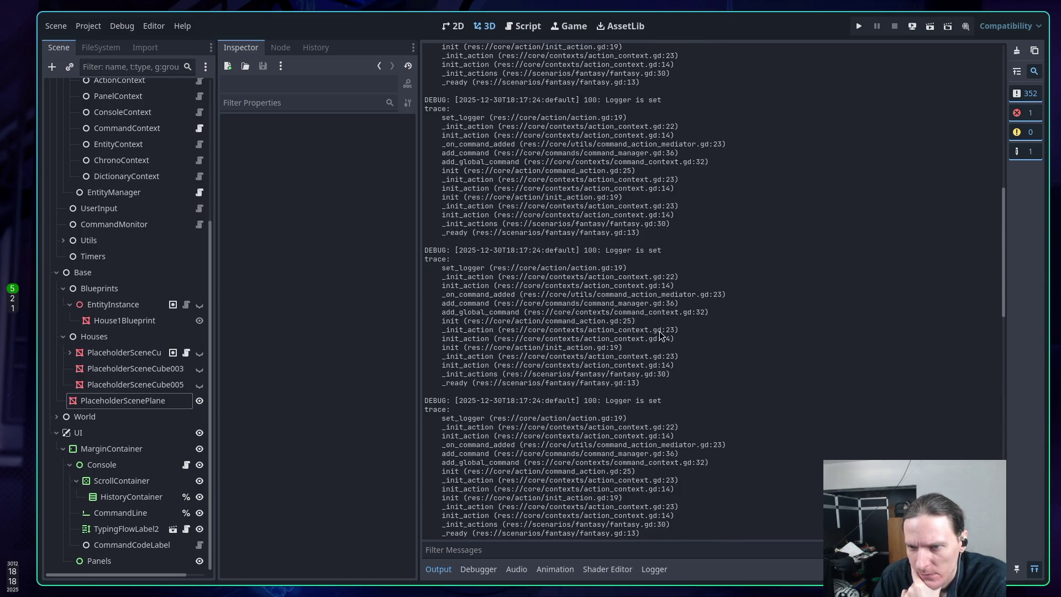
scroll(661, 335, up, 5)
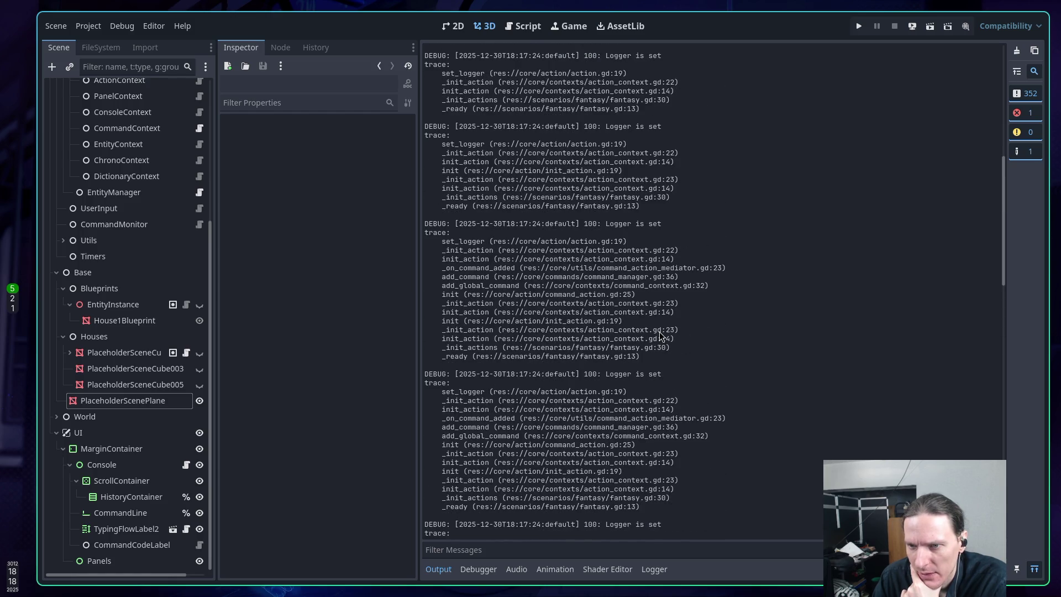
scroll(661, 335, up, 7)
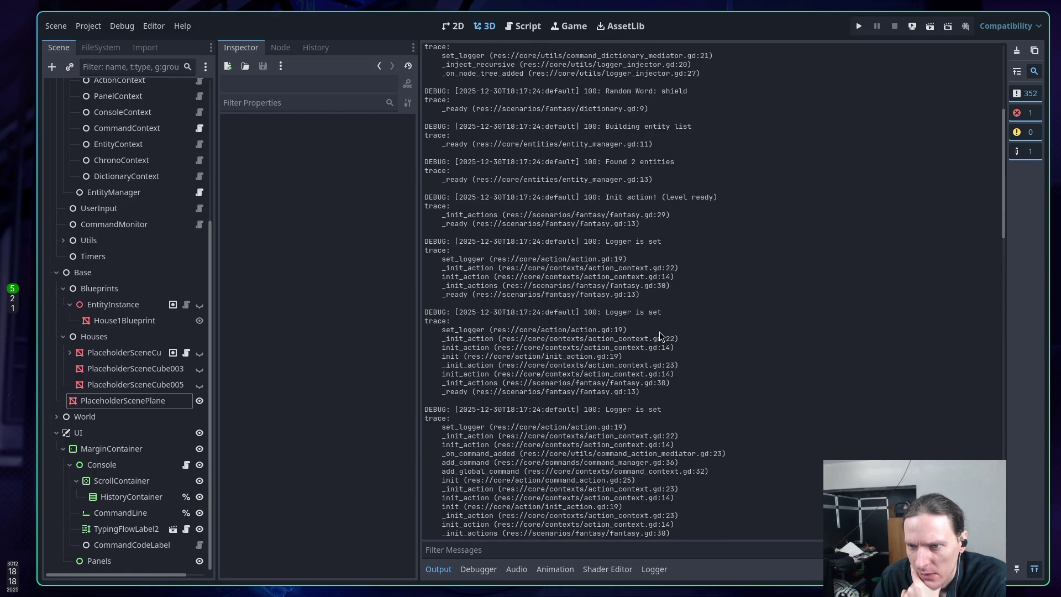
scroll(662, 335, up, 9)
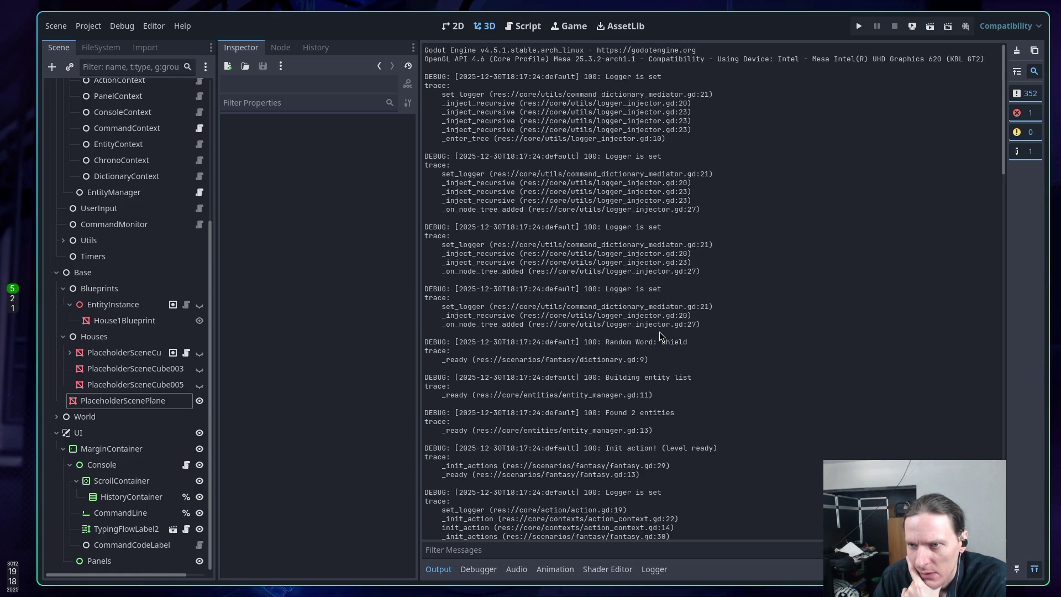
scroll(662, 335, down, 15)
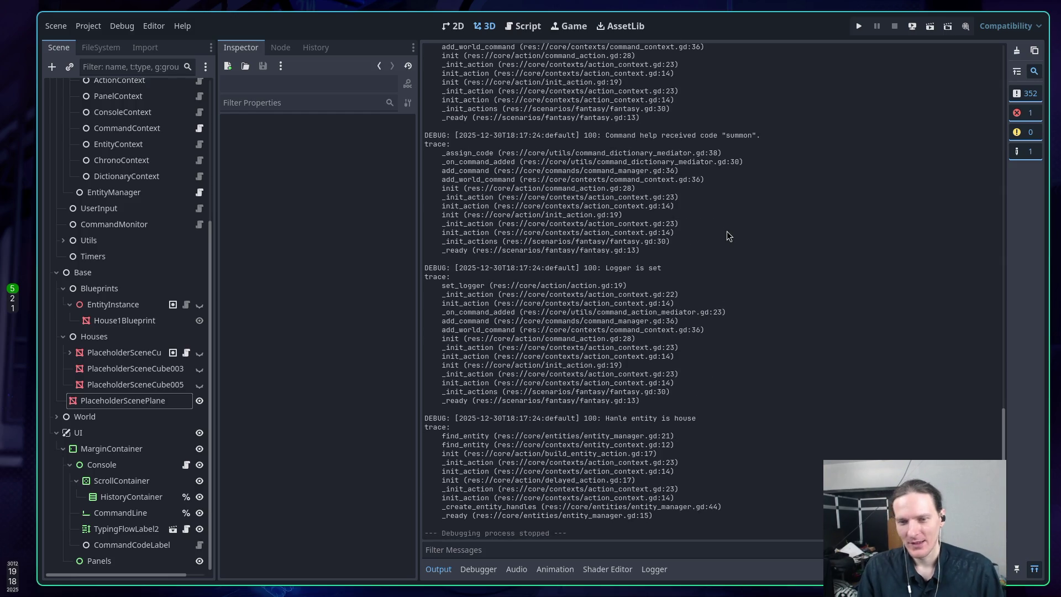
Step: Run the game, enter 'commands' then 'curse' to trigger the 'activate' on Nil error, and stop it
key(F5)
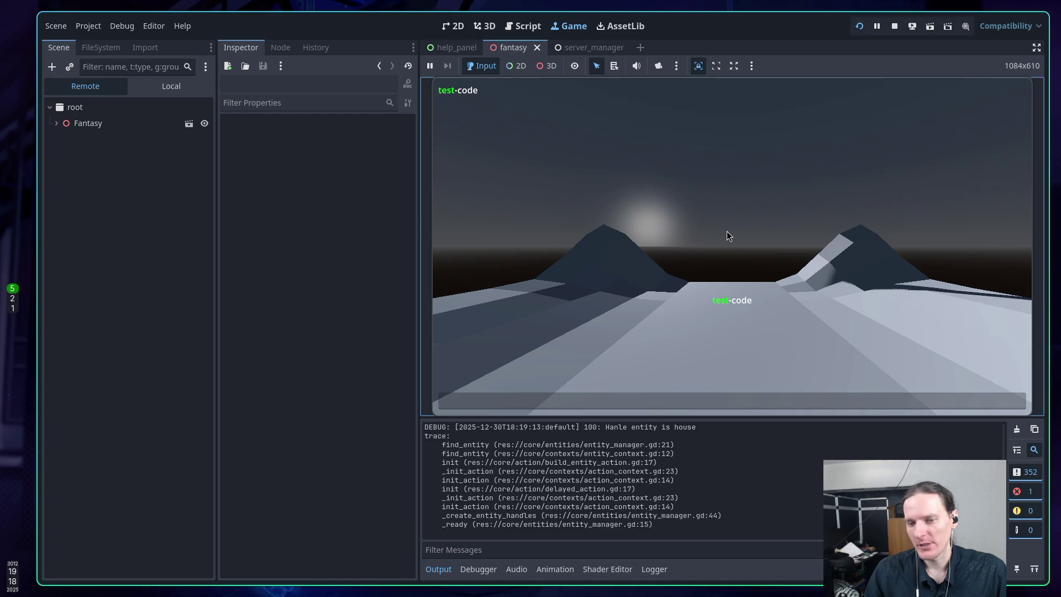
text(s)
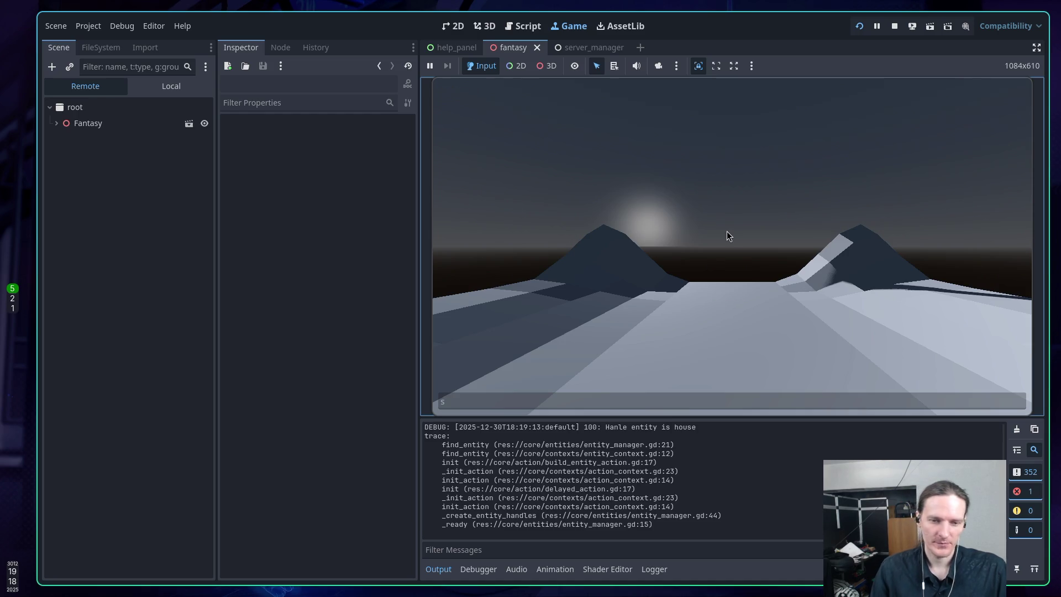
text(ccommands)
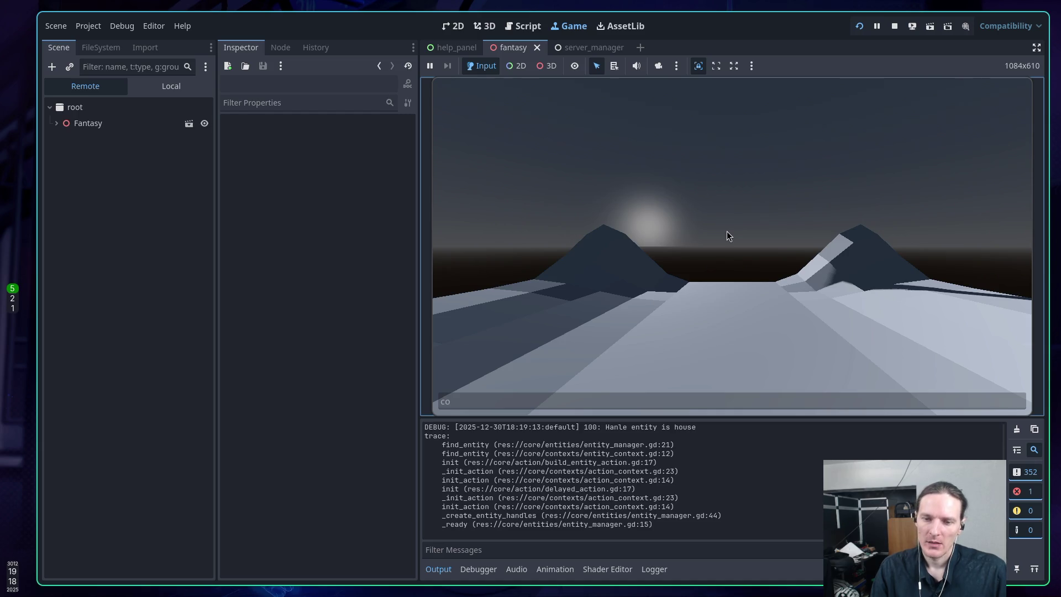
key(Return)
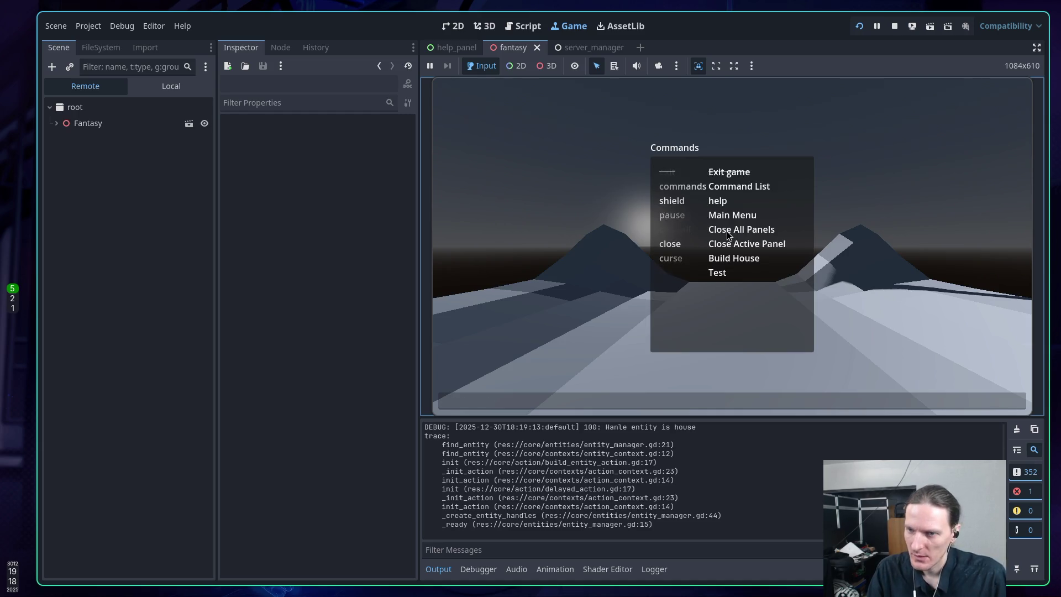
text(curse)
key(Return)
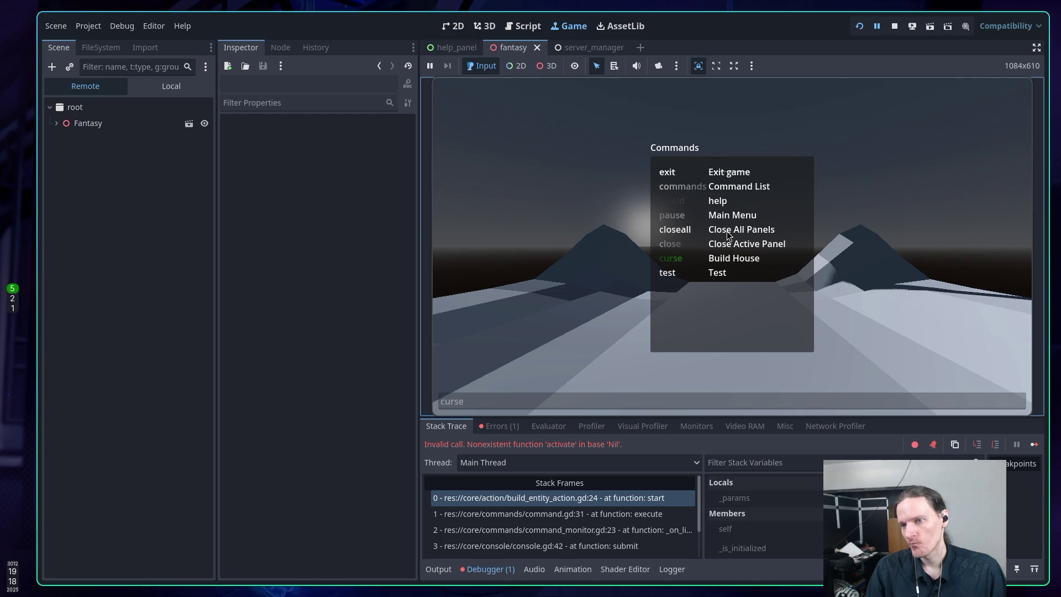
click(893, 26)
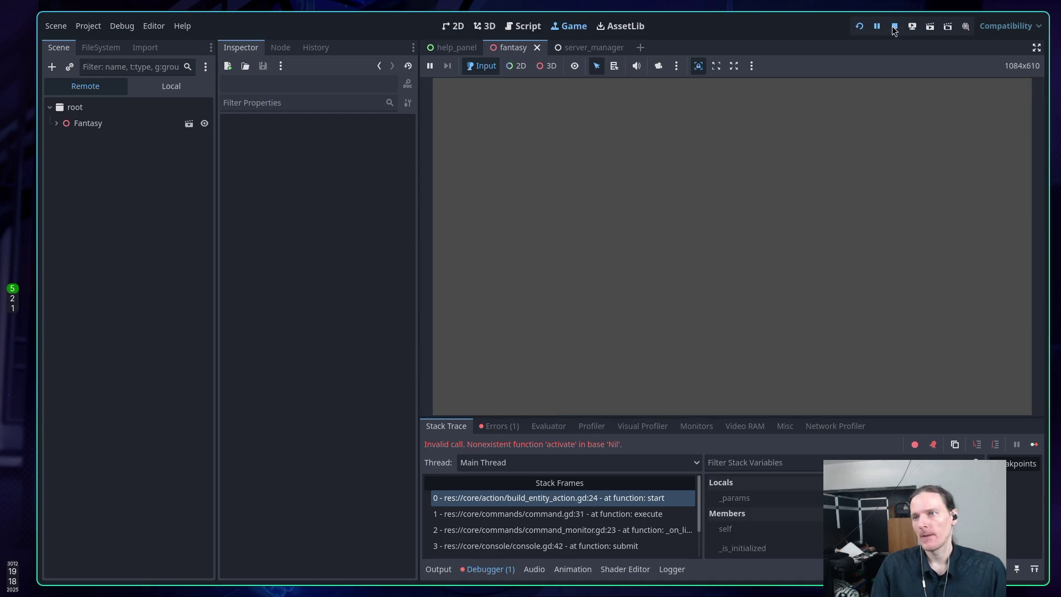
Step: Inspect the _handle.activate() and printerr lines in build_entity_action.gd, then jump to entity_manager.gd
key(super+2)
key(super+1)
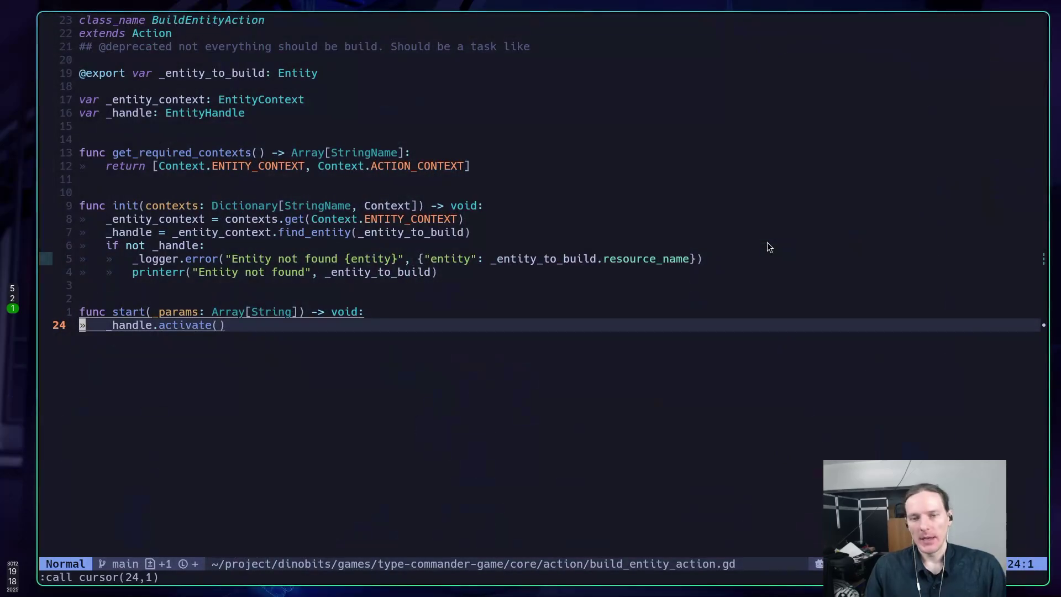
key(k)
key(k)
key(j)
key(j)
key(j)
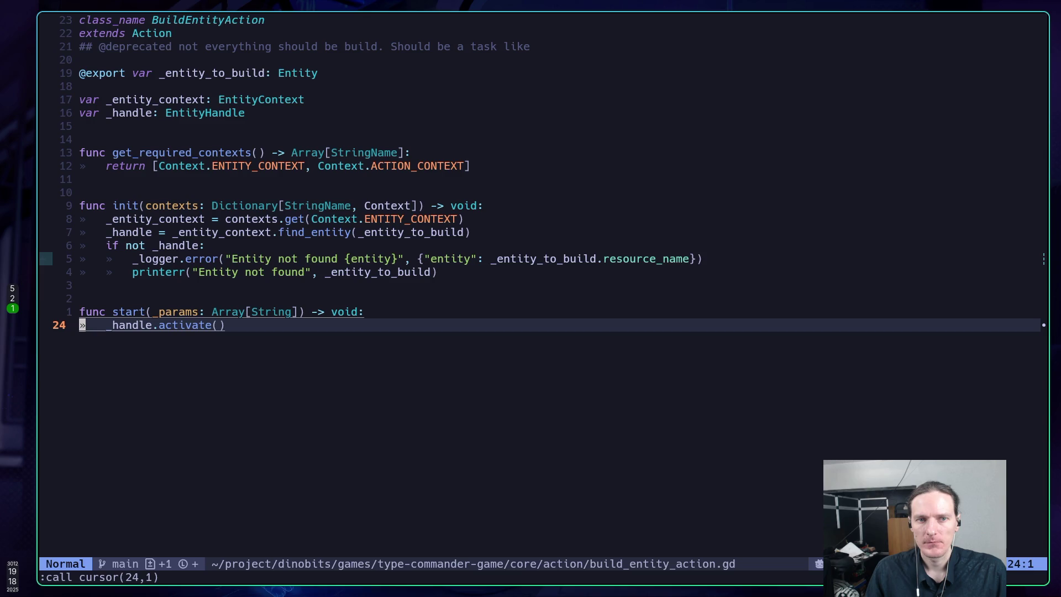
key(k)
key(k)
key(k)
key(k)
key(k)
key(k)
key(j)
key(j)
key(k)
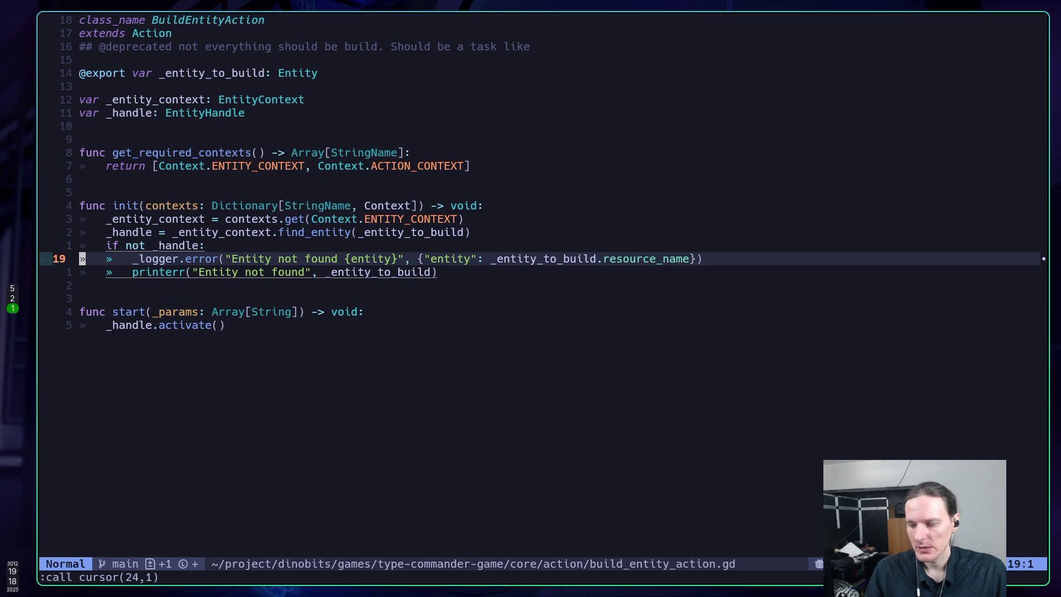
key(ctrl+o)
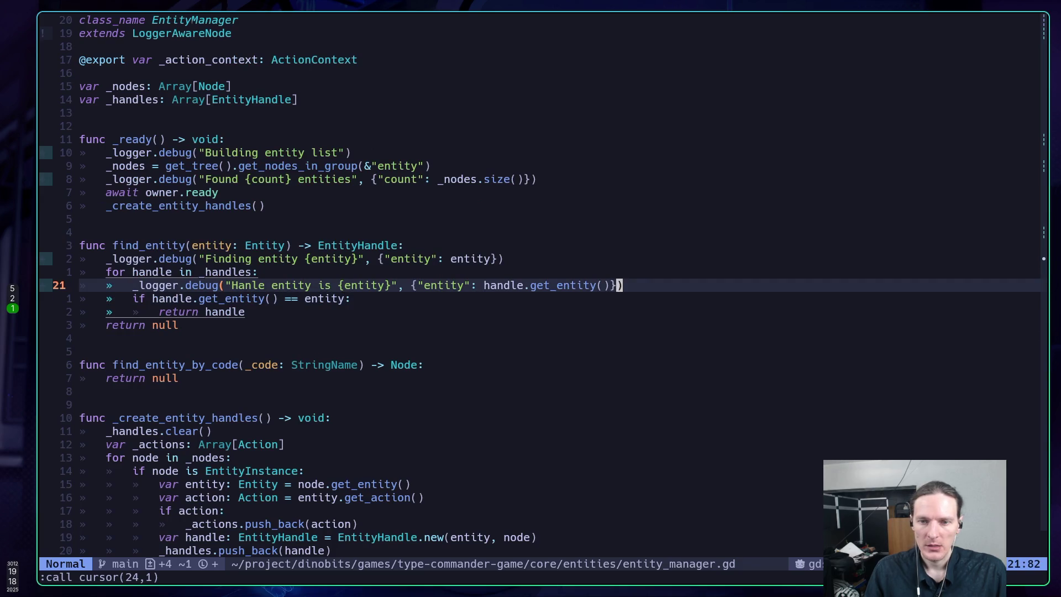
Step: Save entity_manager.gd, review debug lines 21 and 19, then switch to the ScriptBacktrace docs
text(:w)
key(Return)
key(j)
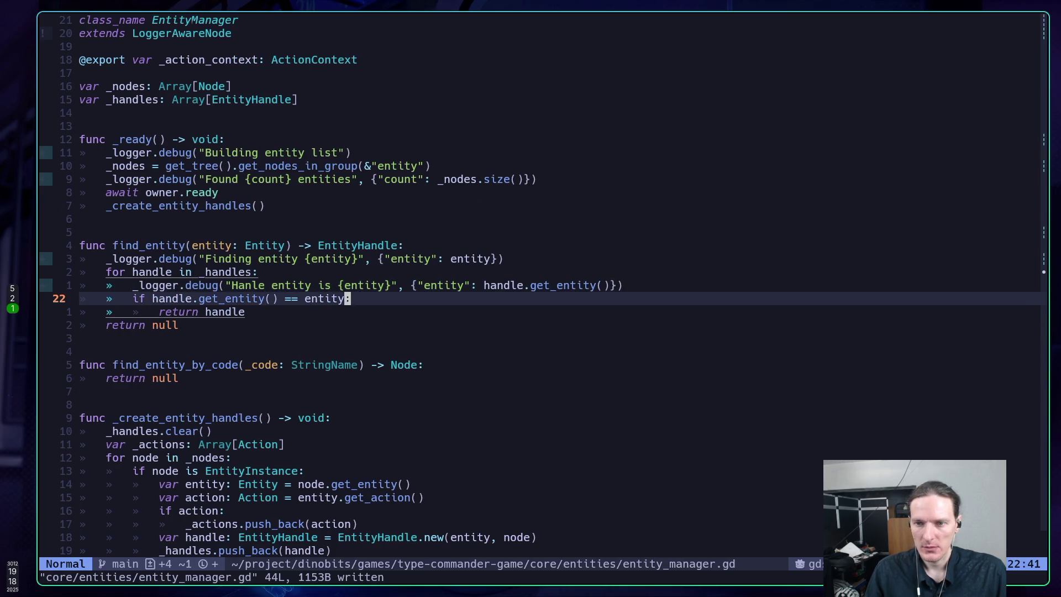
key(k)
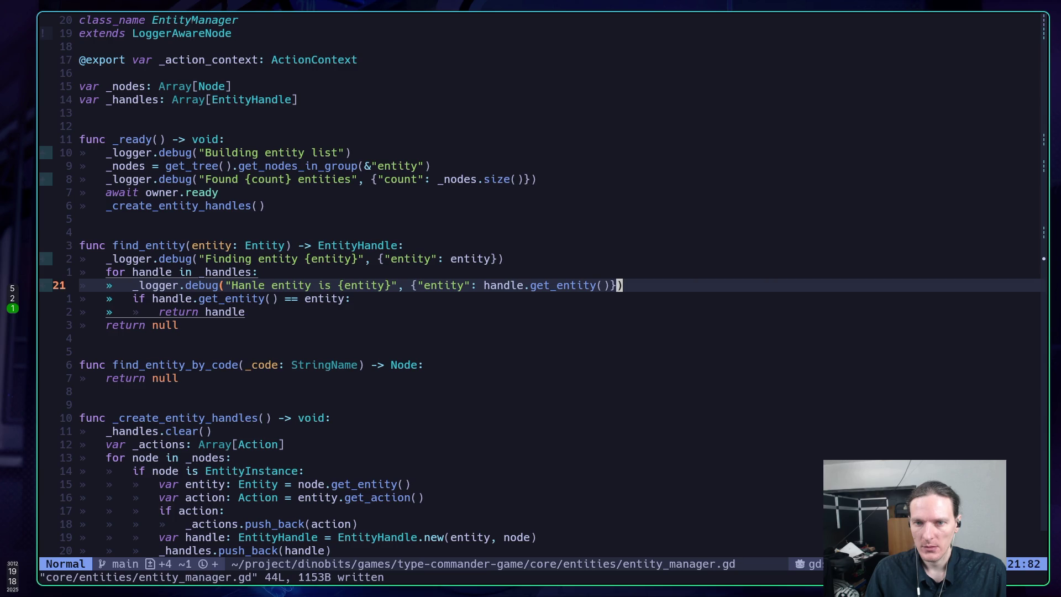
key(k)
key(k)
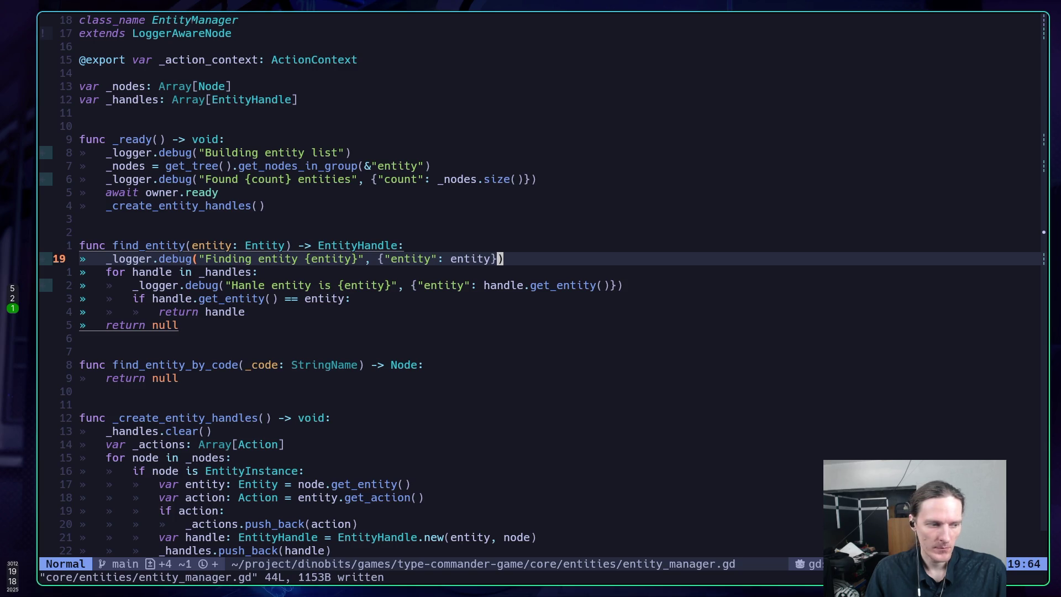
key(super+2)
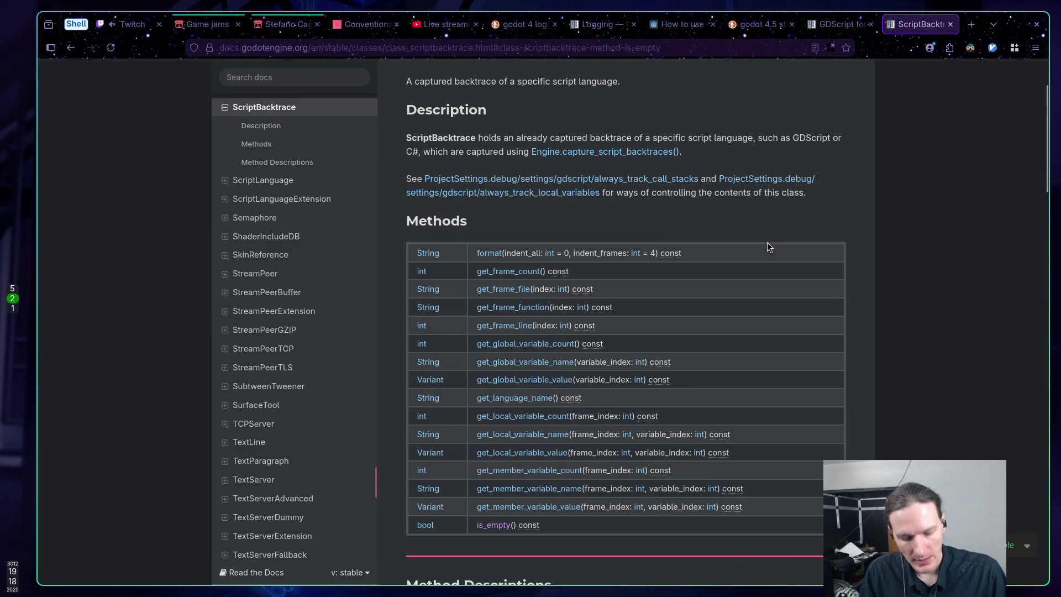
Step: Run and restart the game in Godot, filter the output to errors, then stop the game
key(super+5)
key(F5)
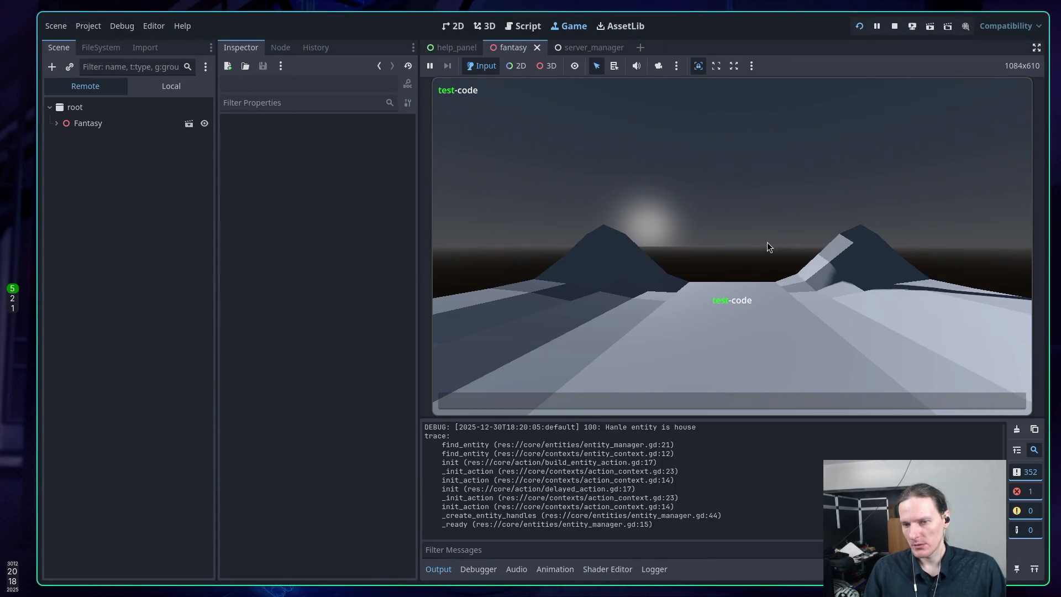
scroll(678, 460, down, 10)
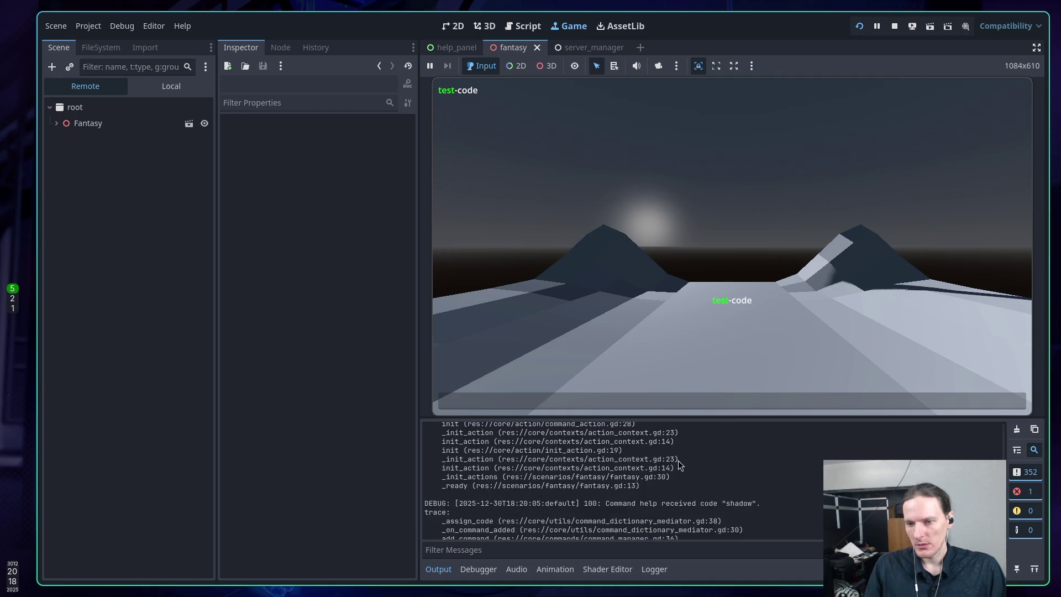
key(F5)
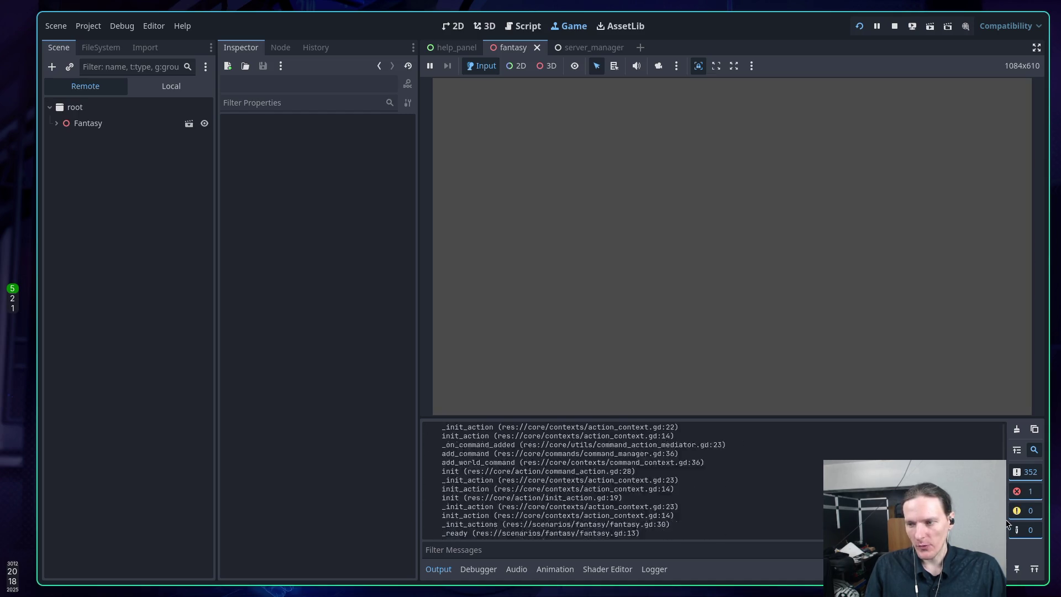
click(1027, 494)
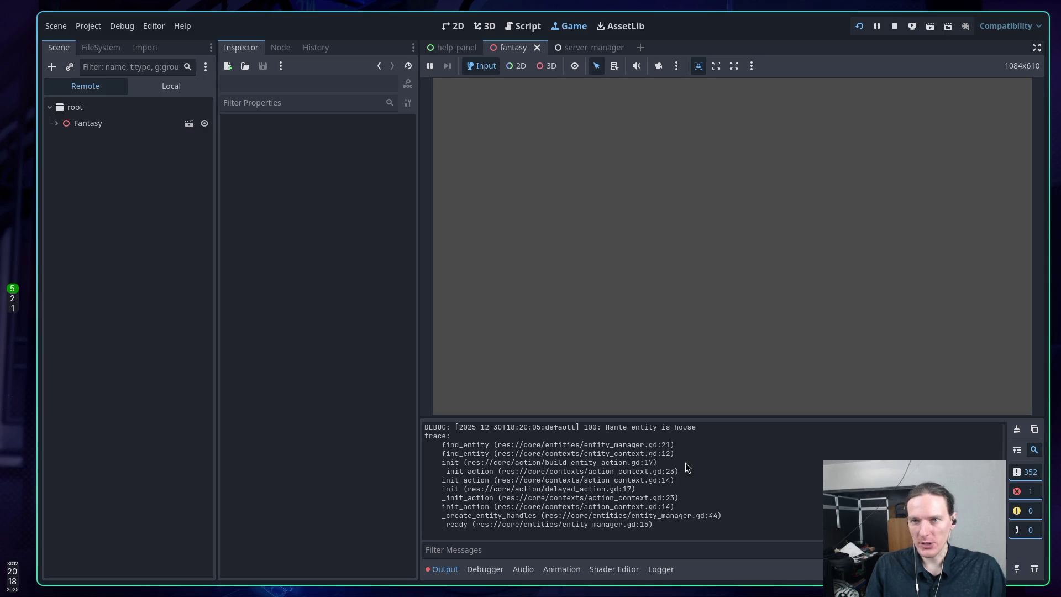
click(894, 27)
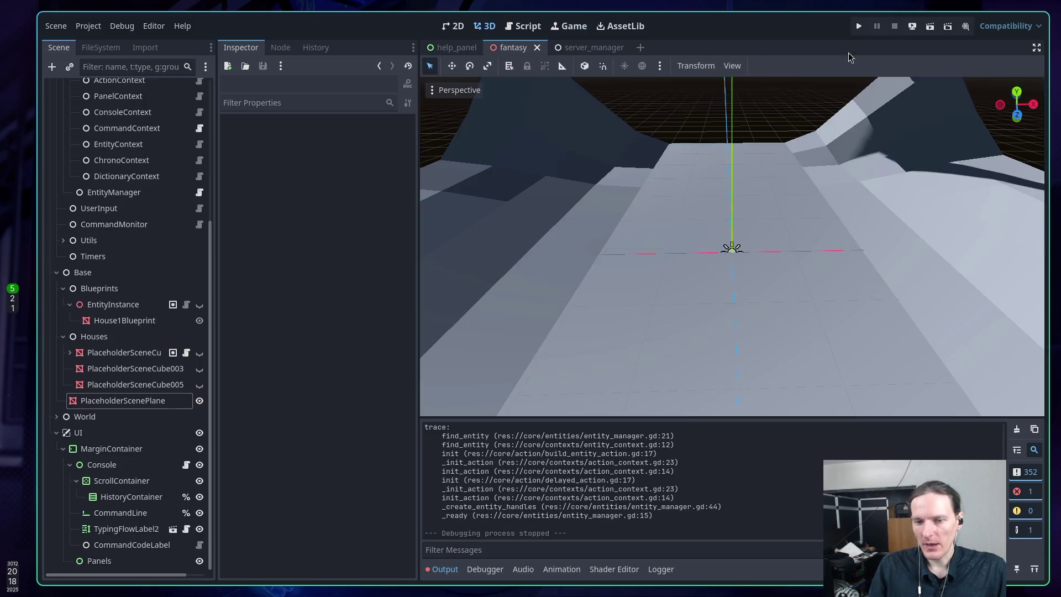
Step: Open the Editor Settings window from the Editor menu
click(90, 26)
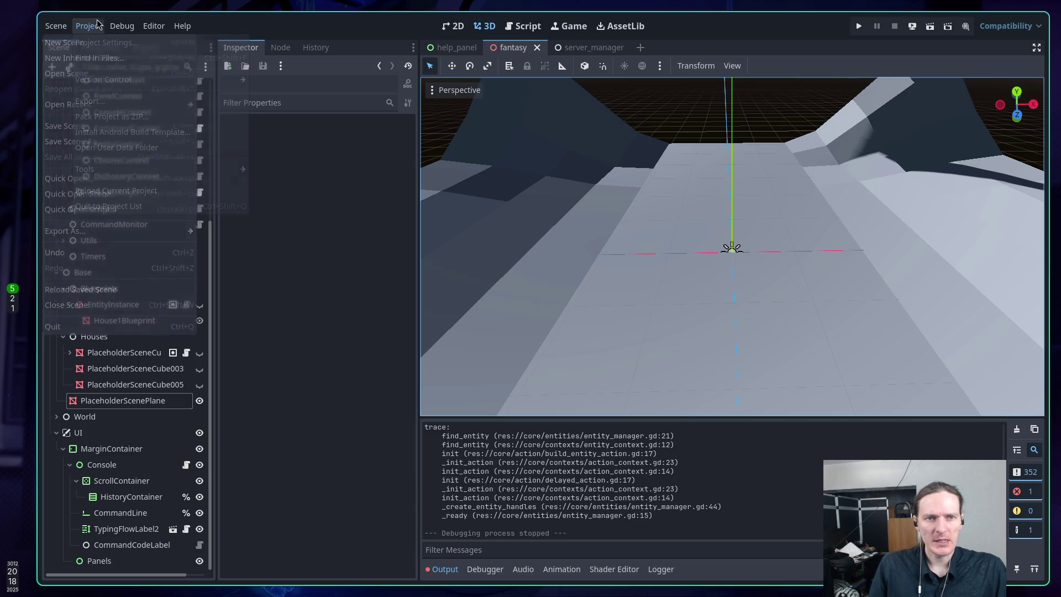
mouse_move(153, 26)
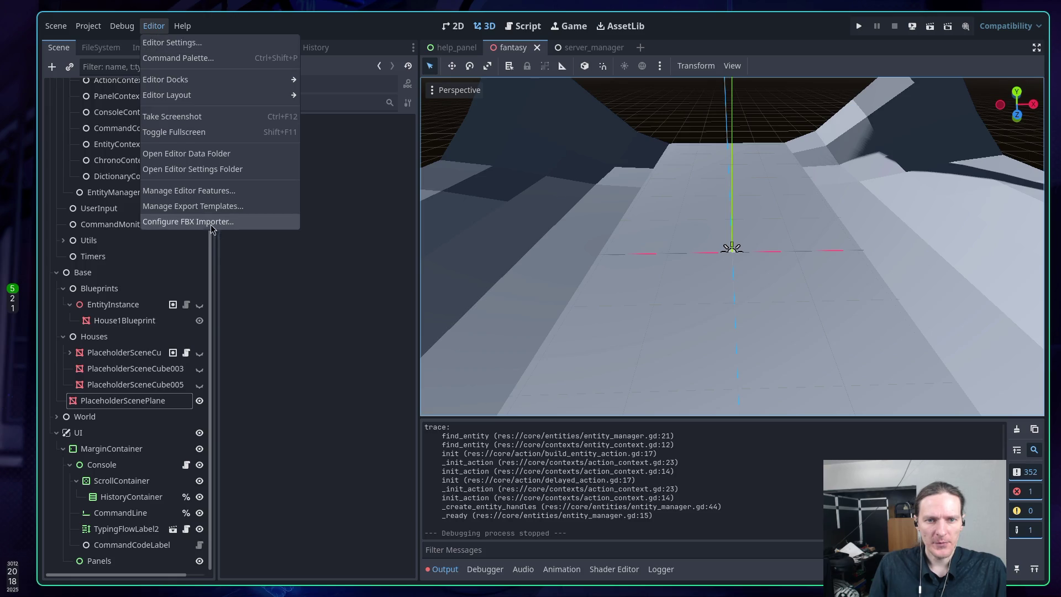
click(178, 44)
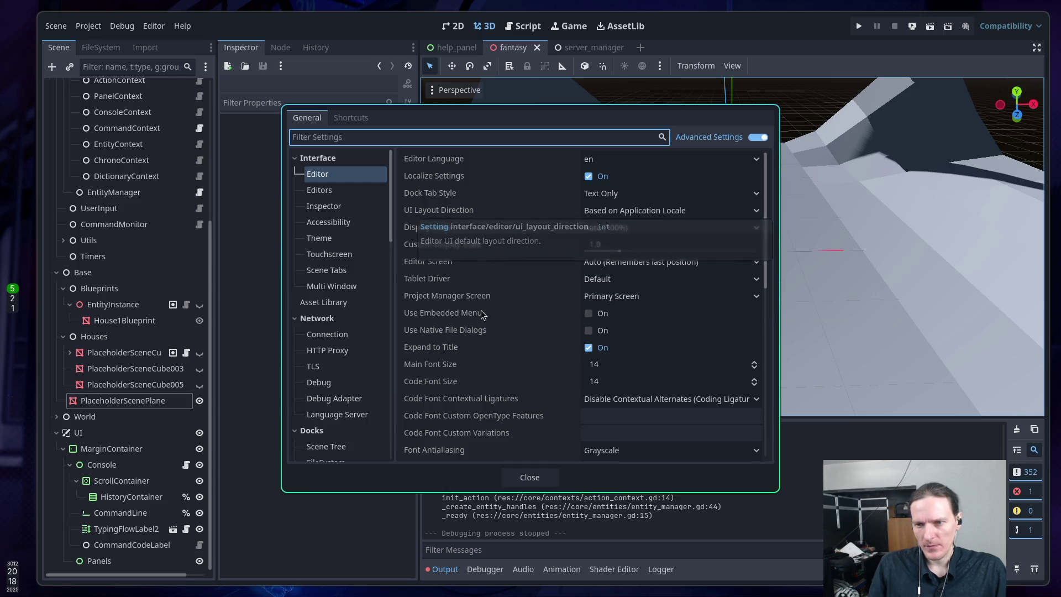
Step: Browse the Inspector, Multi Window and Editors categories in Editor Settings
scroll(466, 326, down, 5)
scroll(465, 320, down, 3)
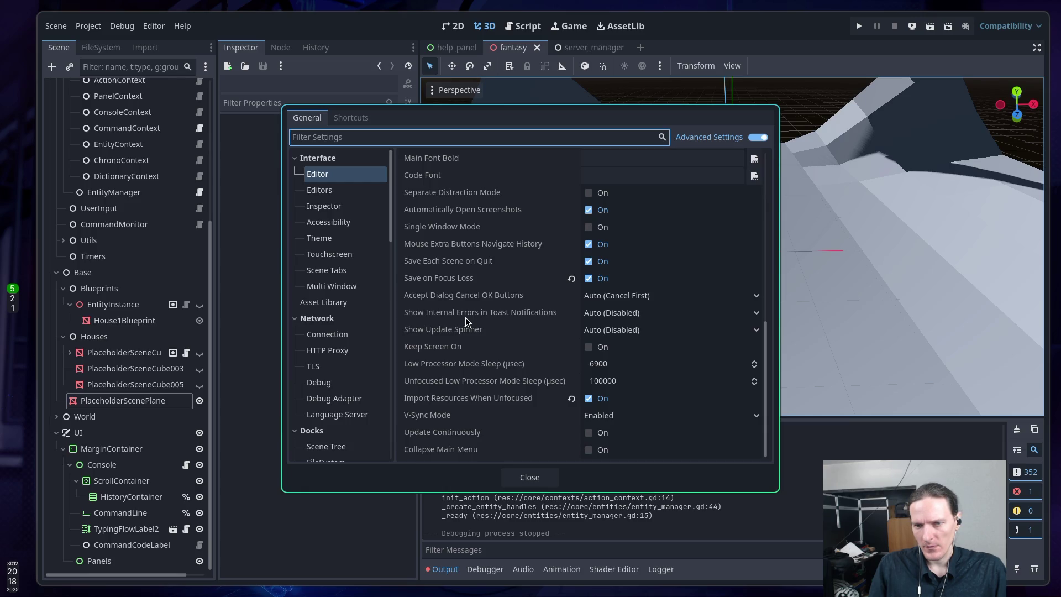
mouse_move(480, 376)
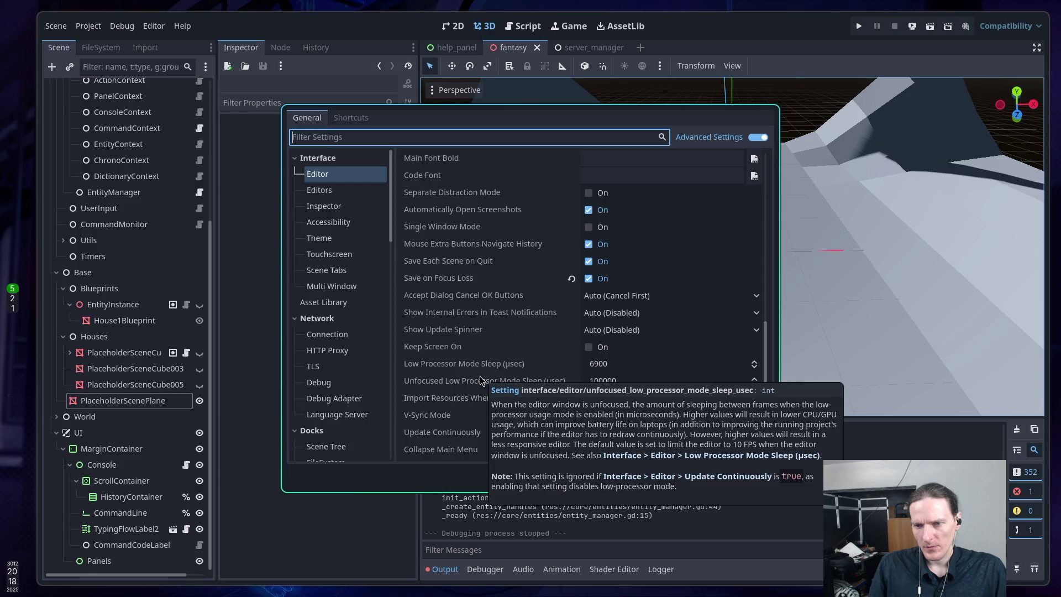
scroll(470, 354, up, 6)
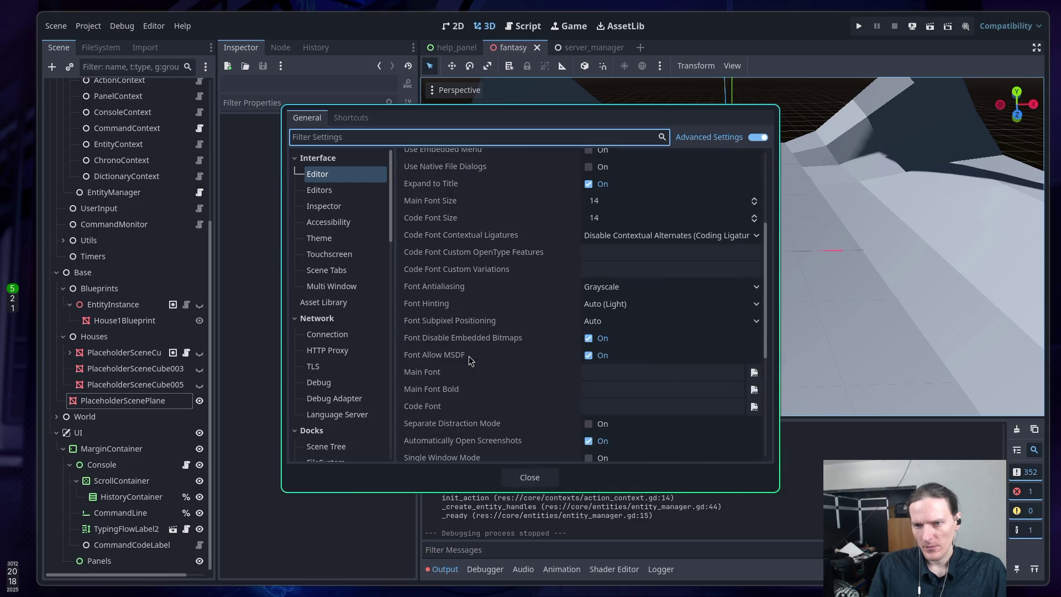
scroll(469, 360, up, 5)
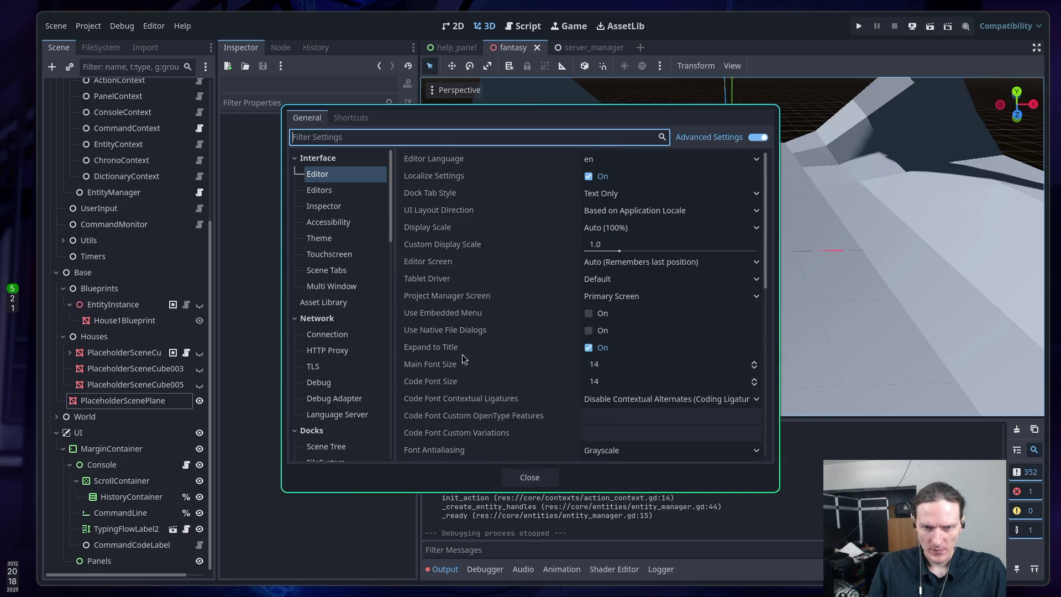
click(326, 207)
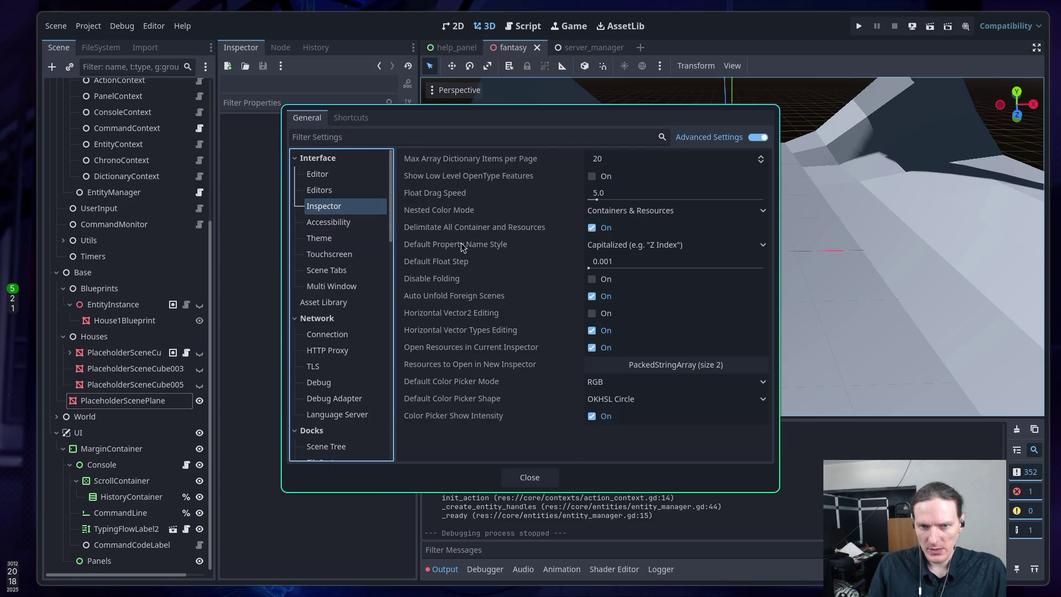
click(343, 291)
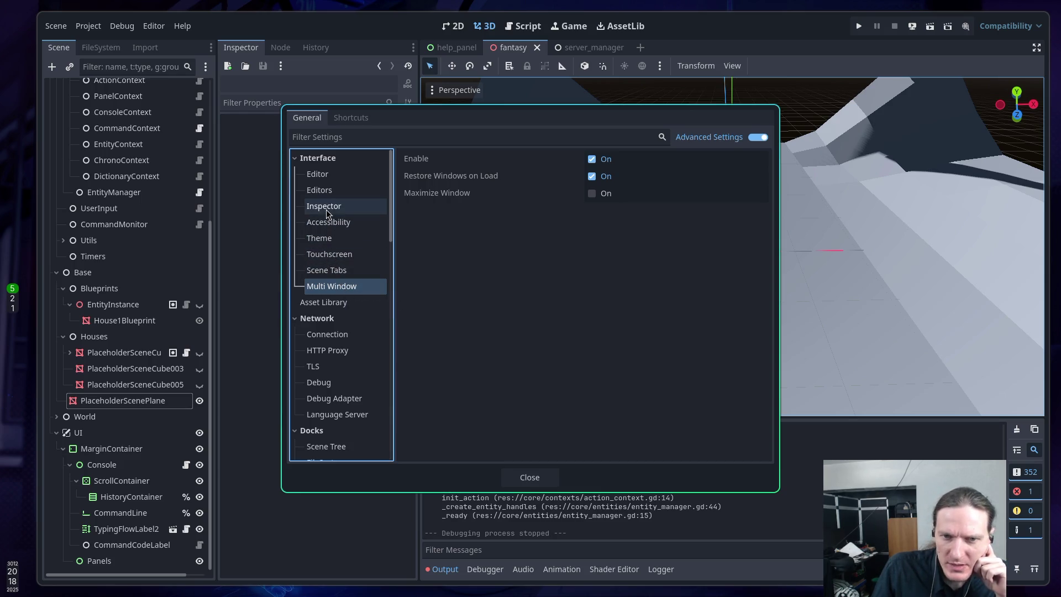
click(319, 191)
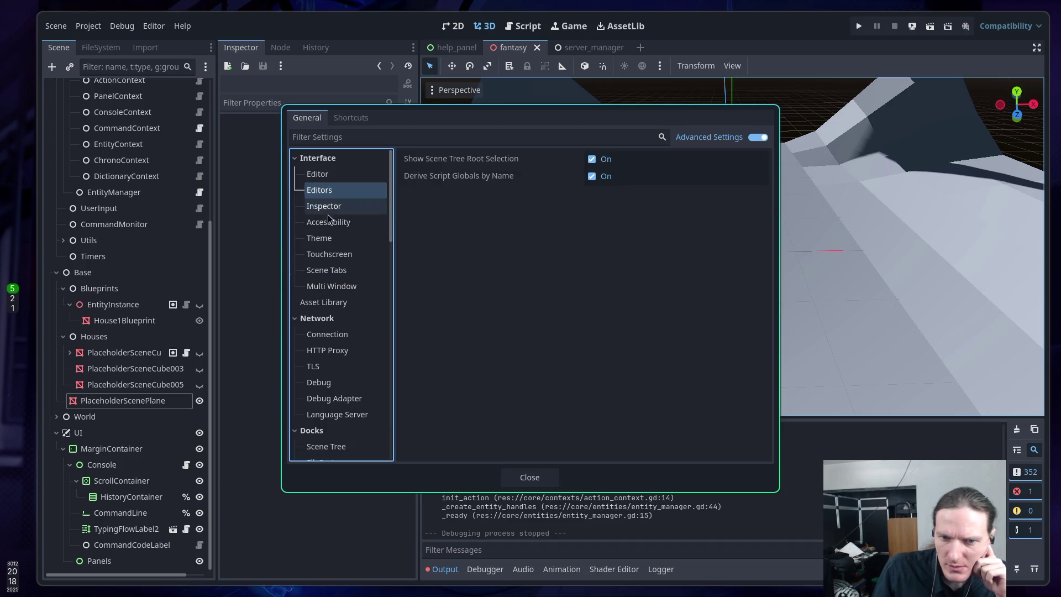
Step: View the Input Buffering and Project Manager settings, then return to the settings search field
scroll(343, 279, down, 3)
scroll(342, 273, down, 1)
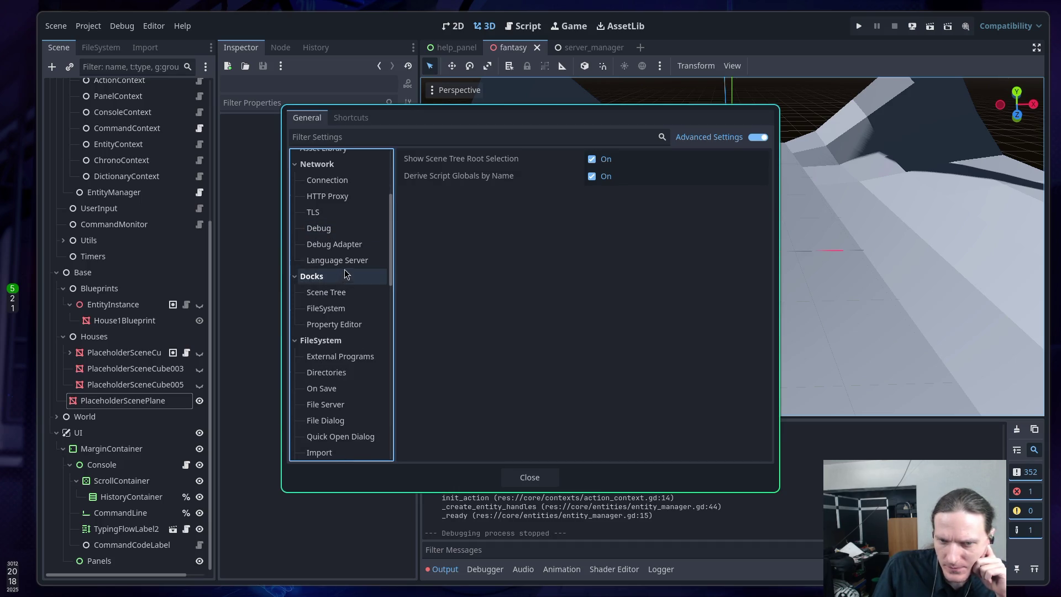
scroll(360, 263, down, 4)
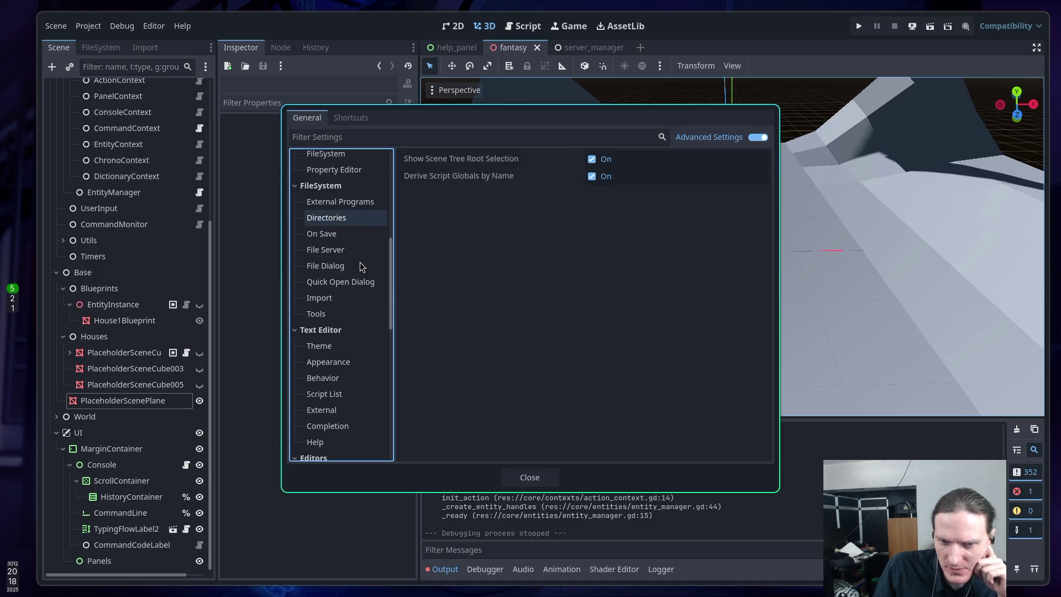
scroll(360, 262, down, 2)
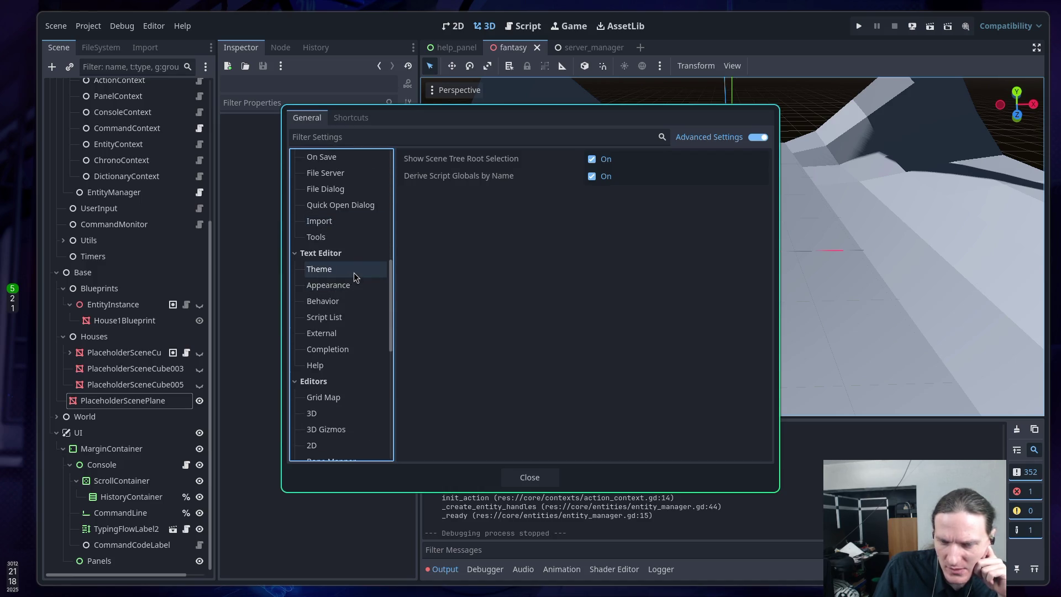
scroll(354, 272, down, 8)
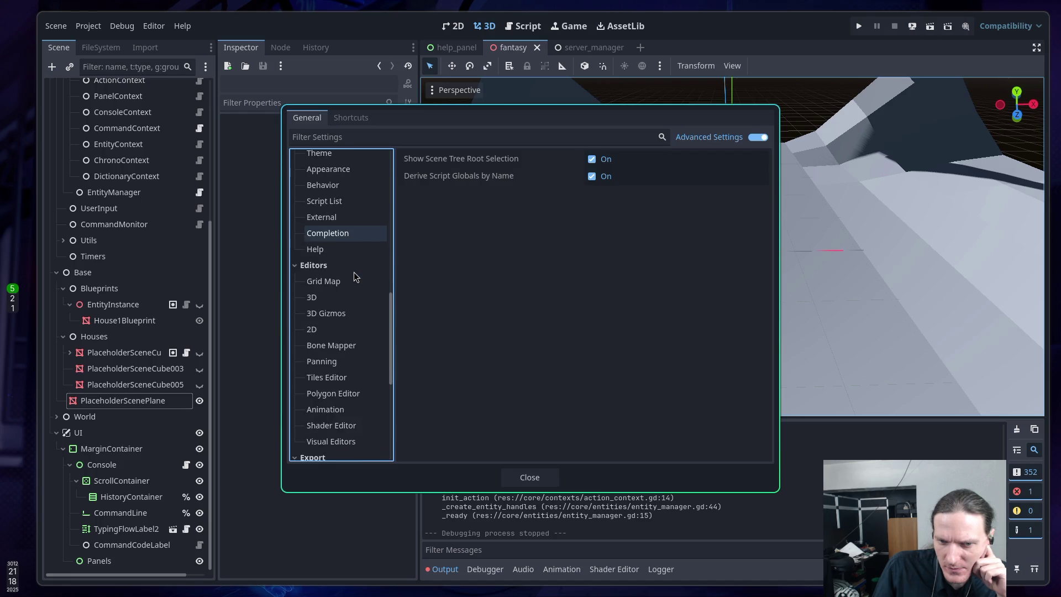
scroll(354, 270, down, 2)
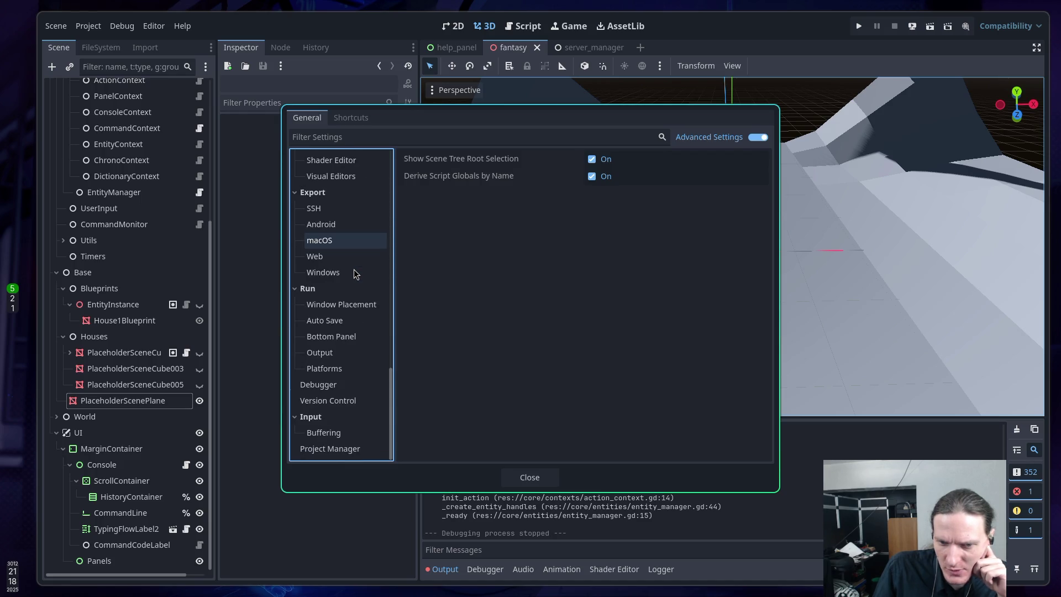
click(346, 433)
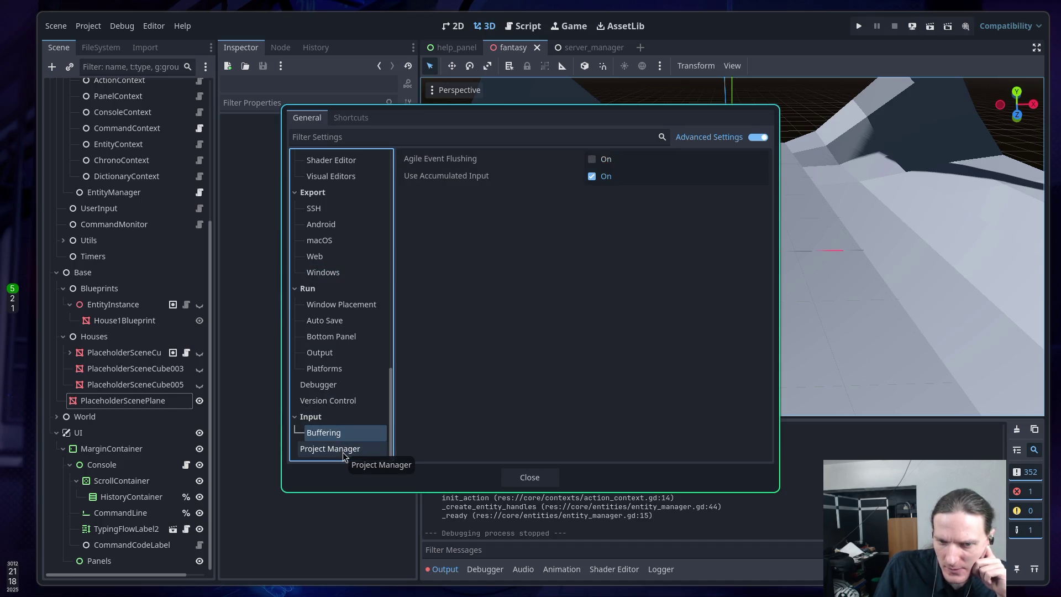
click(341, 450)
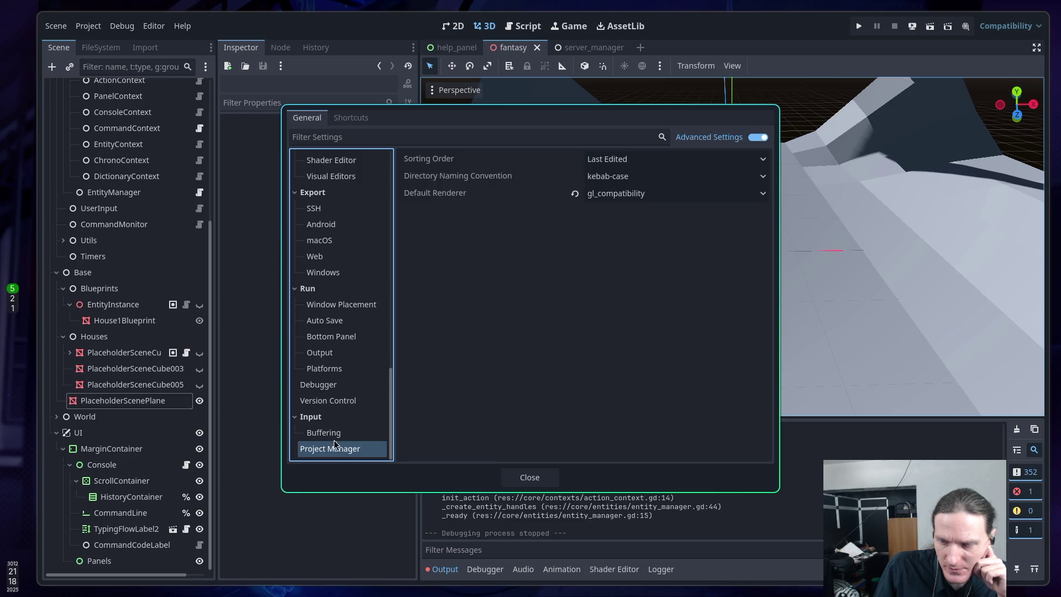
scroll(329, 415, up, 2)
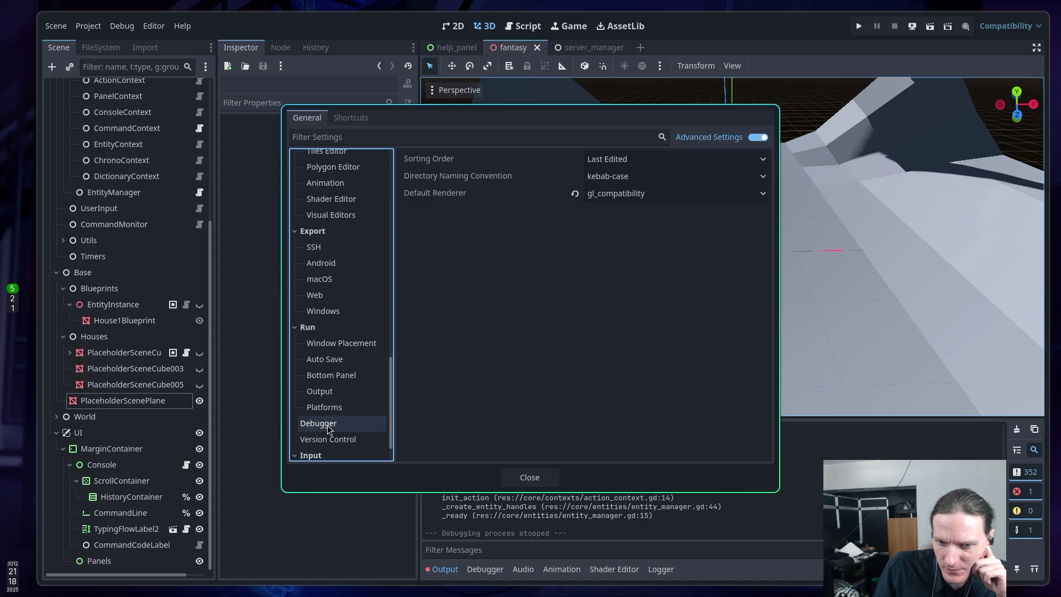
scroll(328, 429, up, 2)
scroll(329, 429, up, 8)
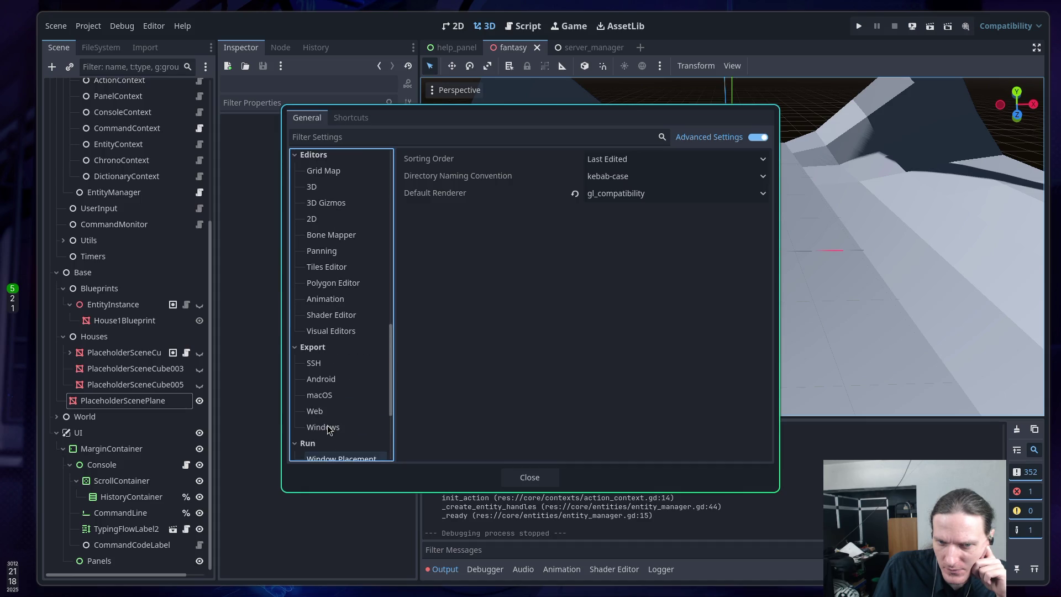
scroll(328, 430, up, 6)
scroll(328, 429, up, 10)
scroll(328, 429, up, 7)
scroll(328, 429, down, 7)
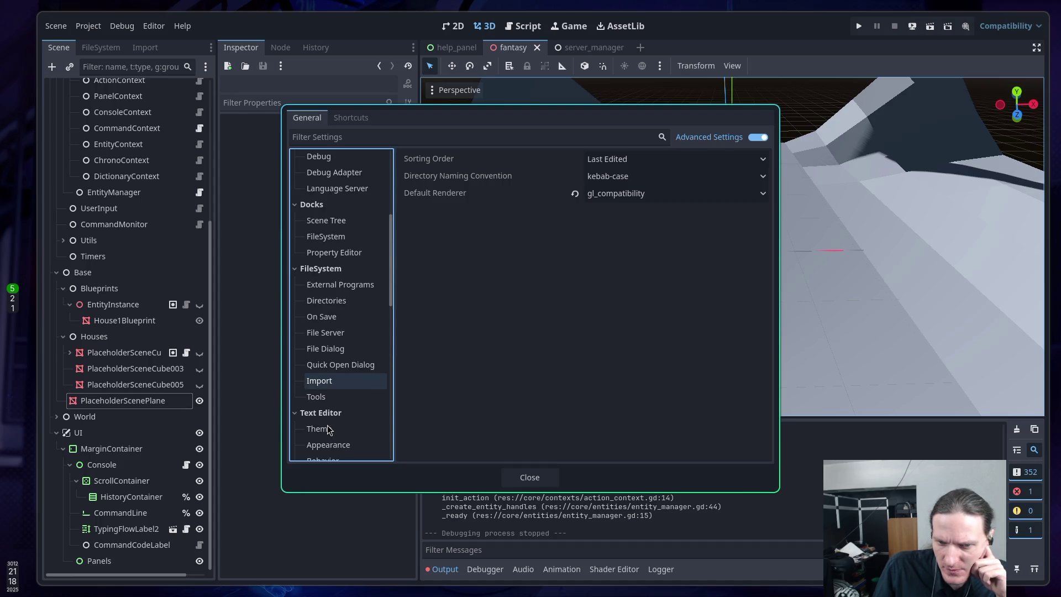
click(337, 136)
Step: Filter settings by 'line' and look through the text editor Highlighting, Appearance, Behavior and Script List sections
text(lin)
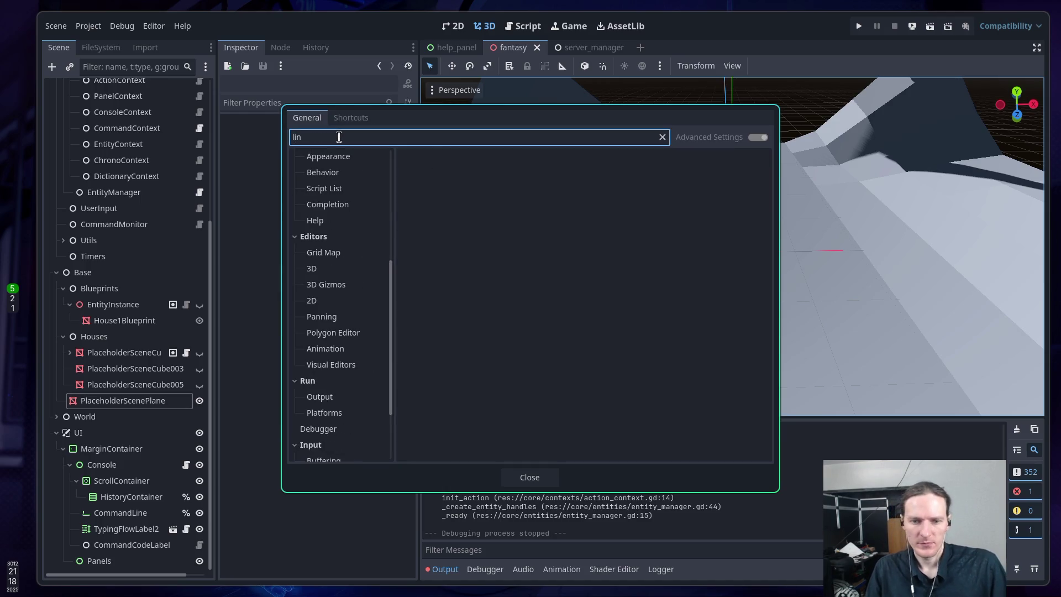
text(e)
scroll(339, 243, up, 3)
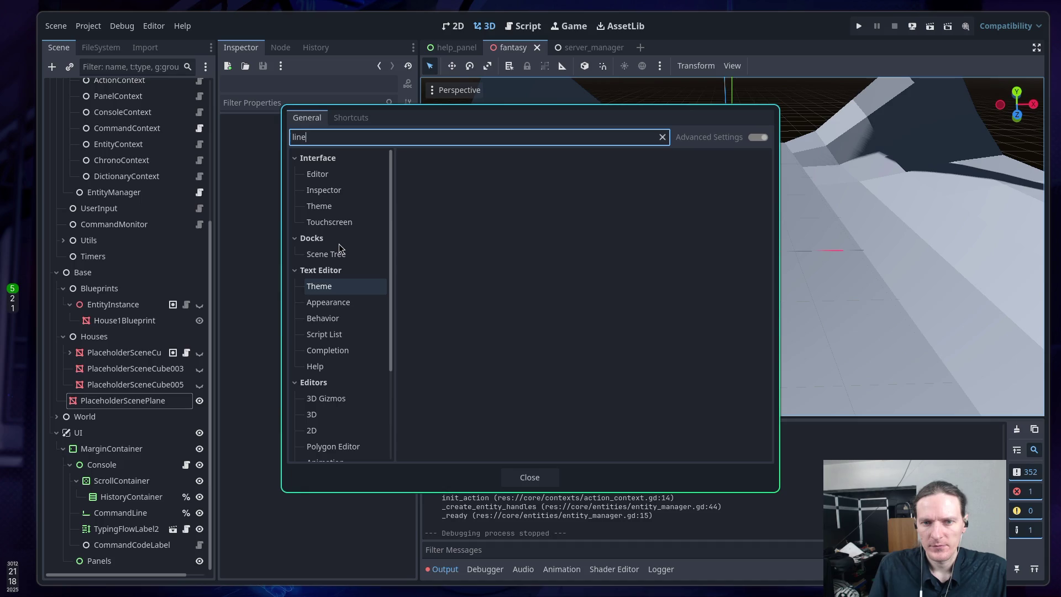
click(343, 288)
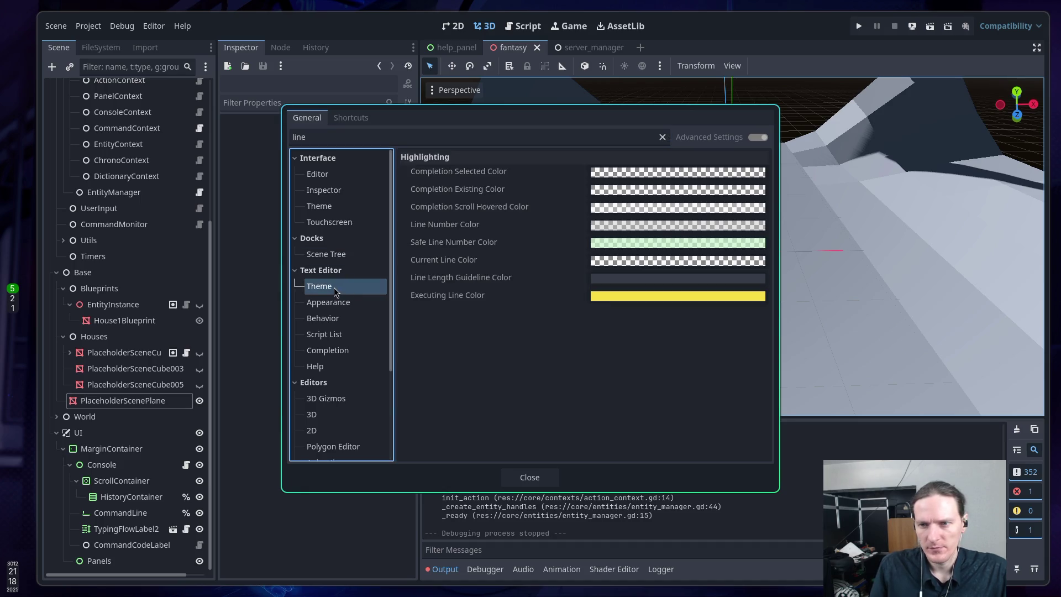
click(337, 307)
scroll(442, 318, down, 1)
scroll(443, 317, up, 1)
click(326, 319)
click(332, 335)
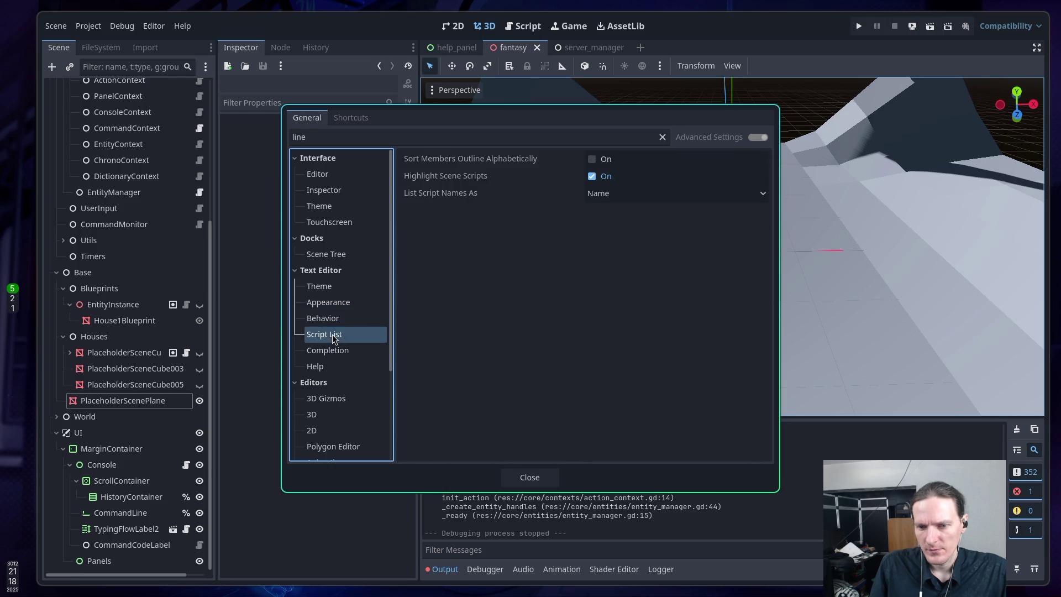
Step: Search 'output', set Run > Output Max Lines to 100000, and close Editor Settings
click(339, 135)
double_click(339, 135)
text(output)
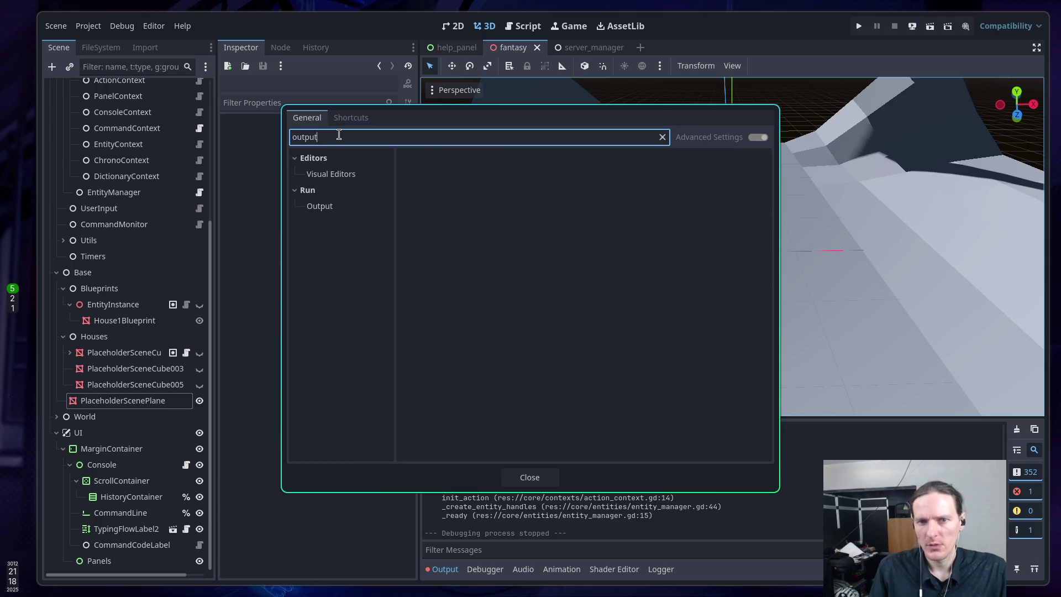
click(331, 175)
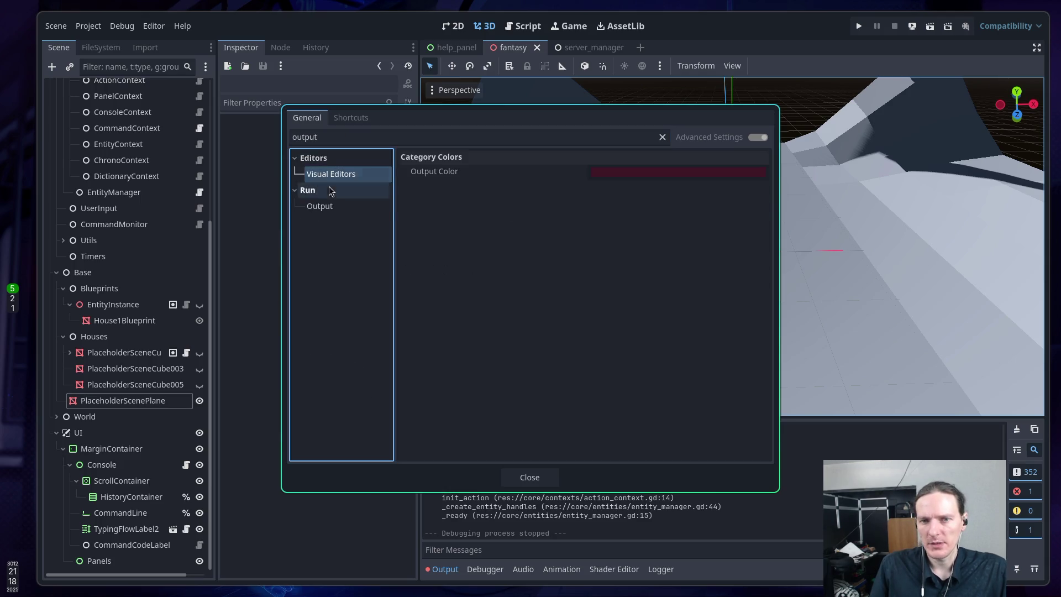
click(327, 209)
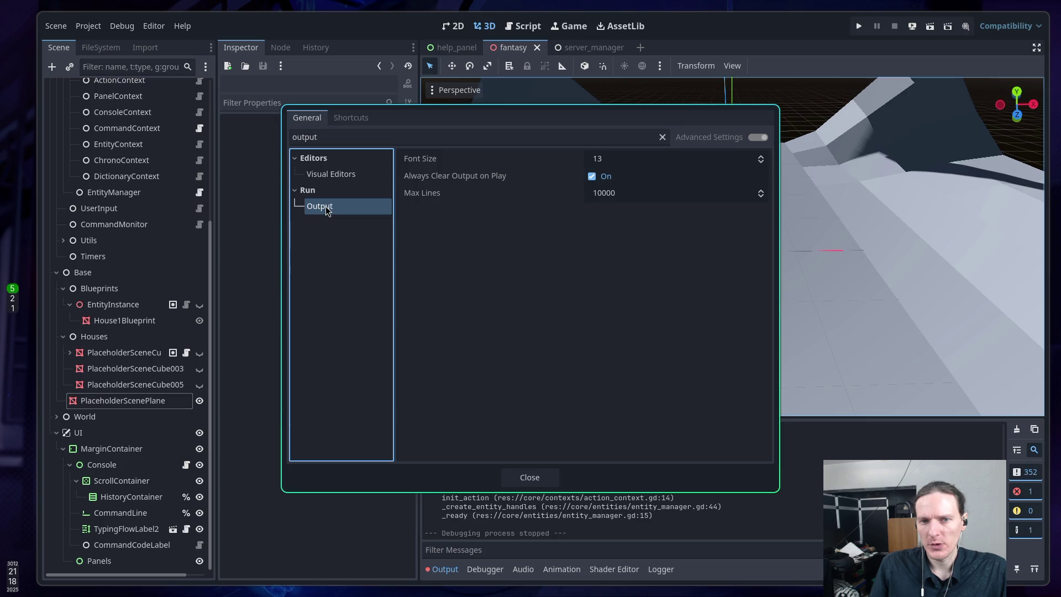
click(593, 194)
click(631, 194)
text(0)
click(585, 284)
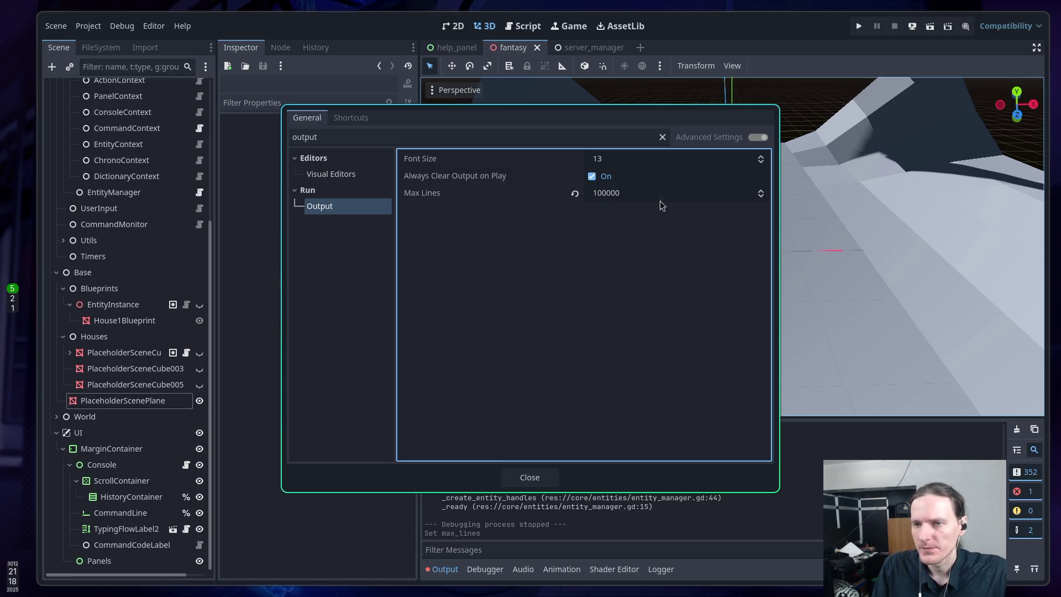
click(535, 476)
click(535, 477)
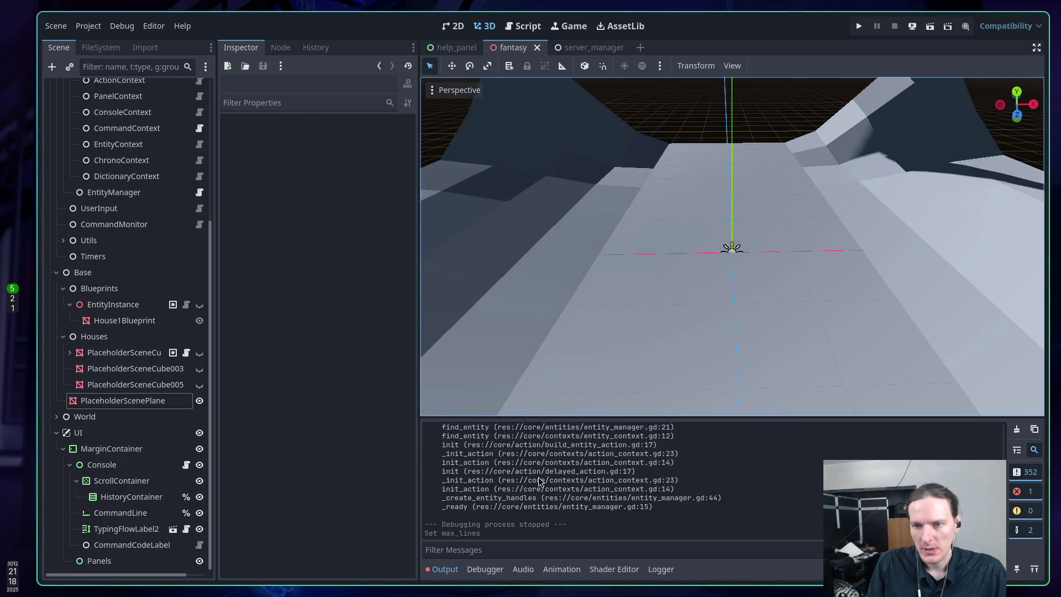
key(F5)
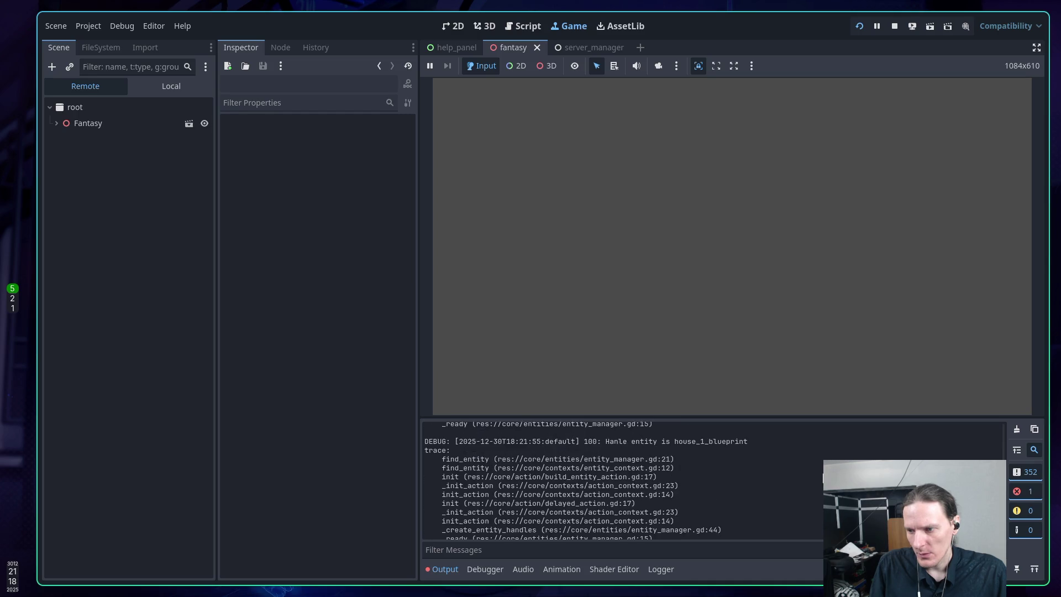
scroll(1003, 492, up, 5)
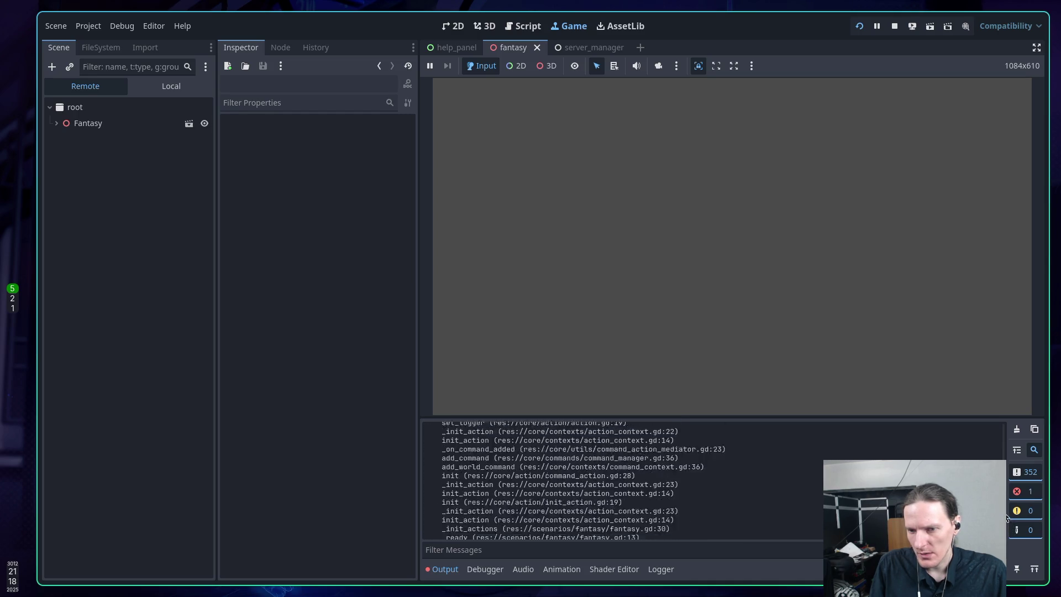
scroll(1008, 494, down, 6)
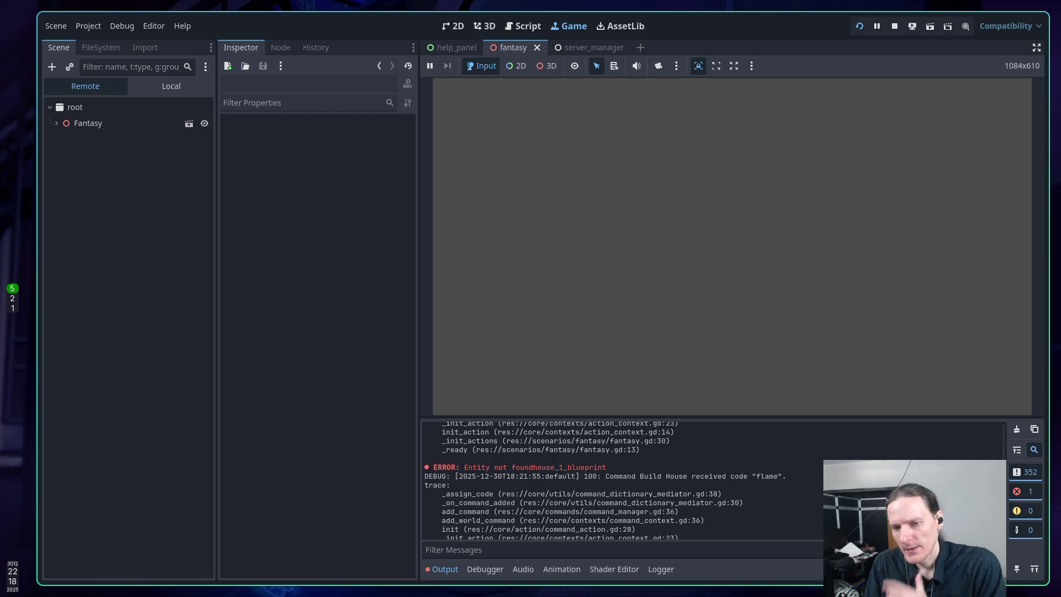
scroll(818, 486, up, 3)
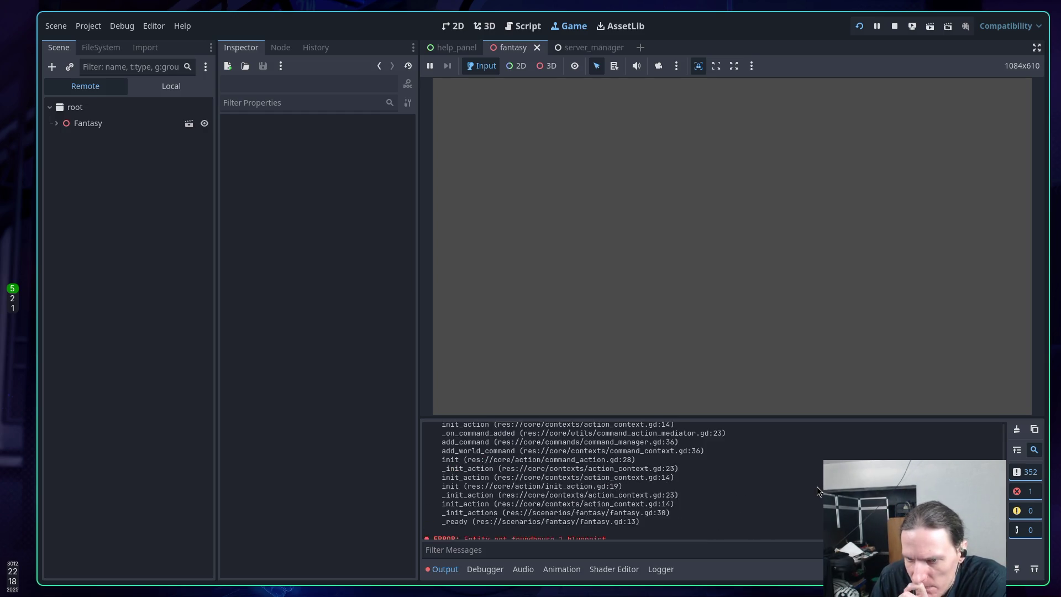
click(1034, 569)
scroll(709, 458, up, 3)
scroll(709, 457, down, 4)
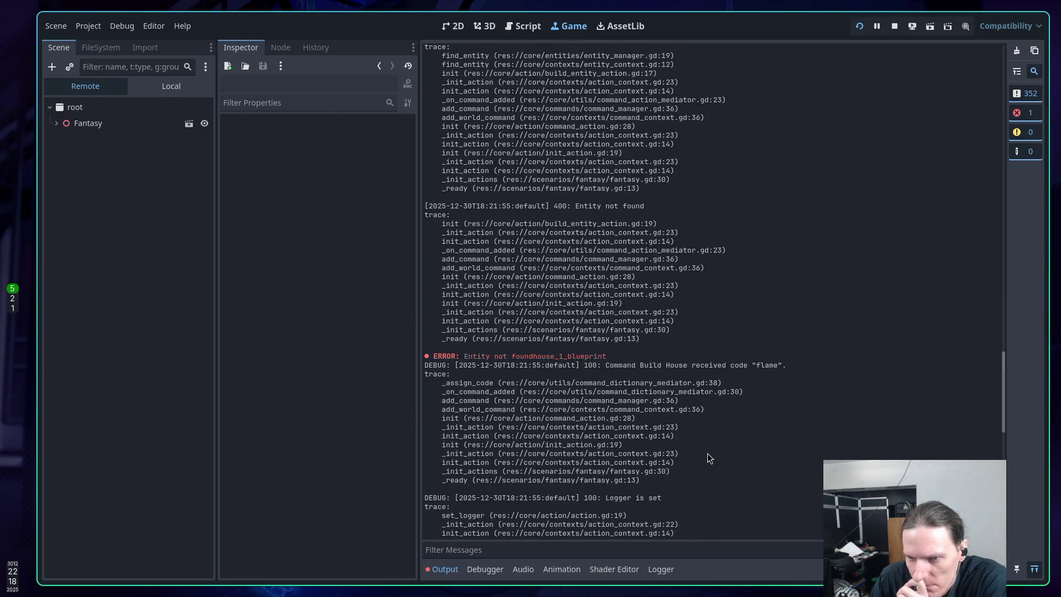
scroll(709, 458, up, 1)
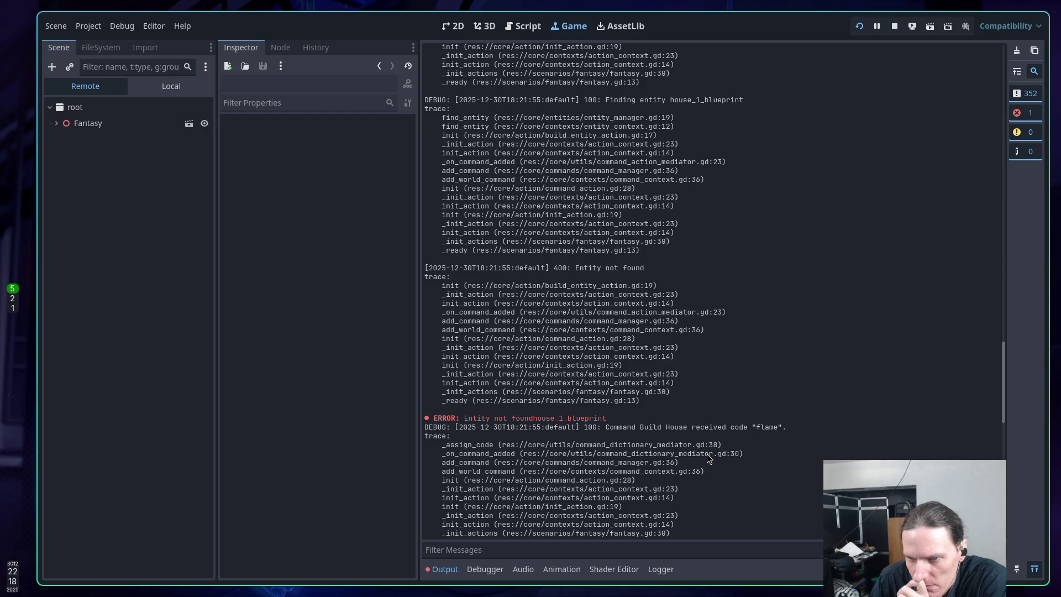
scroll(708, 453, up, 5)
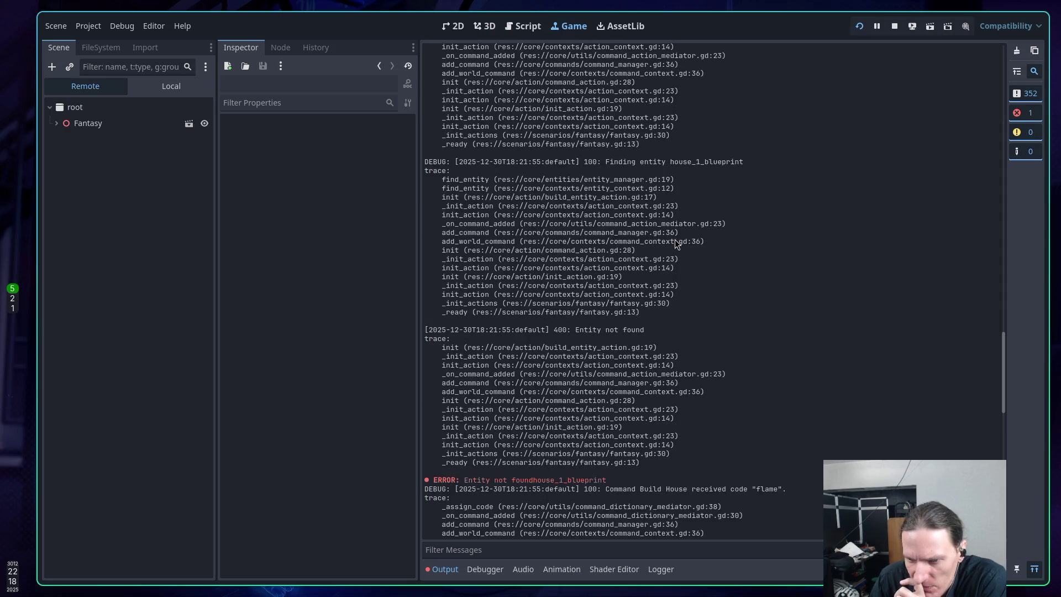
scroll(666, 250, up, 2)
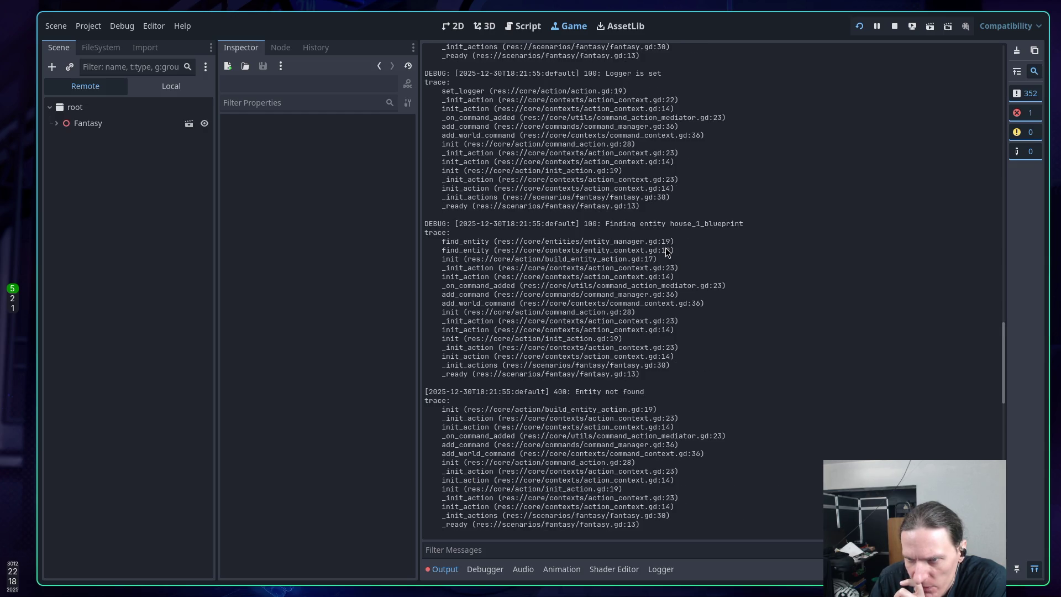
scroll(667, 251, up, 2)
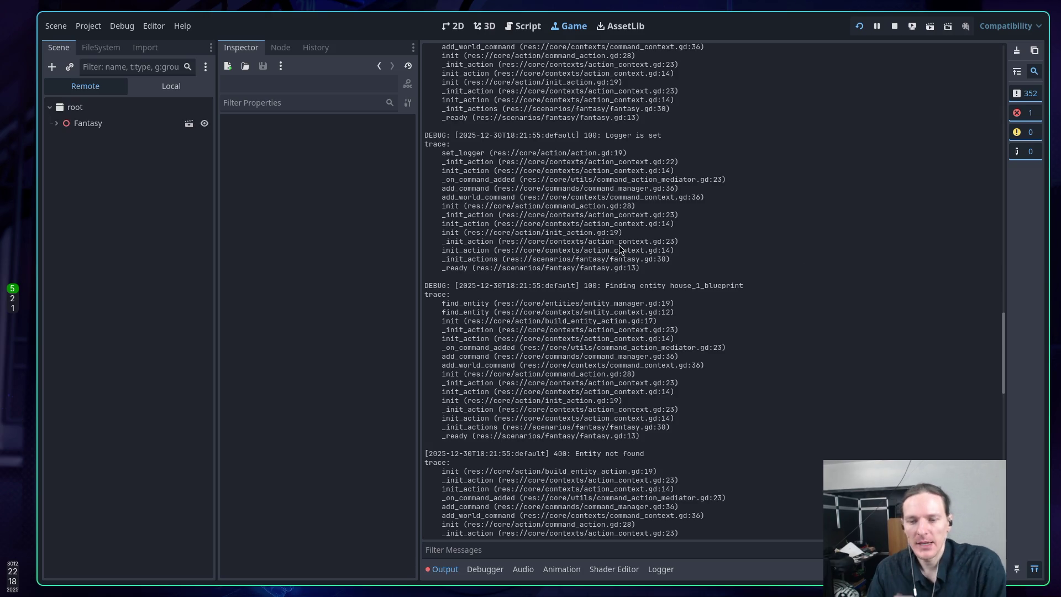
key(super+1)
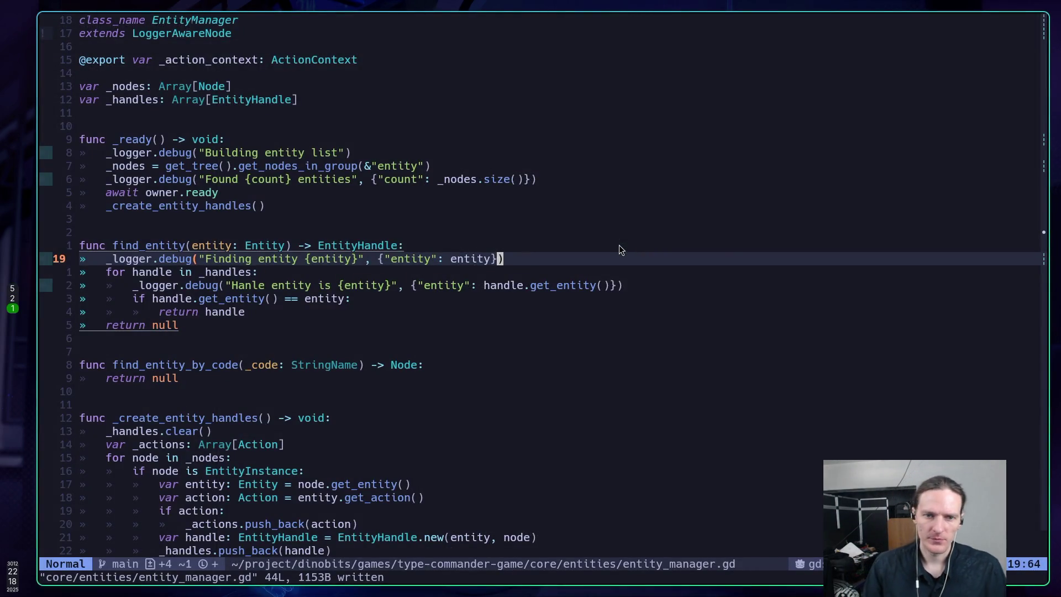
Step: Move the _create_entity_handles() call above await owner.ready in entity_manager.gd and save
key(j)
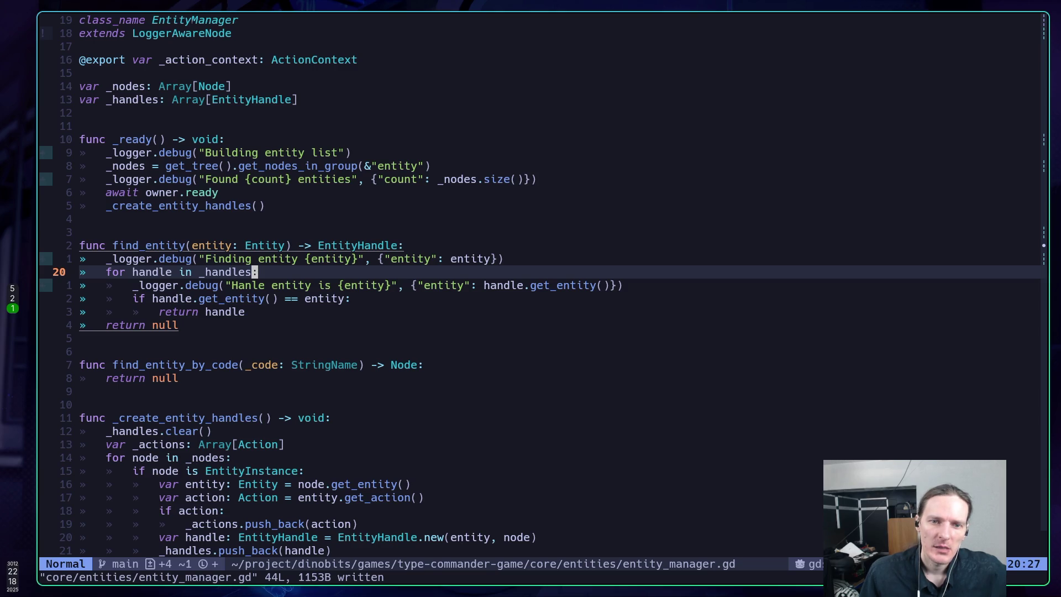
key(k)
key(k)
key(k)
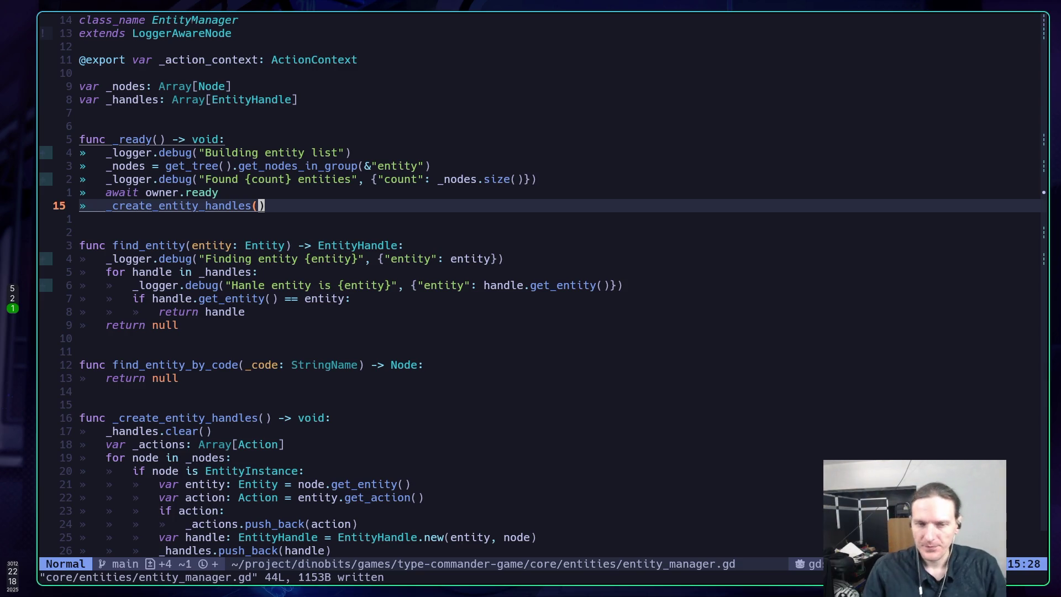
key(k)
key(k)
key(k)
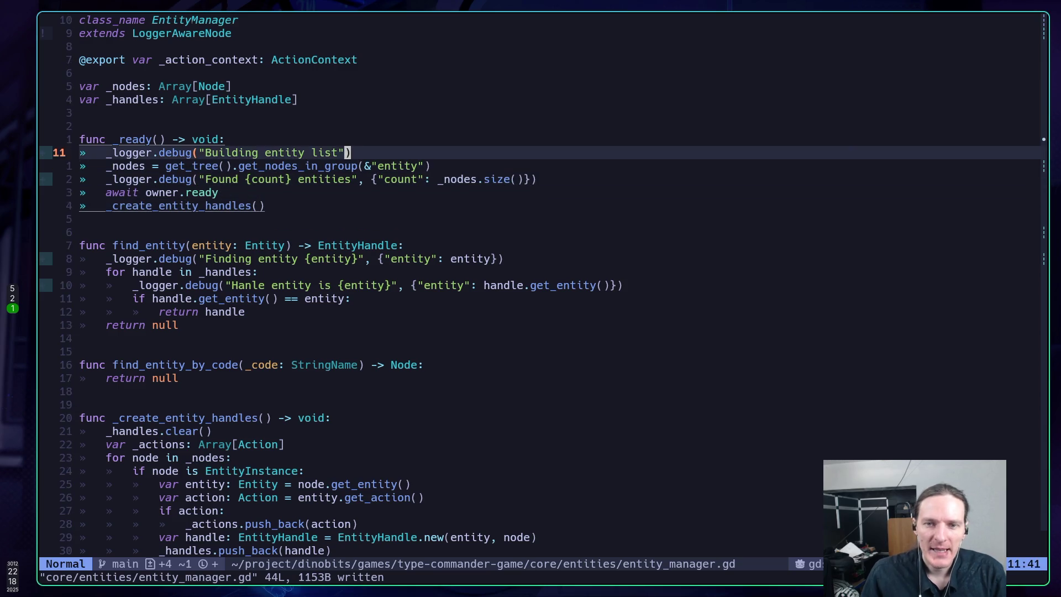
key(j)
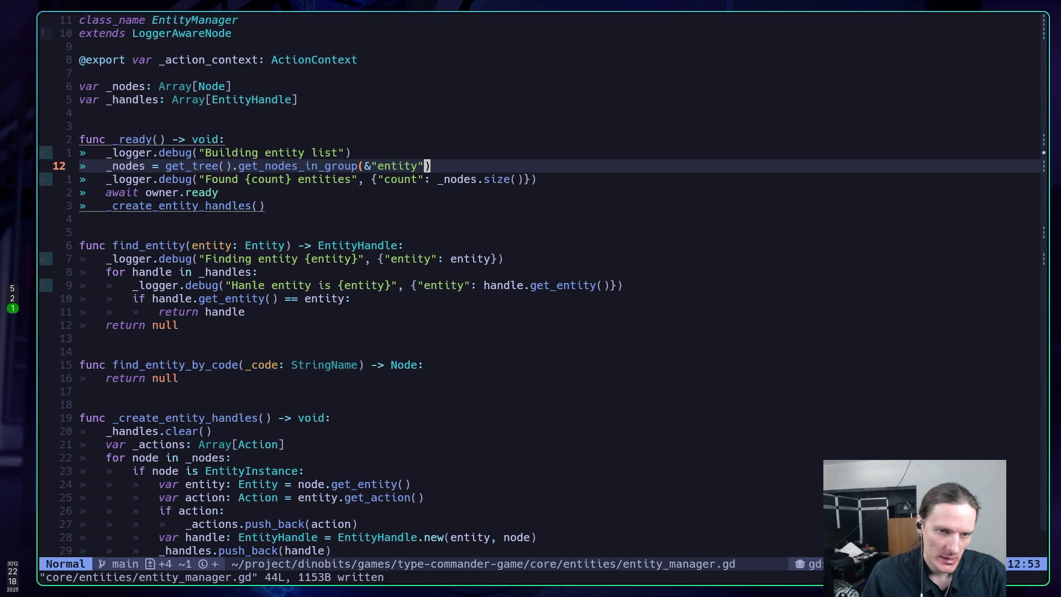
key(j)
key(j)
key(j)
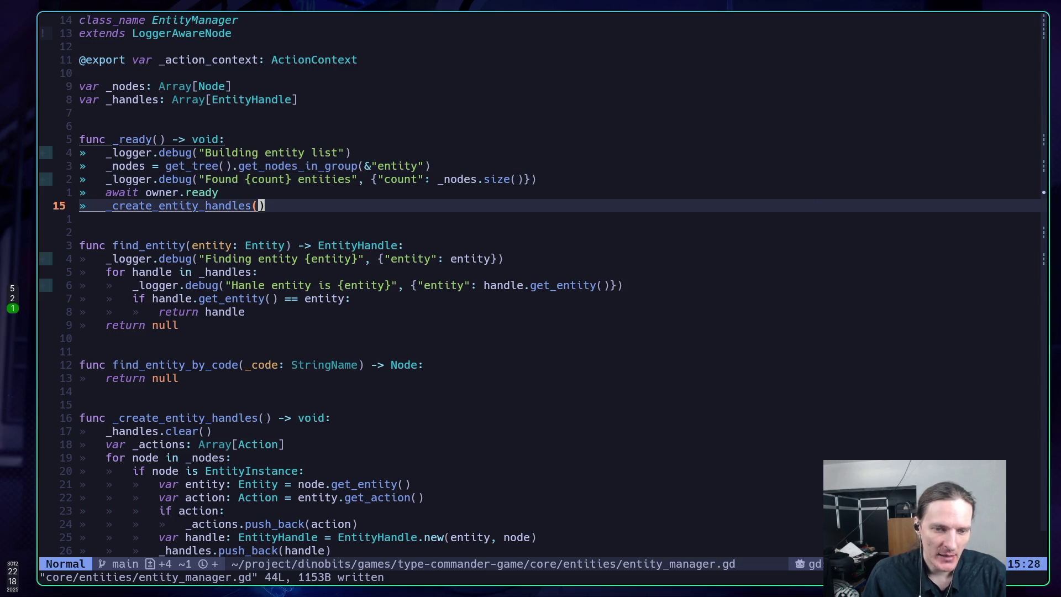
key(j)
key(j)
key(j)
key(j)
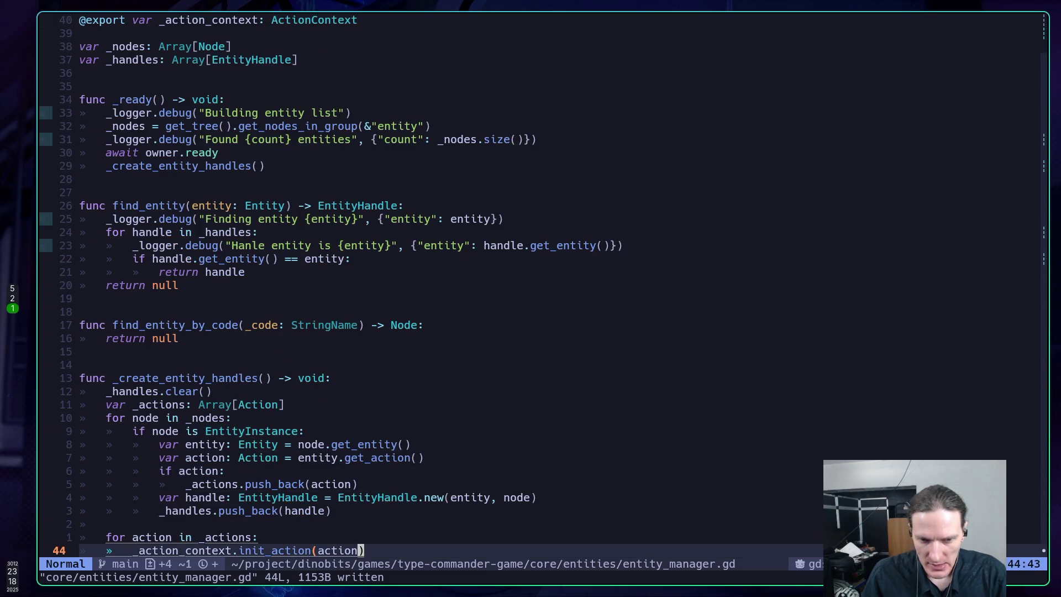
key(k)
key(k)
key(k)
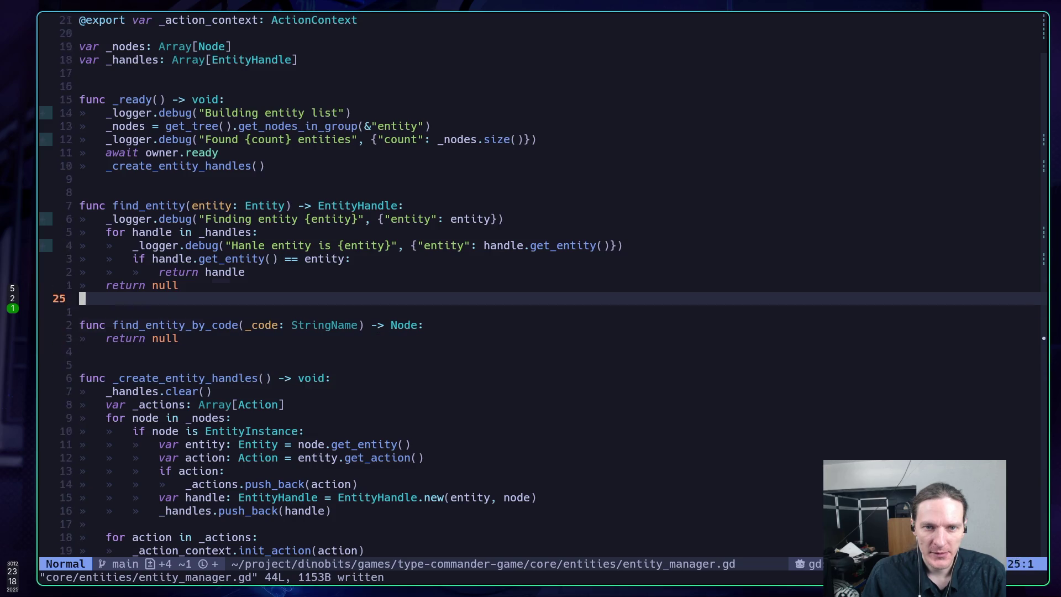
key(d)
key(d)
key(k)
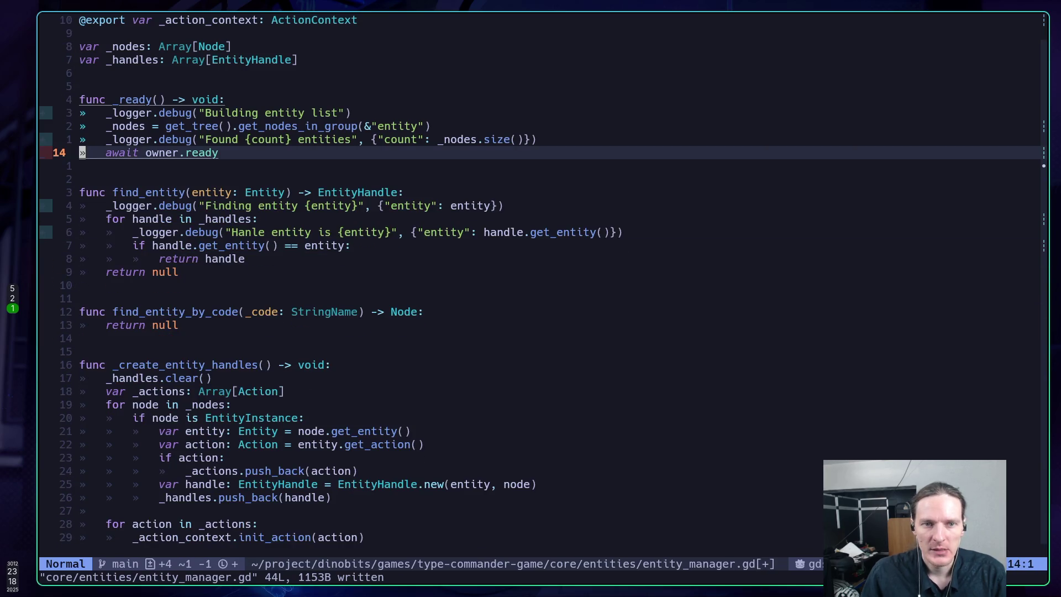
key(shift+p)
text(:w)
key(Return)
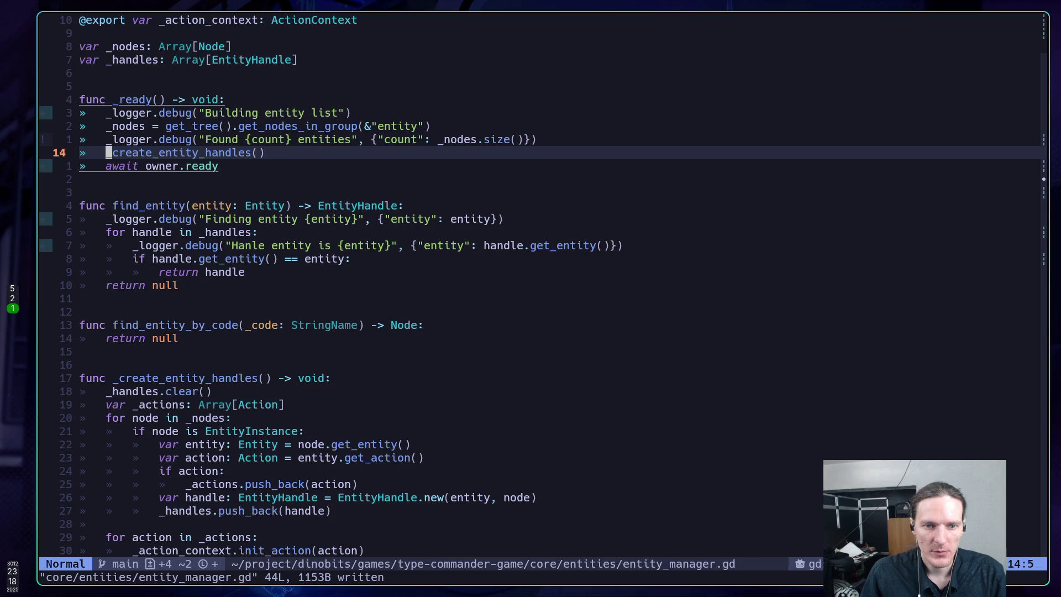
Step: Comment out the await owner.ready line, save, and rerun the game in Godot
key(j)
key(j)
key(k)
key(g)
key(c)
key(c)
text(:w)
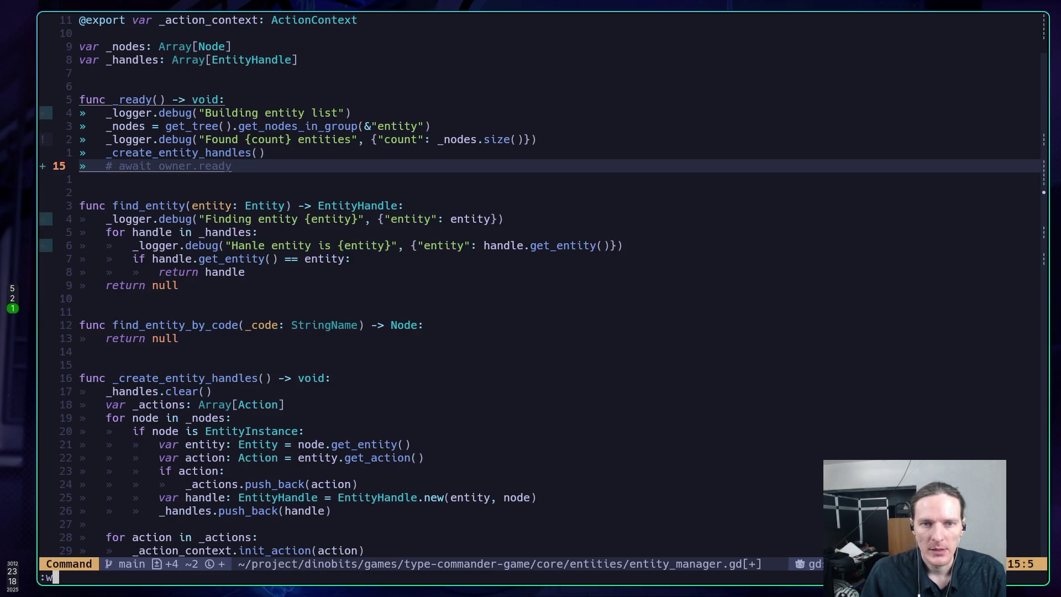
key(Return)
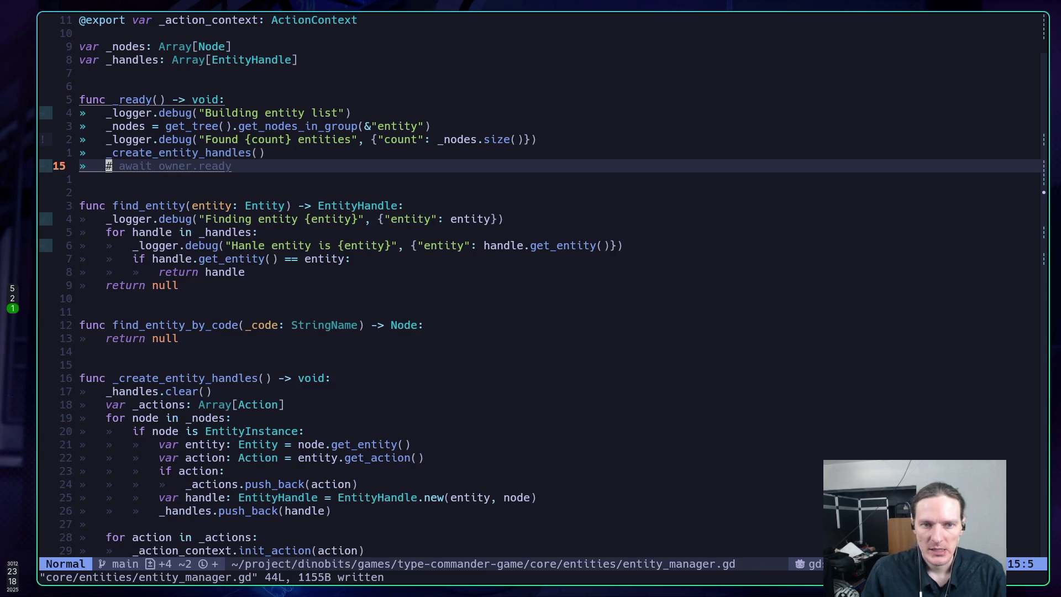
key(super+5)
key(F5)
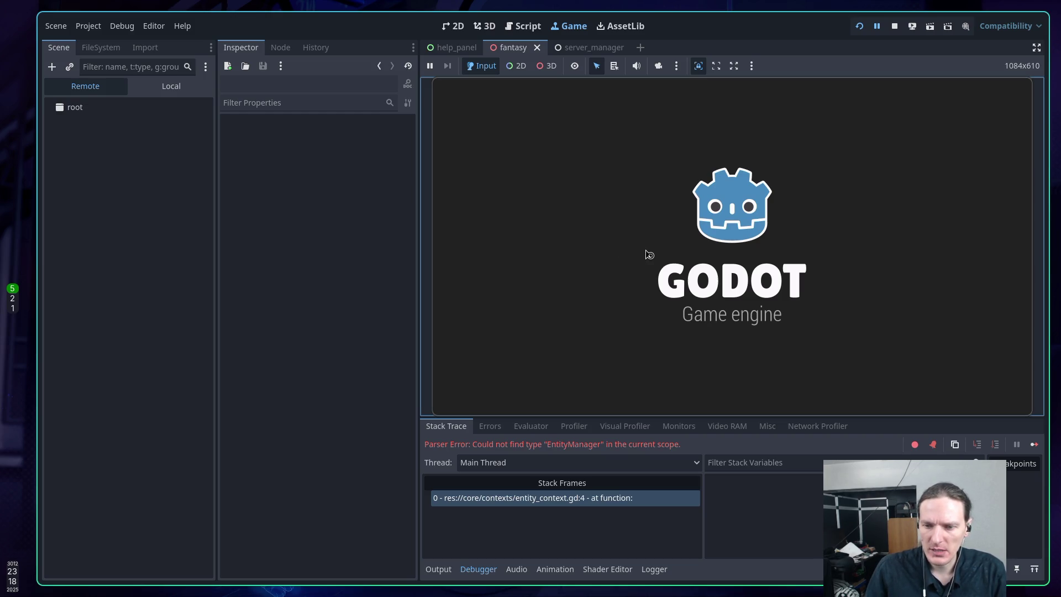
Step: Stop the running game and jump back to _create_entity_handles in entity_manager.gd
click(895, 26)
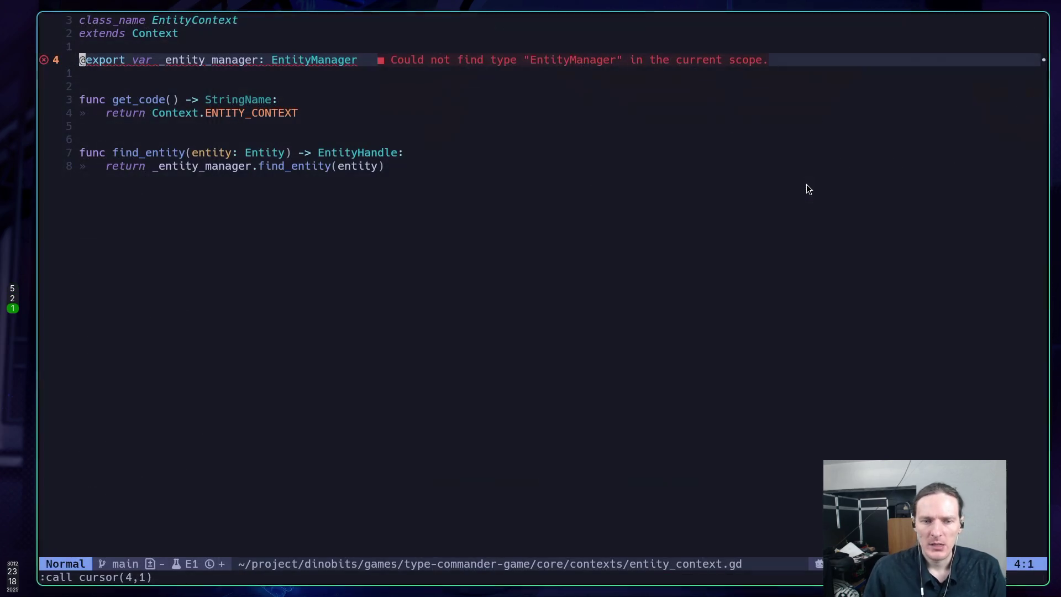
key(ctrl+o)
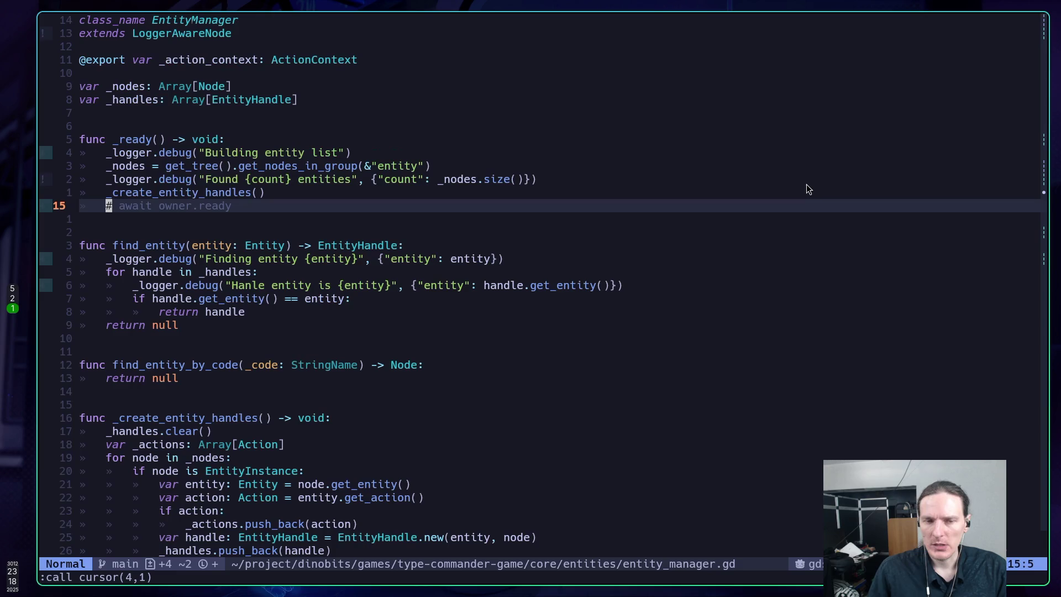
key(ctrl+o)
key(ctrl+o)
key(ctrl+o)
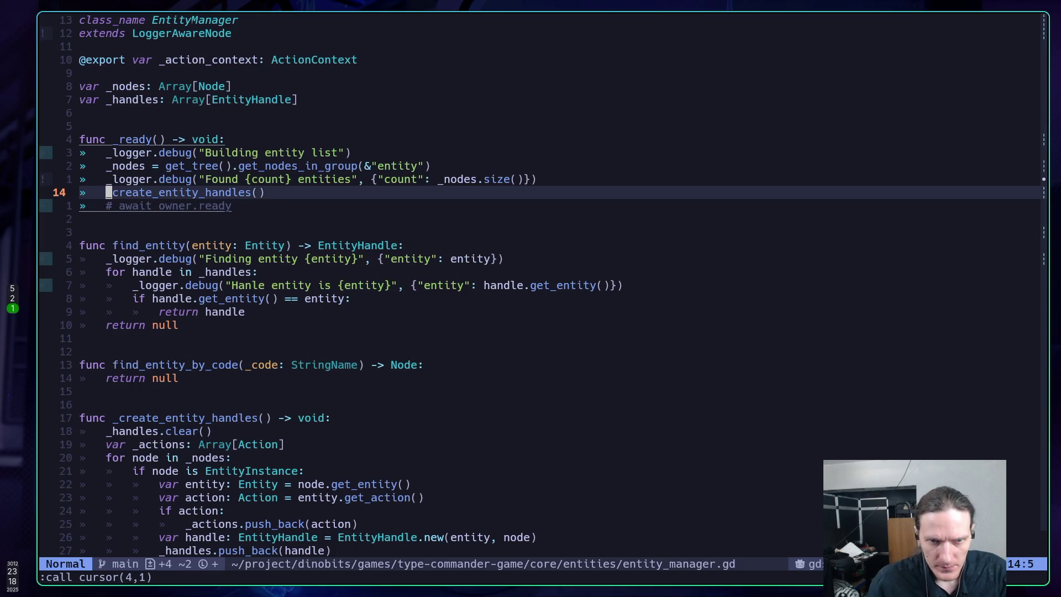
key(ctrl+o)
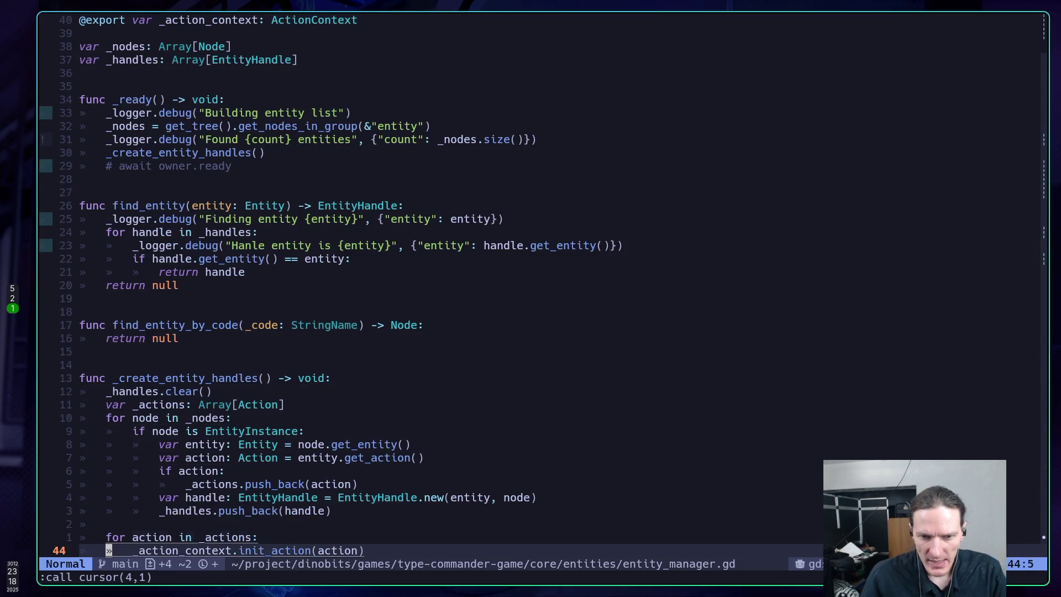
Step: Review how _create_entity_handles collects each entity's action into _actions and calls init_action on each
key(k)
key(k)
key(8)
key(k)
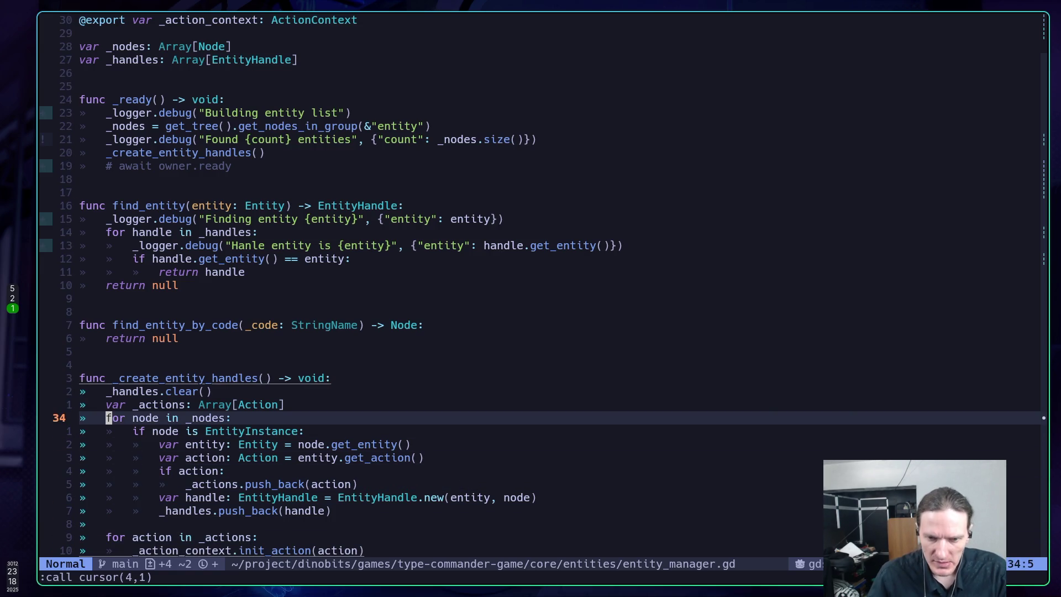
key(k)
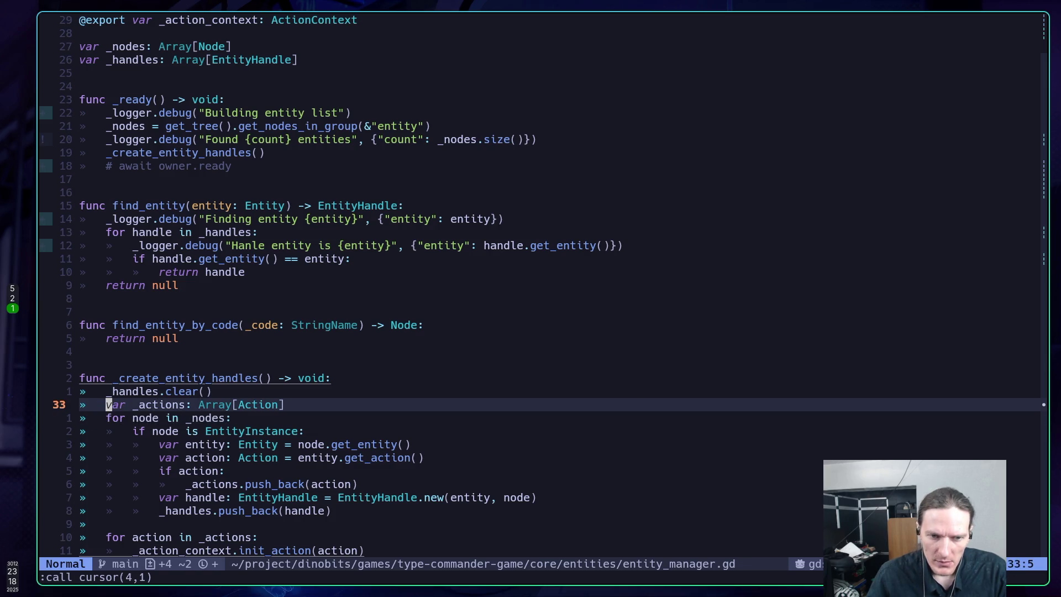
key(k)
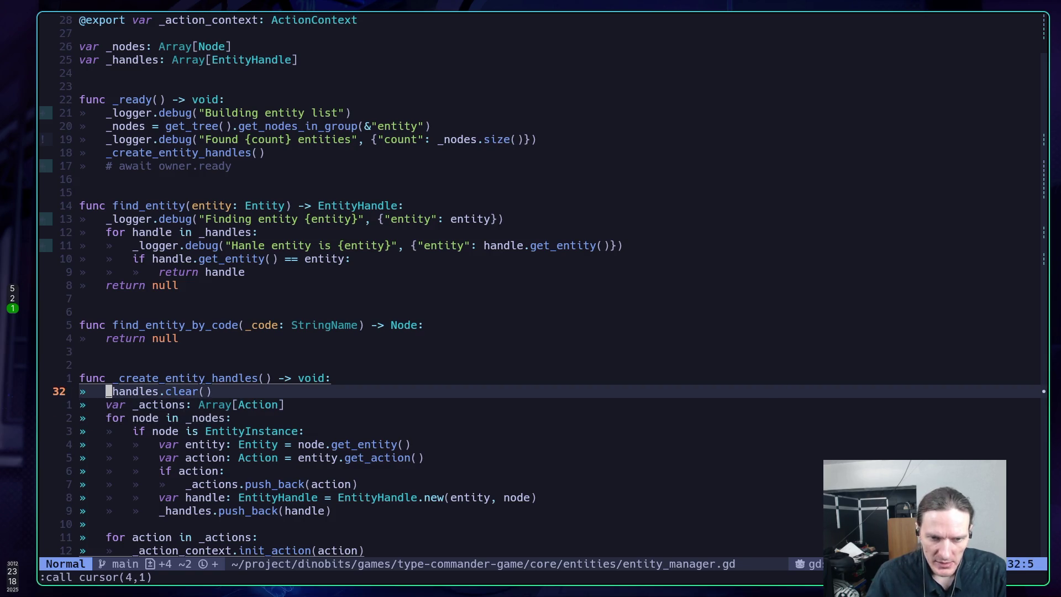
key(j)
key(j)
key(j)
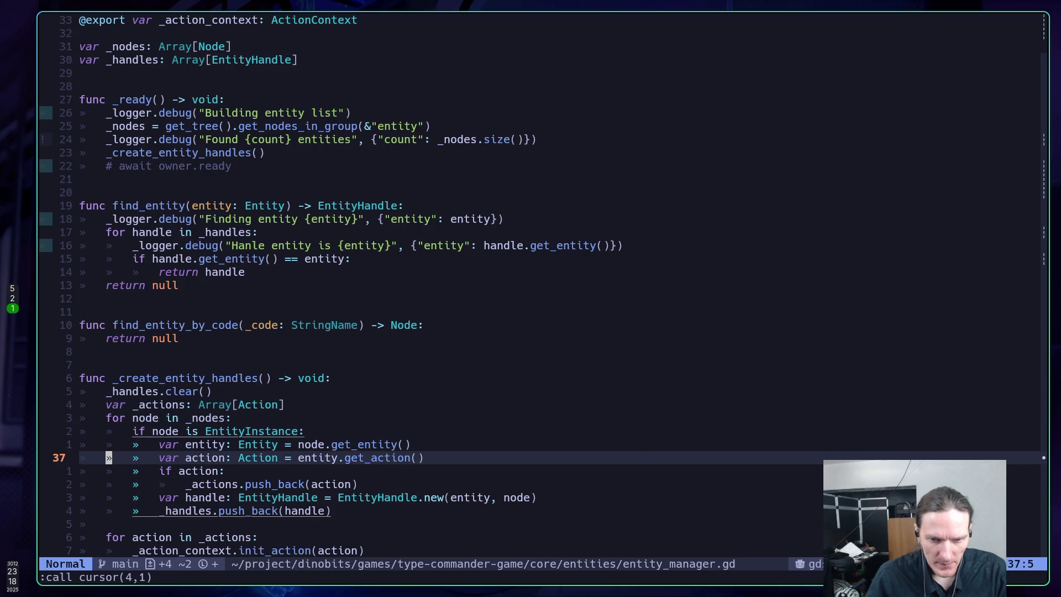
key(k)
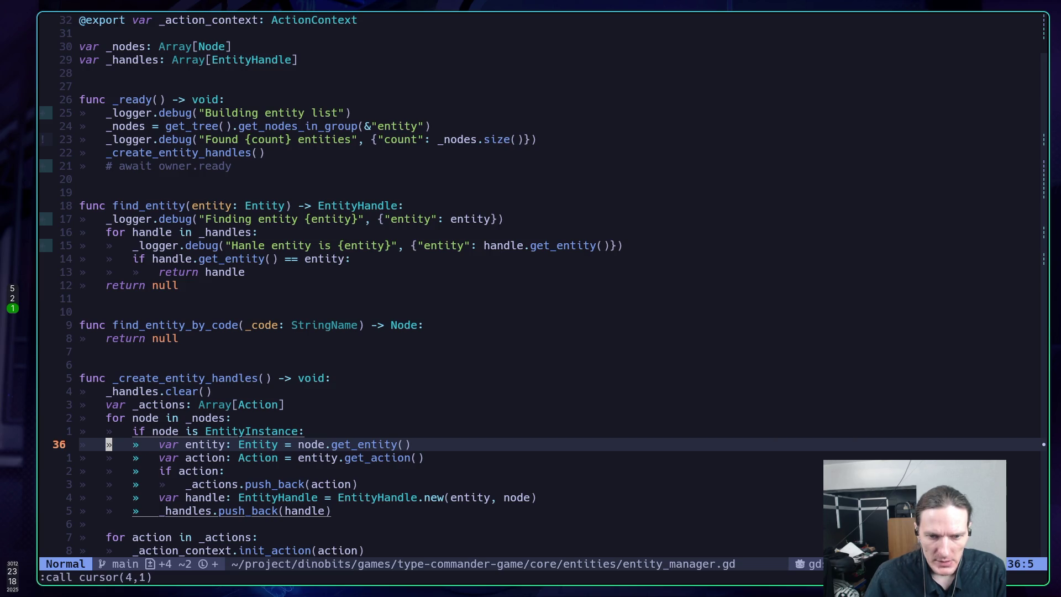
key(j)
key(j)
key(j)
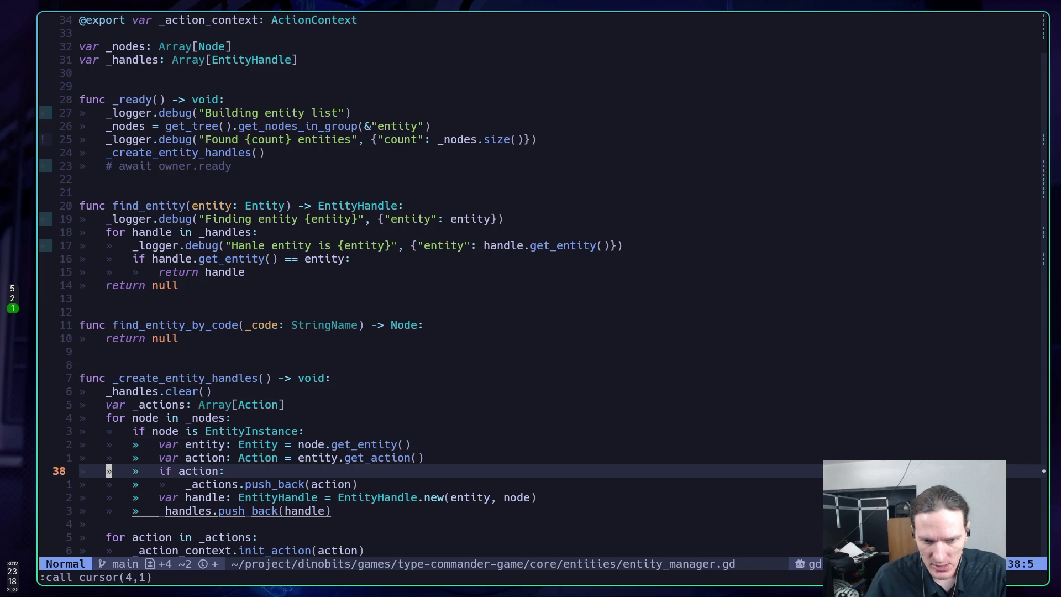
key(j)
key(j)
key(j)
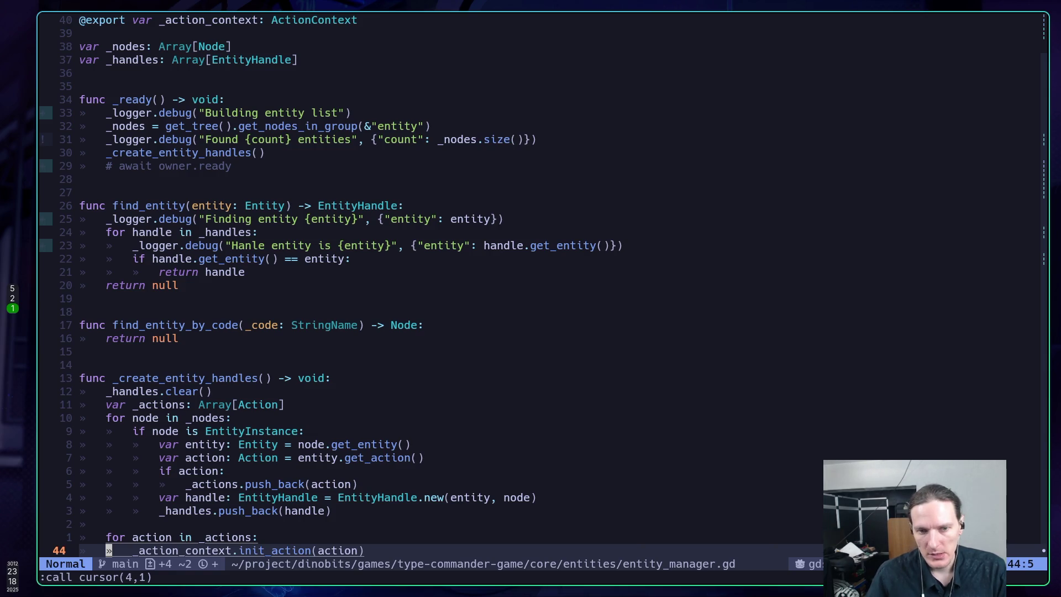
key(k)
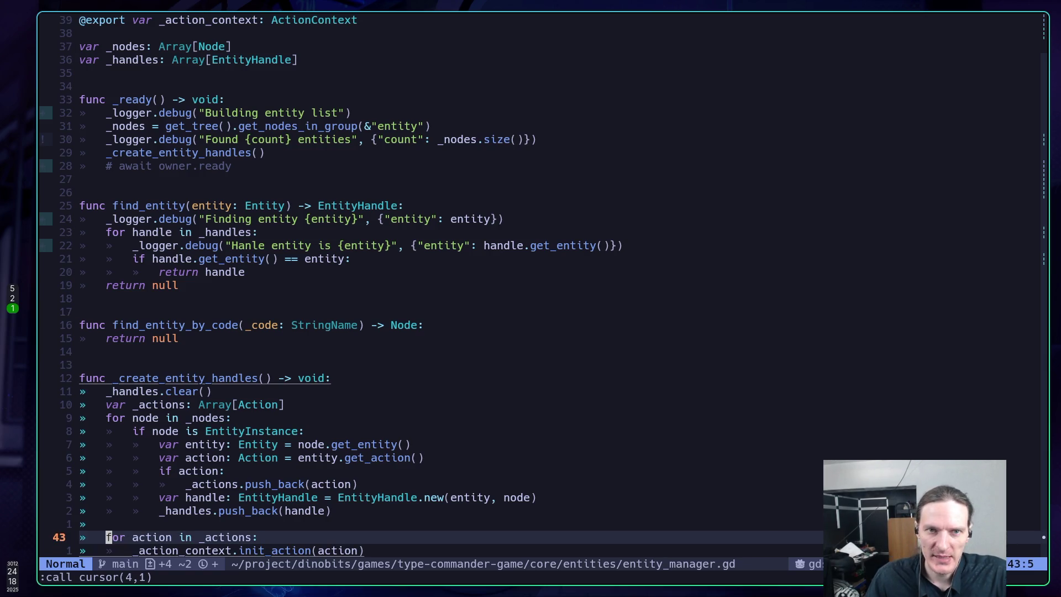
Step: Comment out the init_action loop, save entity_manager.gd, and return to the Godot editor
key(V)
text(j)
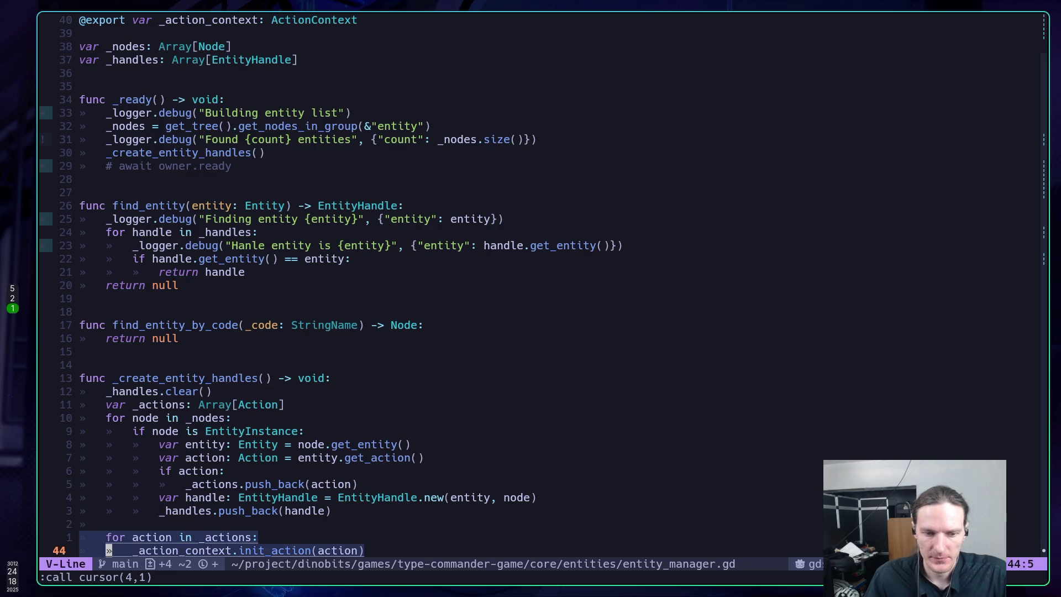
text(gc)
text(:w)
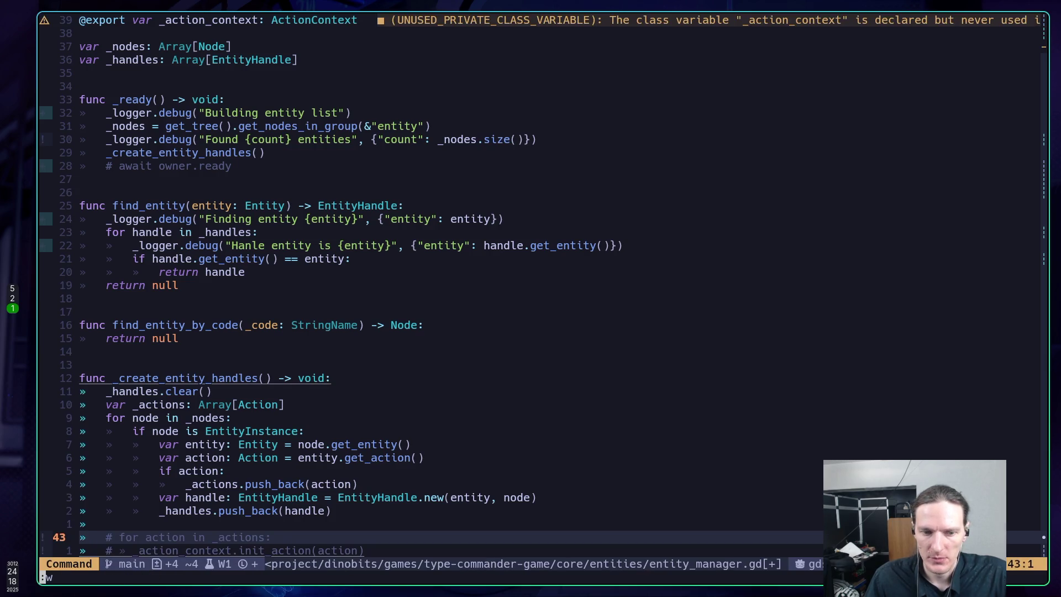
key(Return)
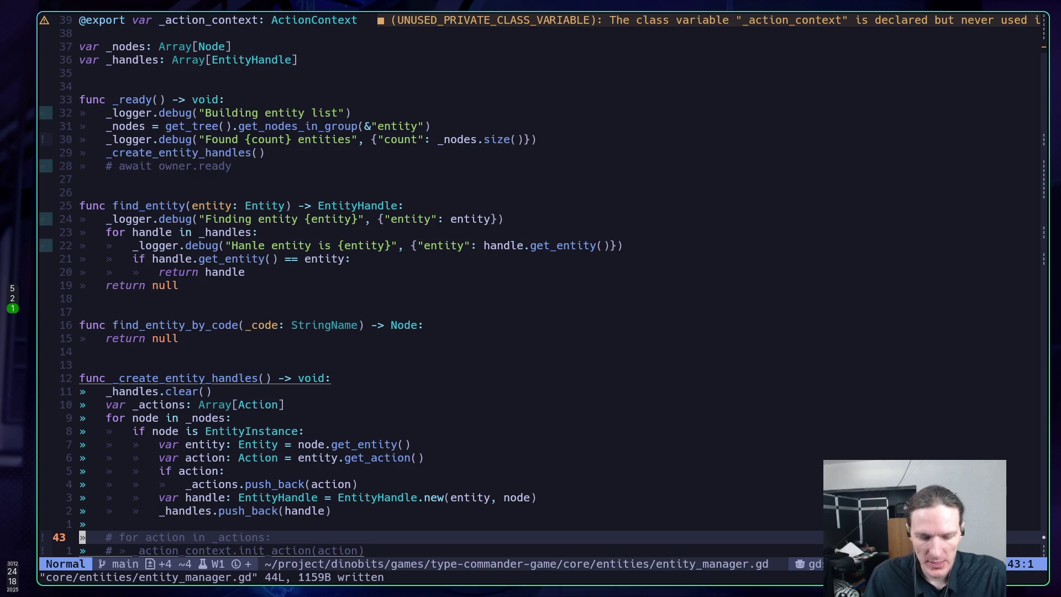
key(super+2)
key(super+5)
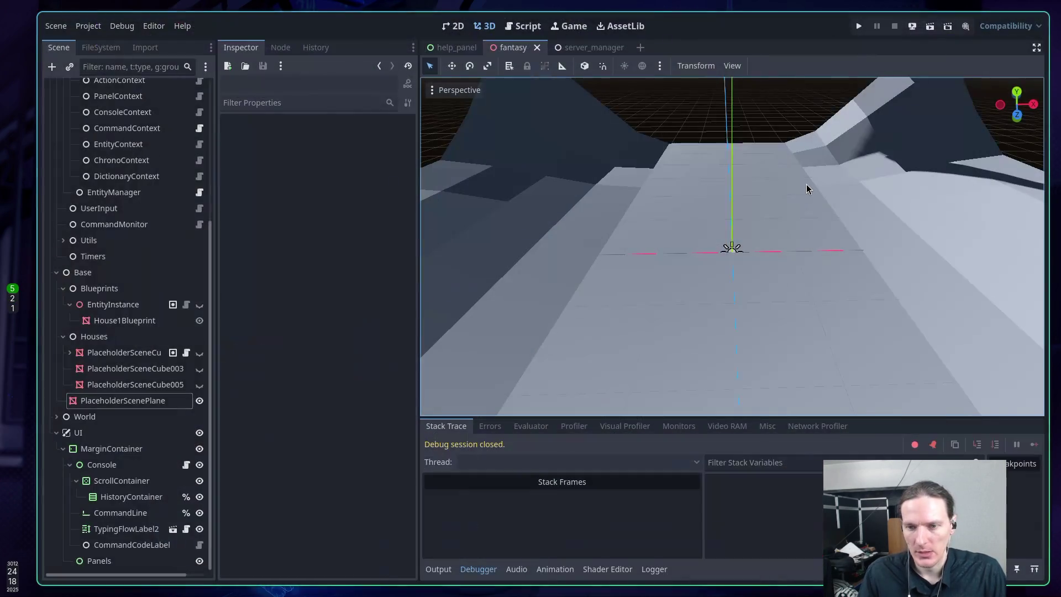
Step: Run the game, enter 'commands' then 'magic' to trigger Build House, and return to the code editor
key(F5)
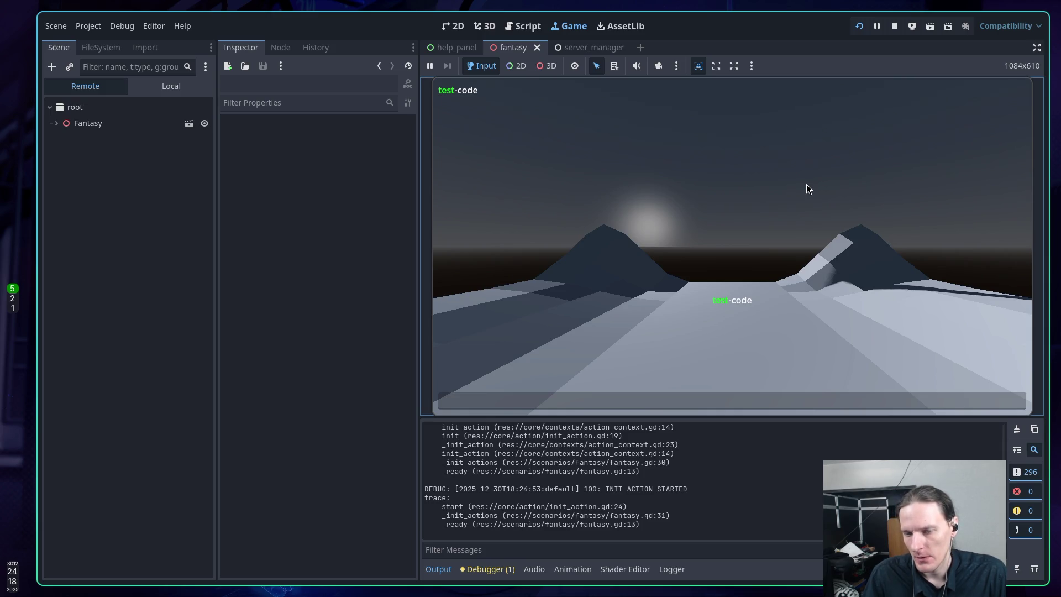
text(commands)
key(Return)
text(magic)
key(Return)
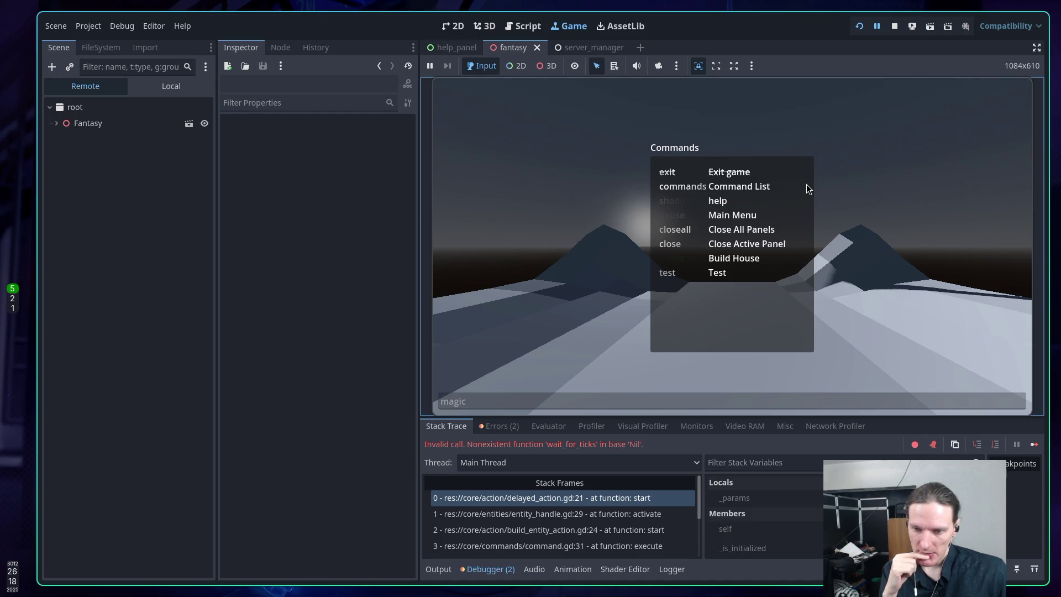
key(super+1)
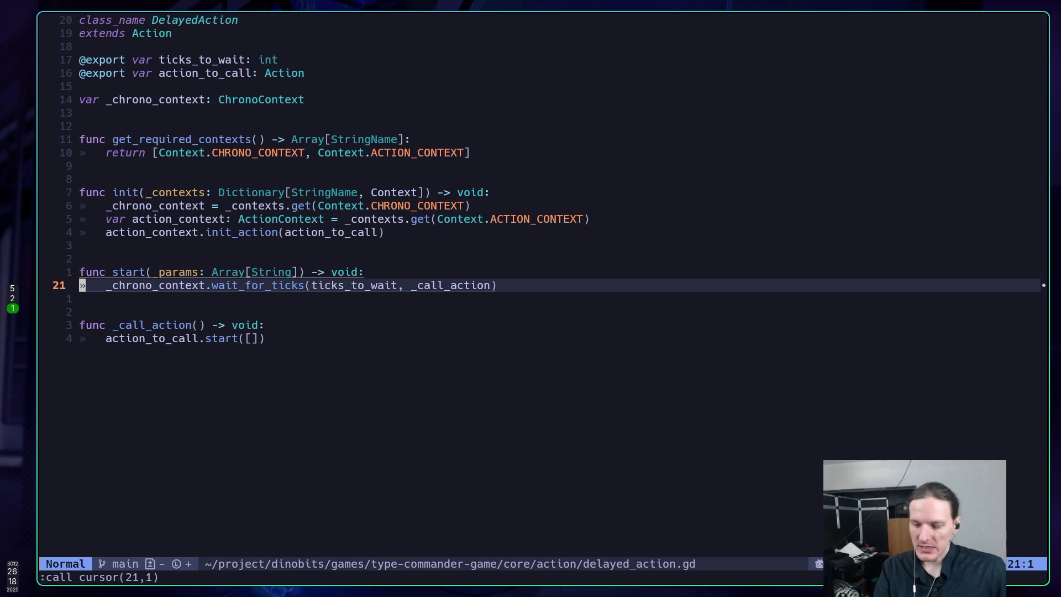
Step: Toggle to the alternate buffer, leaving delayed_action.gd for entity_manager.gd
key(ctrl+6)
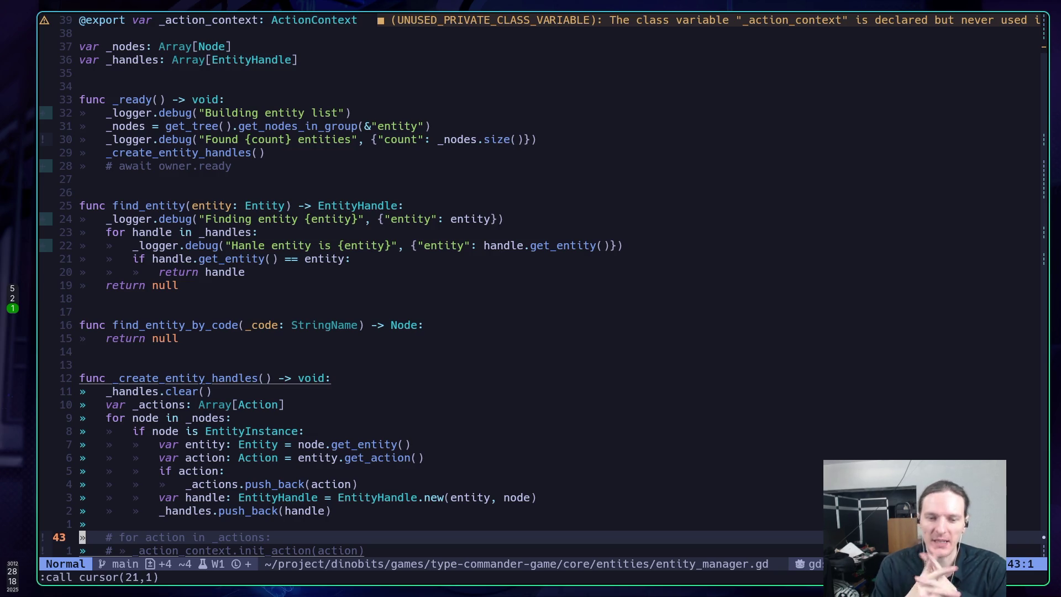
Step: Move the _create_entity_handles() call below await owner.ready and uncomment the await line
key(k)
key(k)
key(k)
key(k)
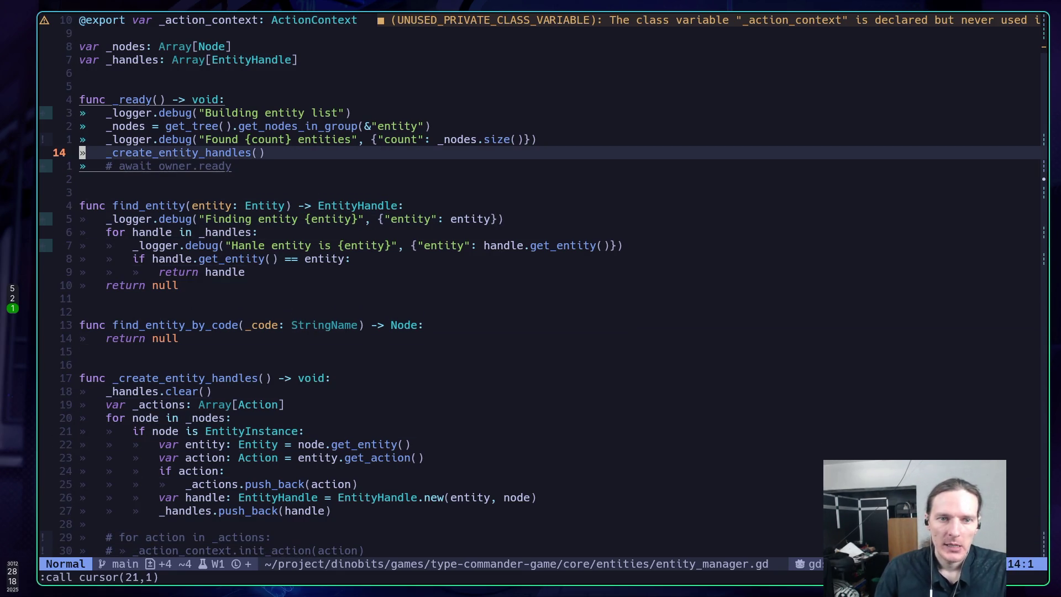
key(d)
key(d)
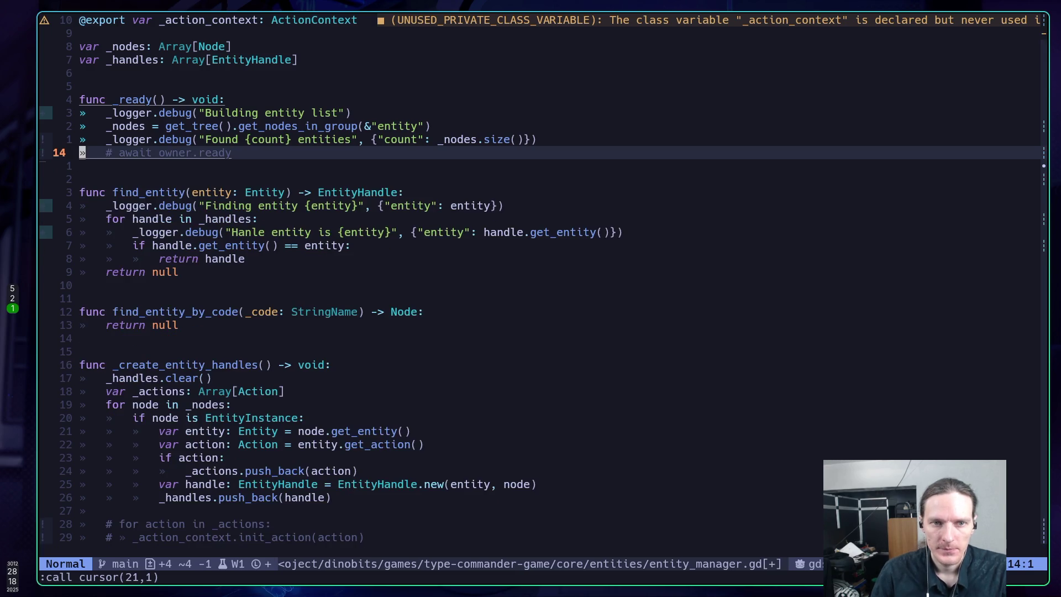
key(p)
key(k)
key(w)
key(x)
key(x)
key(j)
key(j)
key(j)
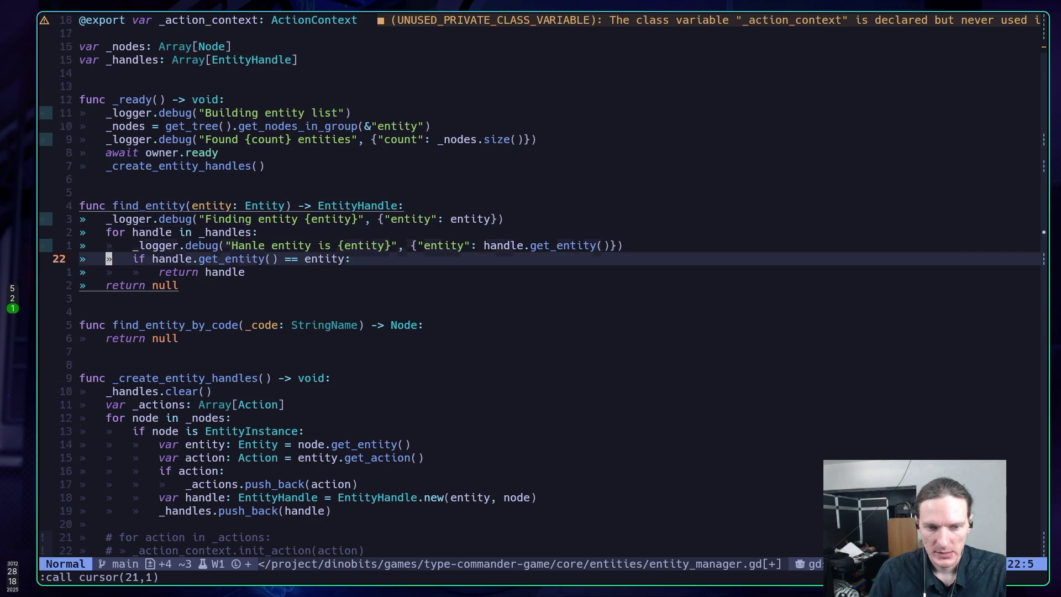
key(j)
key(j)
key(j)
key(k)
key(k)
key(k)
key(k)
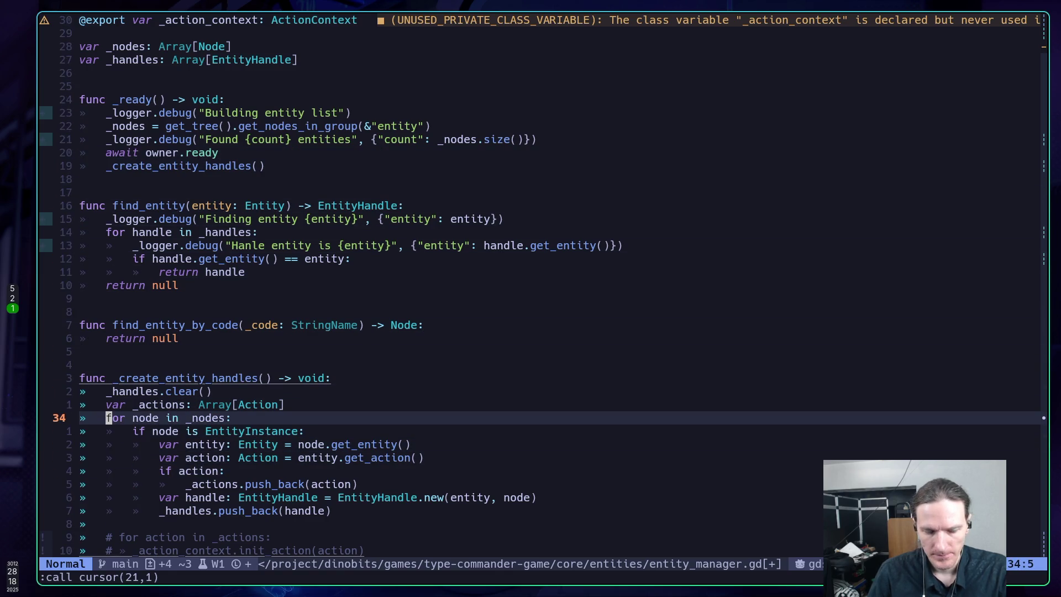
key(k)
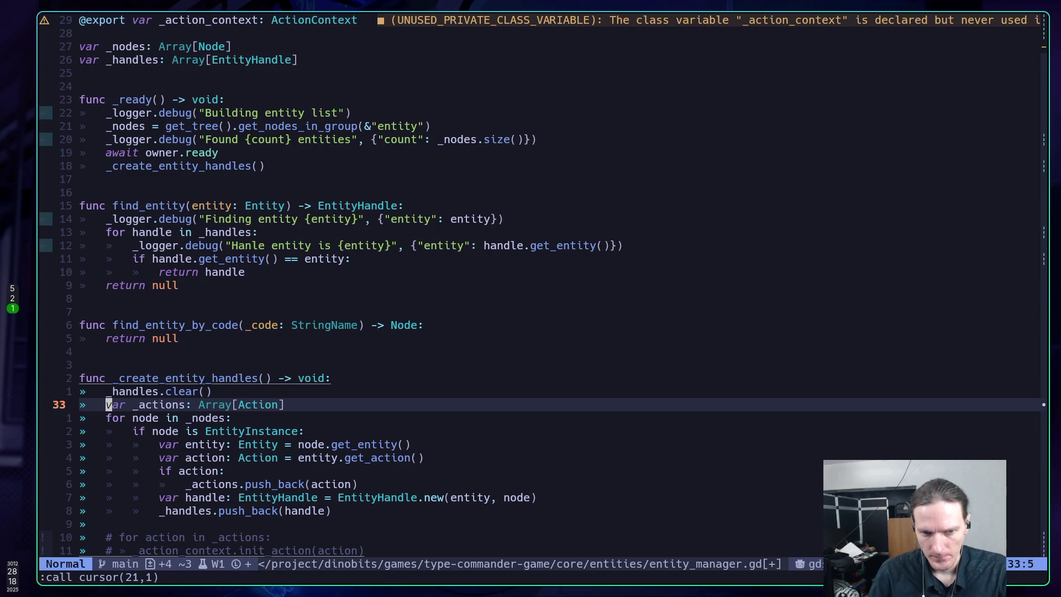
key(k)
key(k)
key(k)
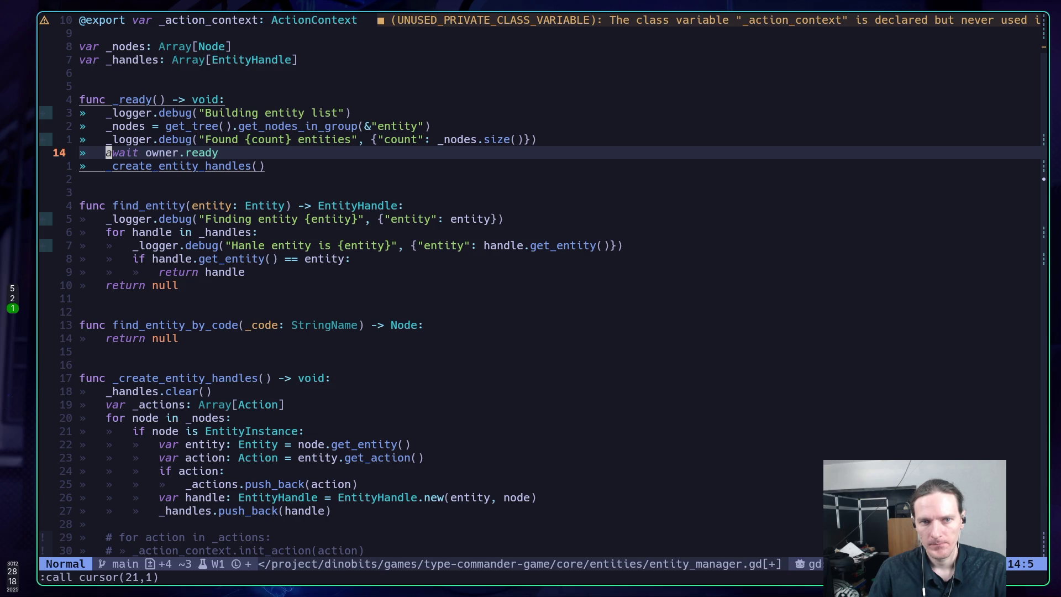
key(j)
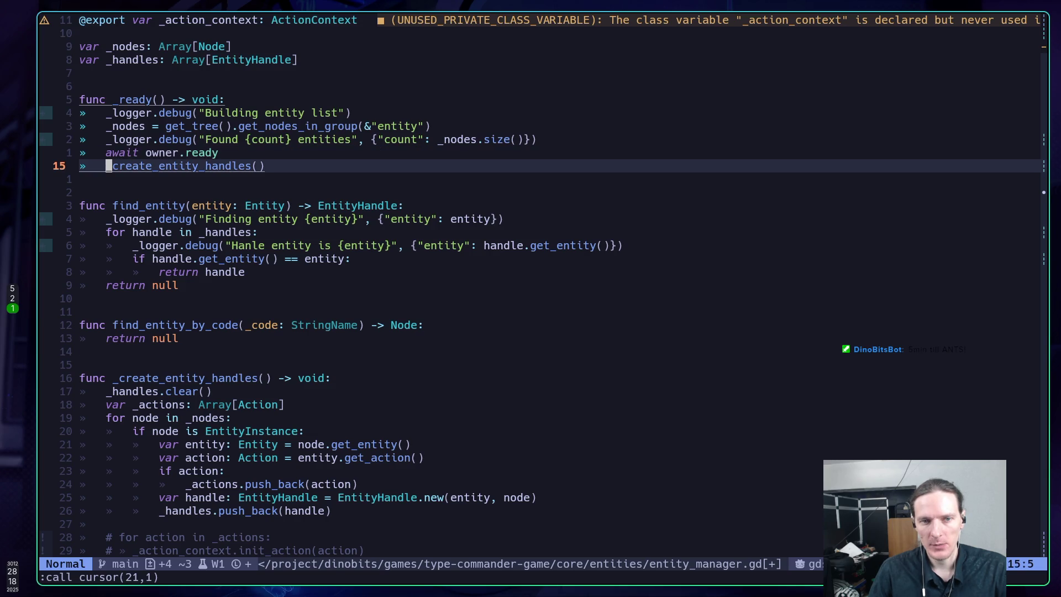
Step: Comment out the _create_entity_handles() call and copy its ten handle-building lines into _ready above await owner.ready
key(g)
key(c)
key(c)
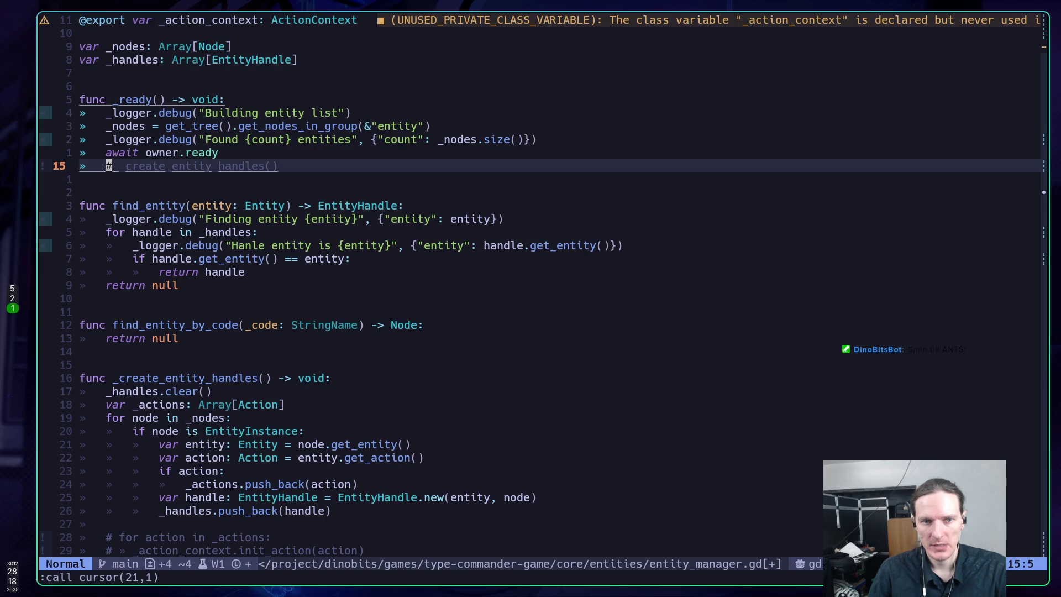
click(109, 392)
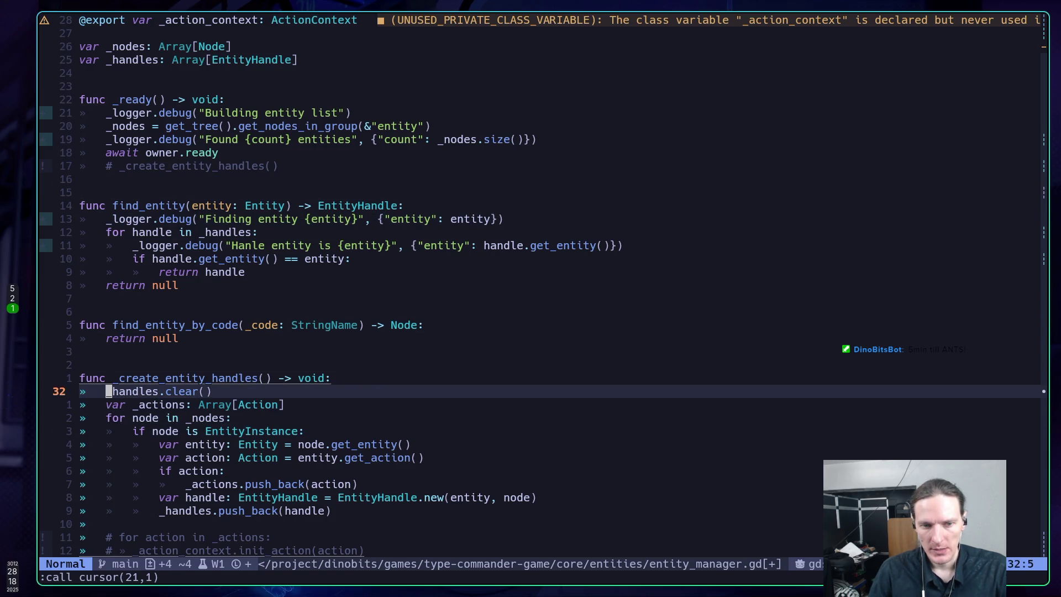
click(108, 405)
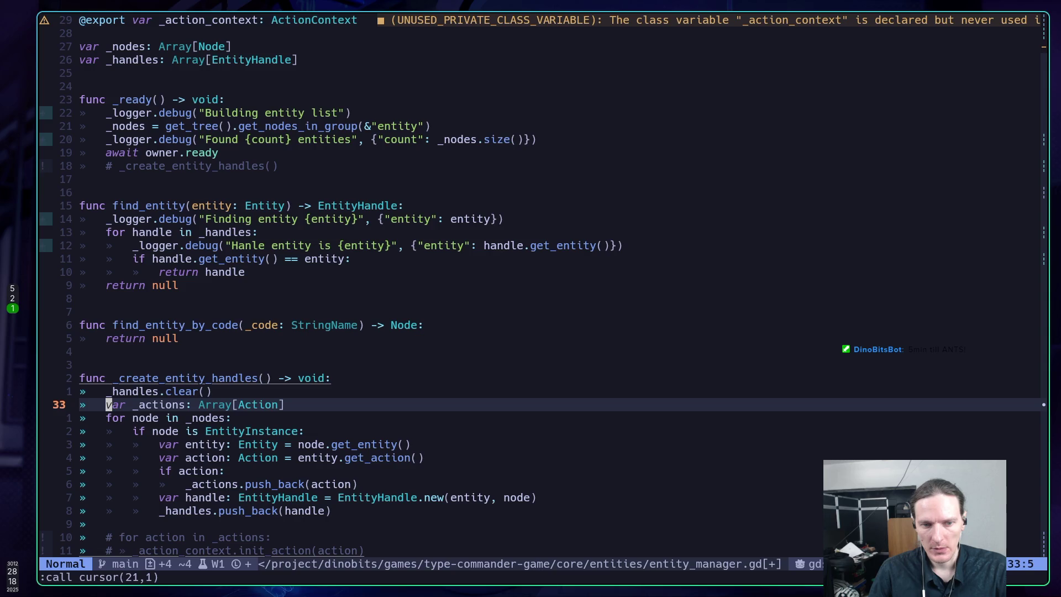
key(k)
key(shift+v)
key(j)
key(j)
key(j)
key(j)
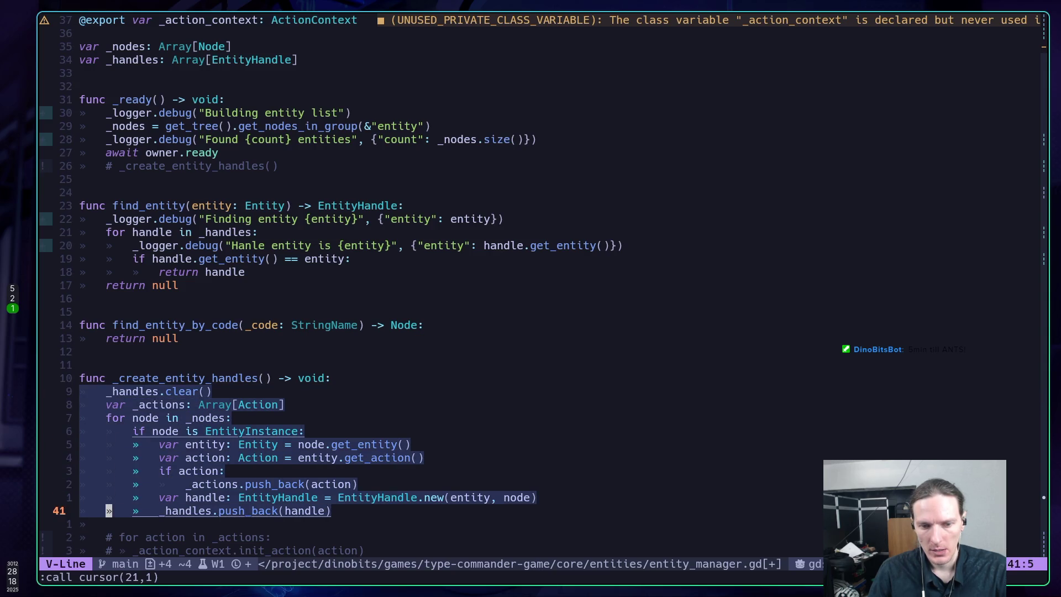
key(y)
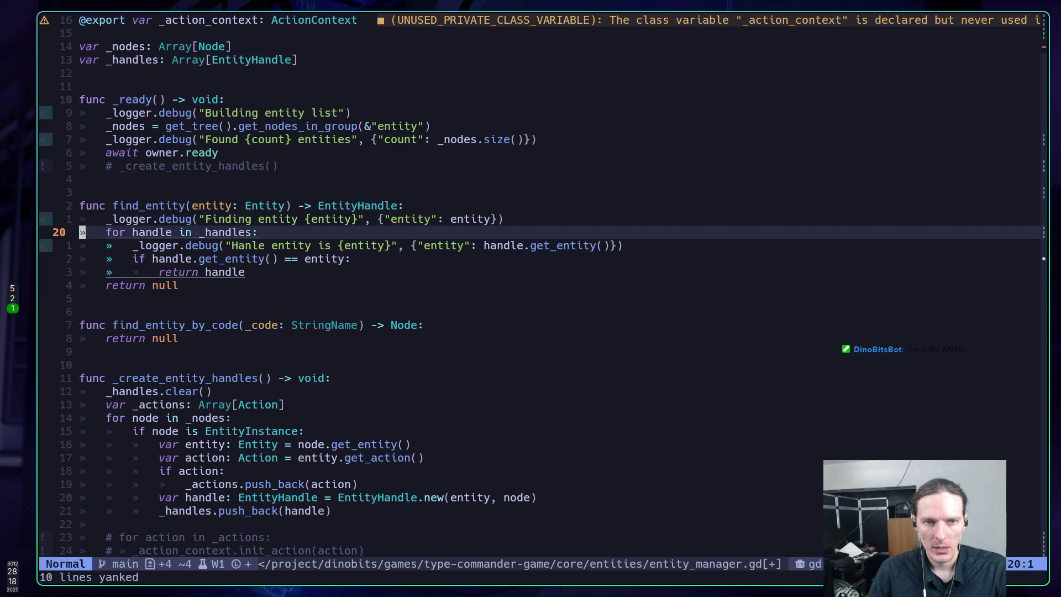
click(82, 153)
key(shift+p)
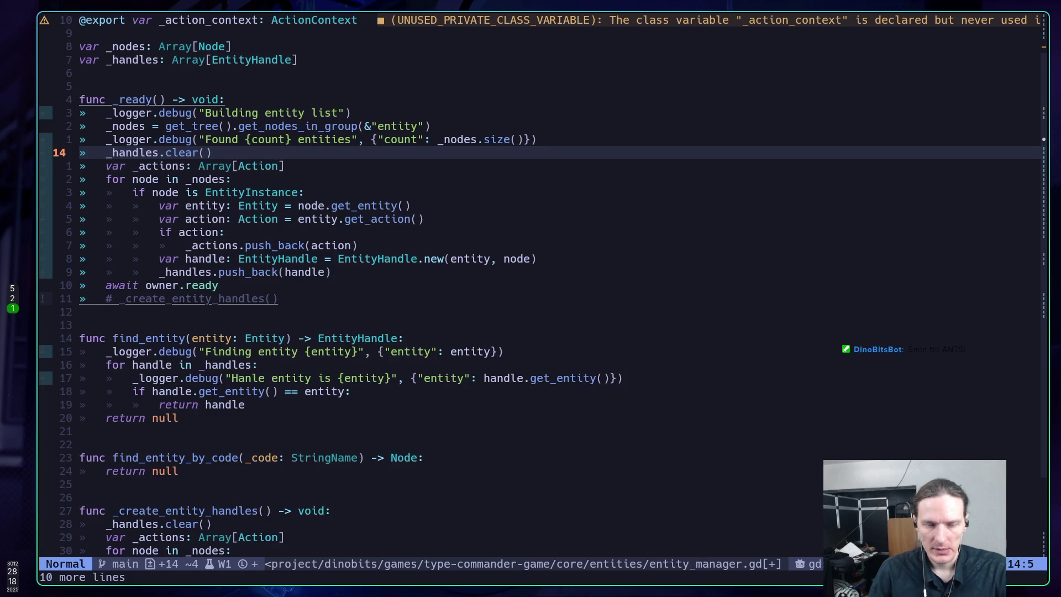
key(shift+o)
key(Escape)
Step: Place the action init loop below await owner.ready, uncomment it, and save
key(j)
key(j)
key(j)
key(j)
key(k)
key(k)
key(k)
key(j)
key(j)
key(j)
key(j)
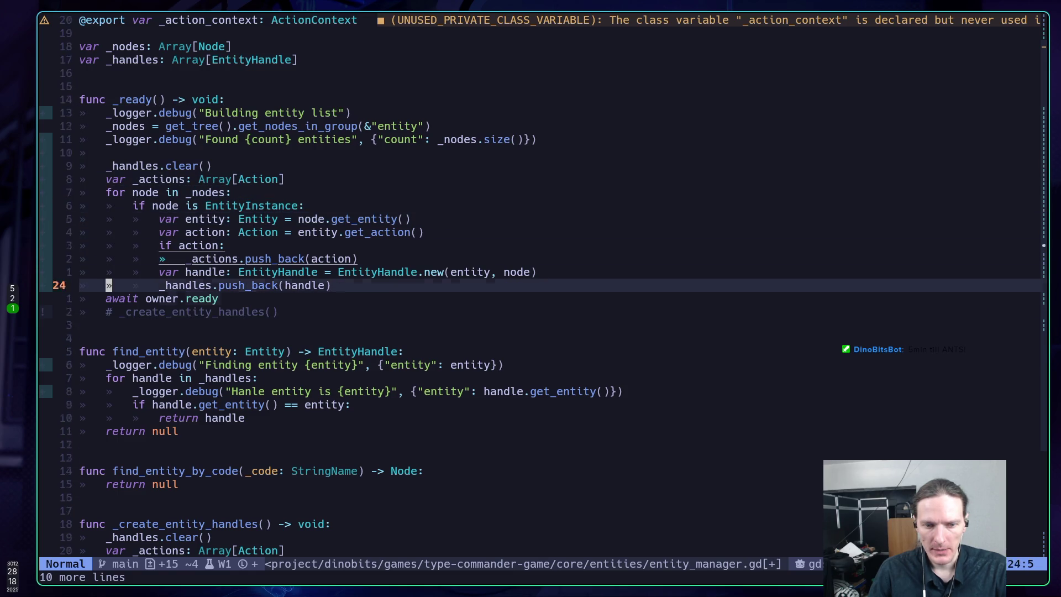
key(j)
key(j)
key(j)
key(k)
key(j)
key(k)
key(k)
key(k)
key(k)
key(0)
key(k)
key(k)
key(k)
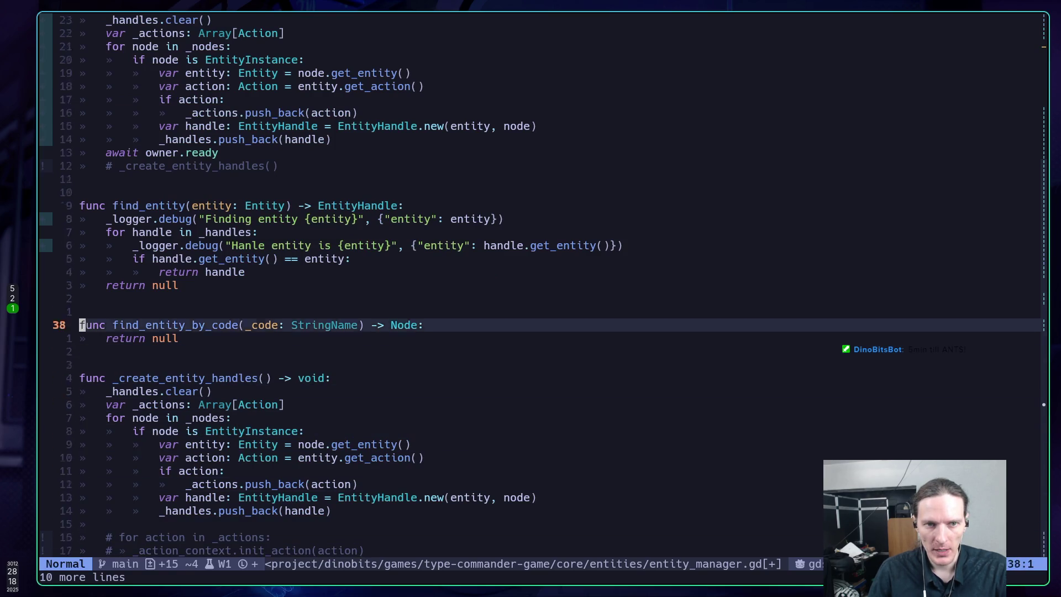
key(P)
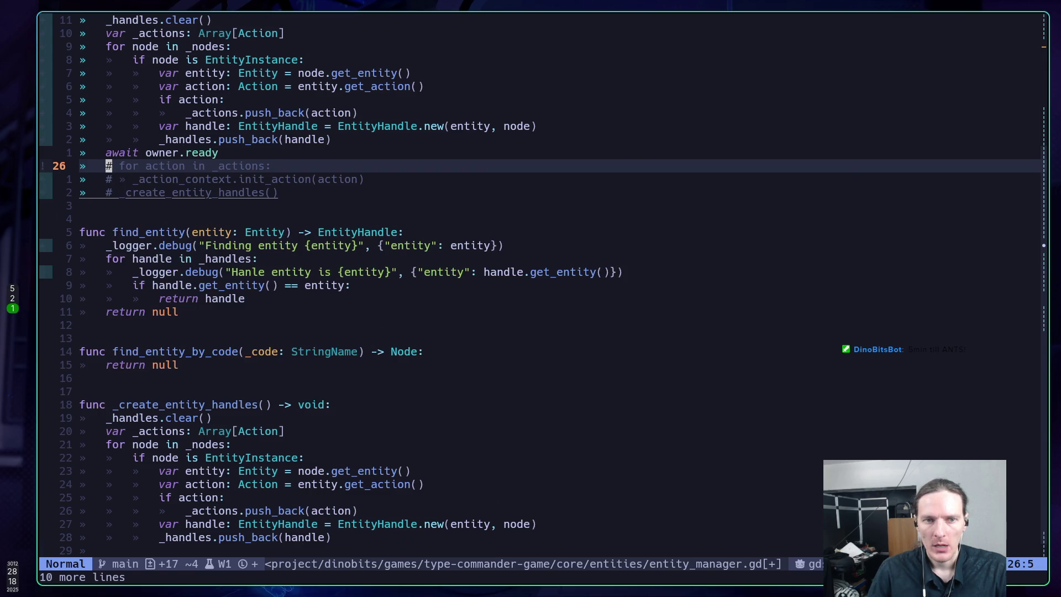
key(shift+v)
text(jgc:w)
key(Return)
Step: Review the pasted loop, save entity_manager.gd again, and switch to Godot
key(k)
key(k)
key(k)
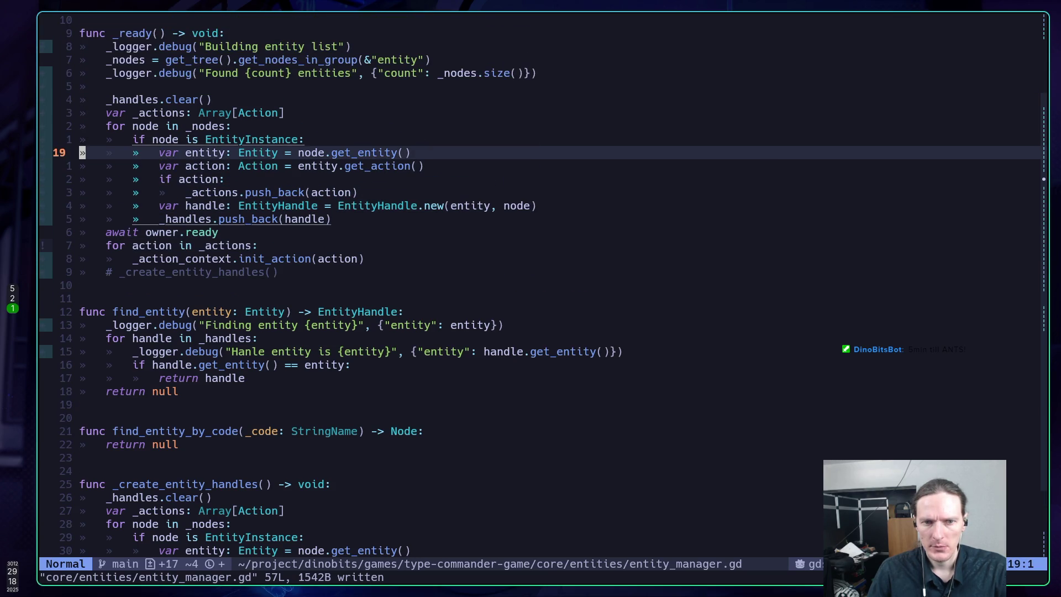
key(j)
text(k)
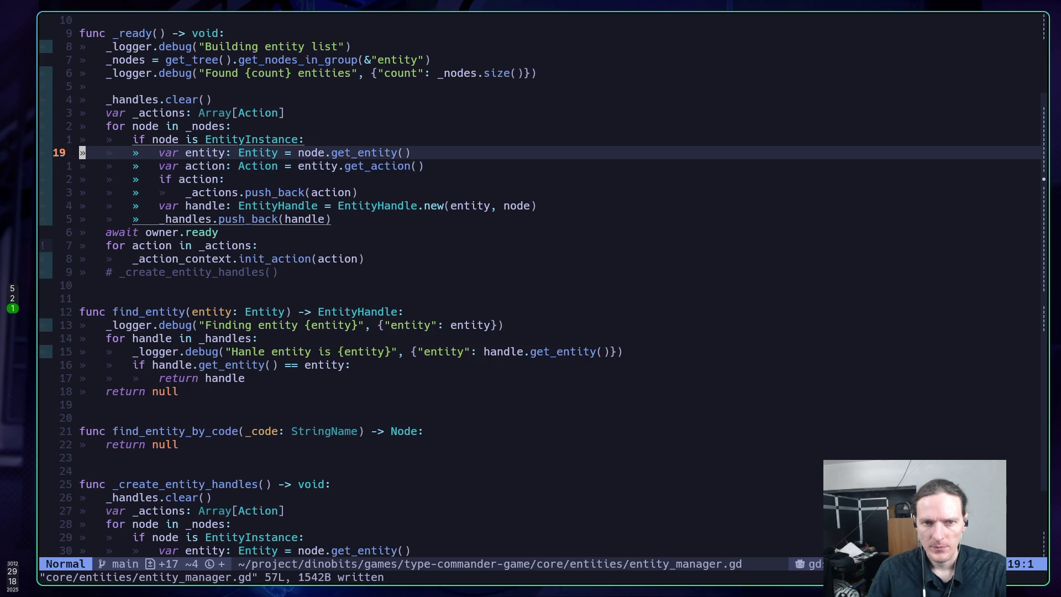
text(:w)
key(Return)
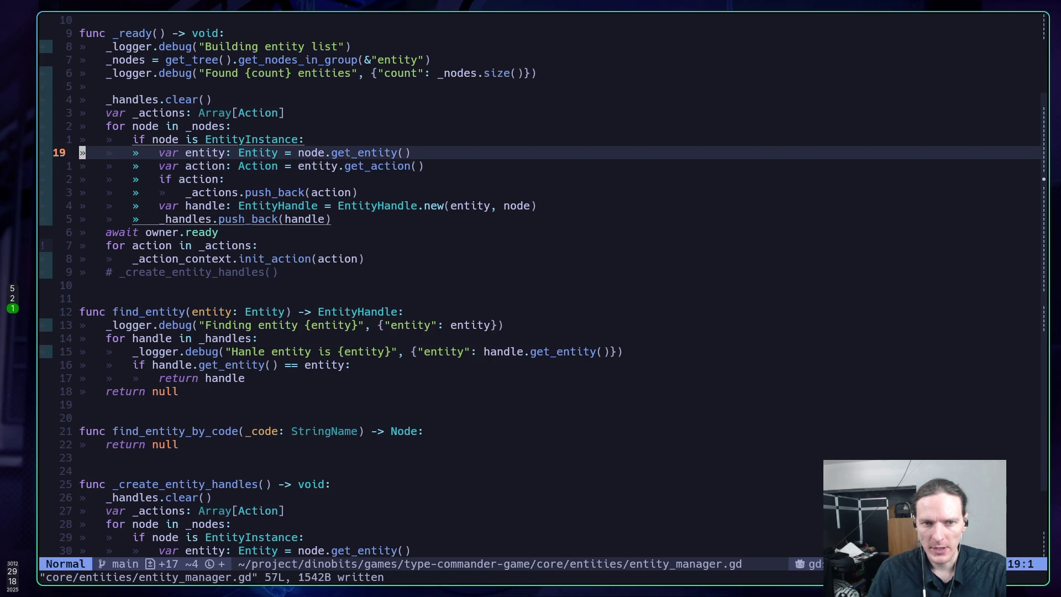
key(super+5)
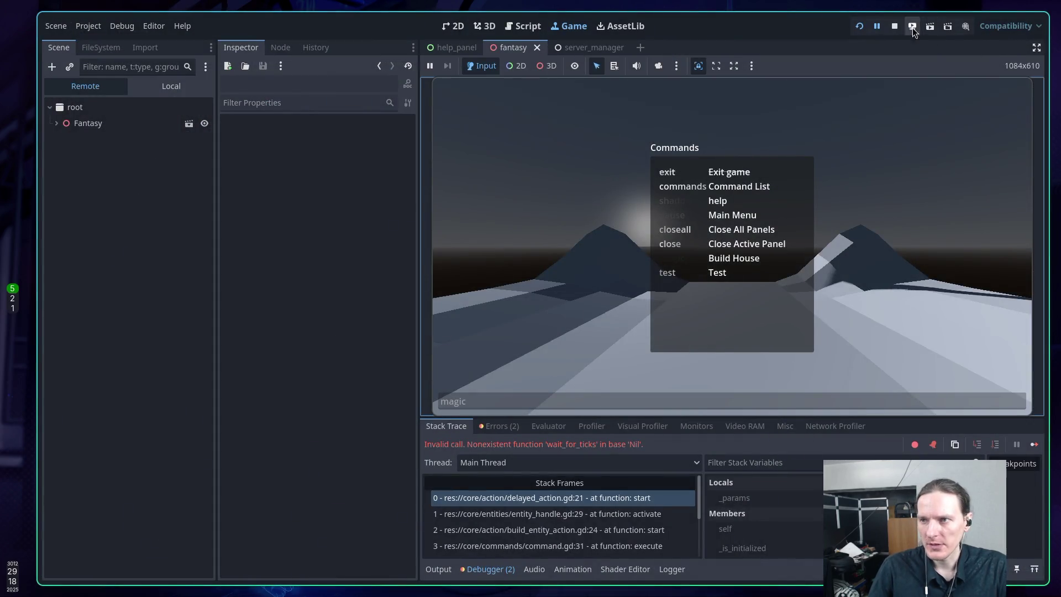
Step: Restart the game and enter 'commands' then 'crystal' in the in-game input bar
click(899, 29)
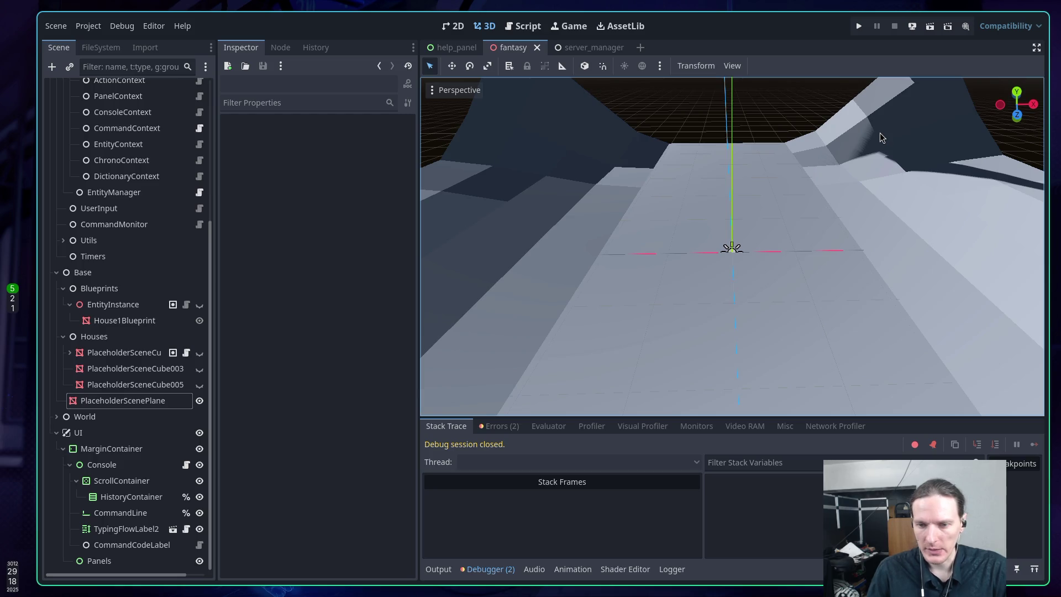
key(F5)
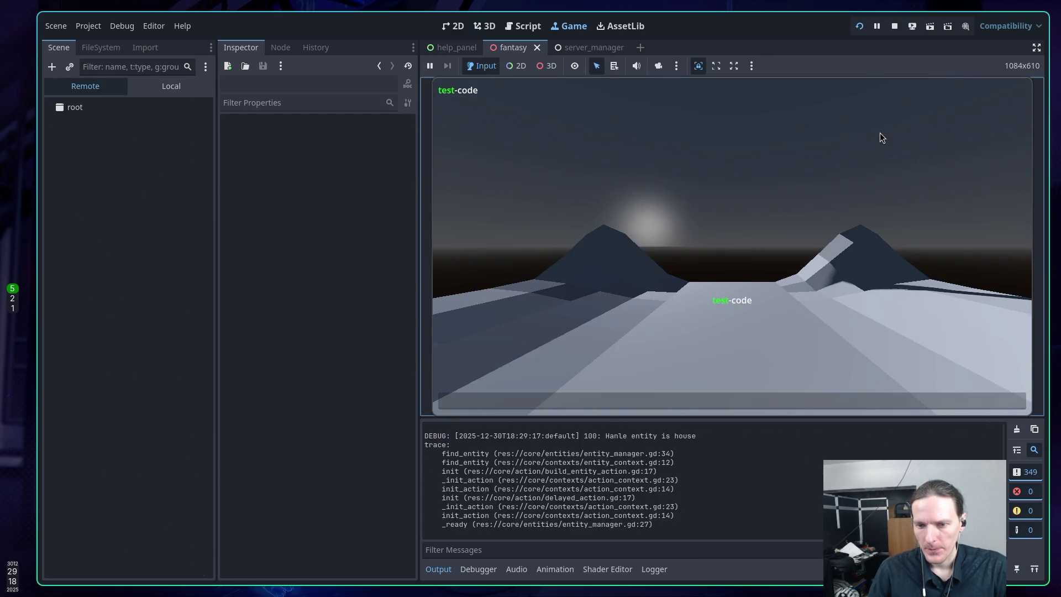
text(co)
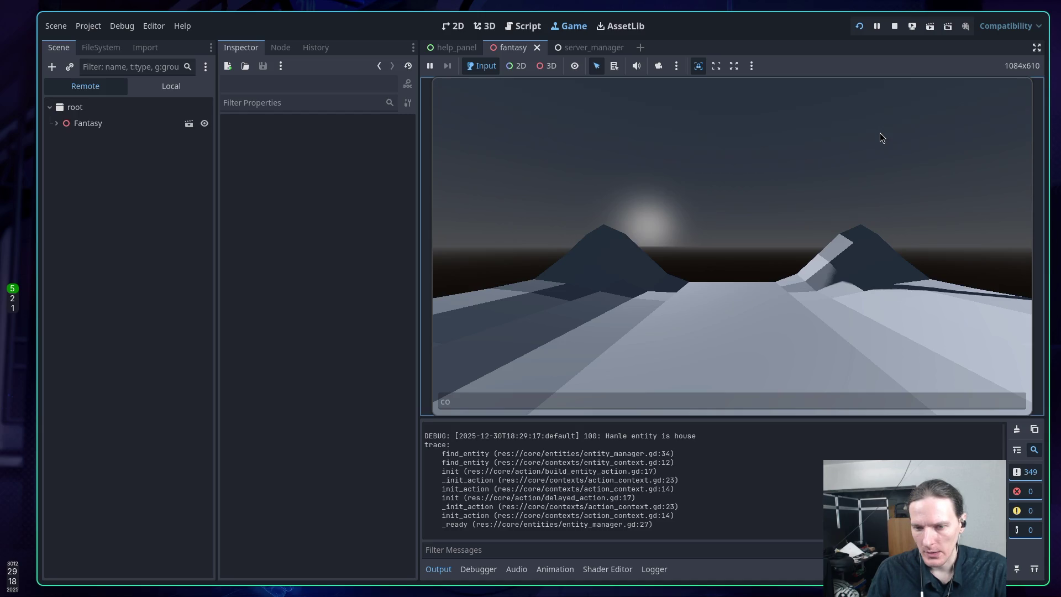
text(mmands)
key(Return)
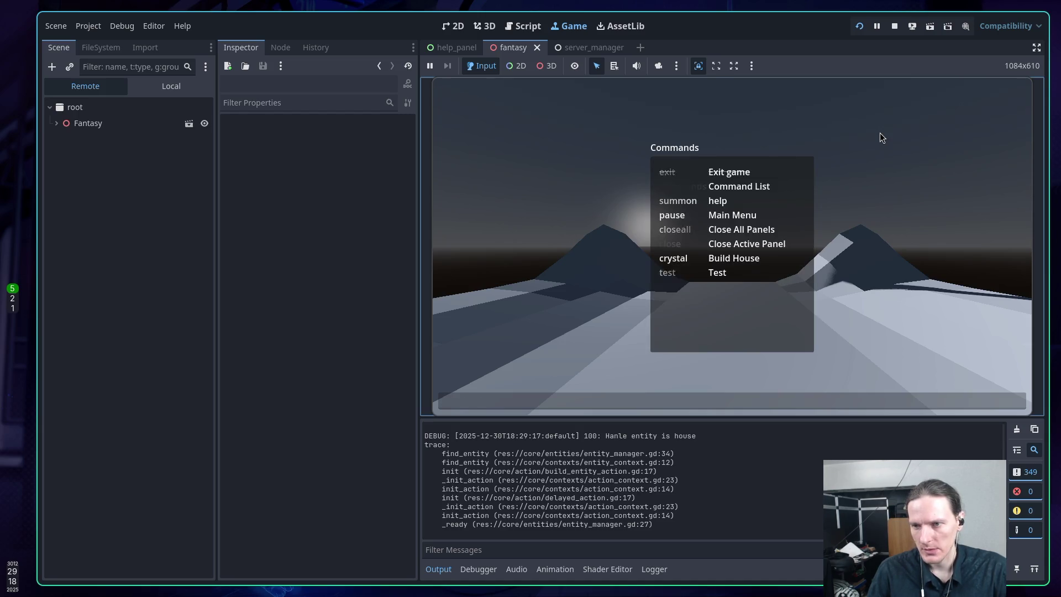
text(ystal)
key(Return)
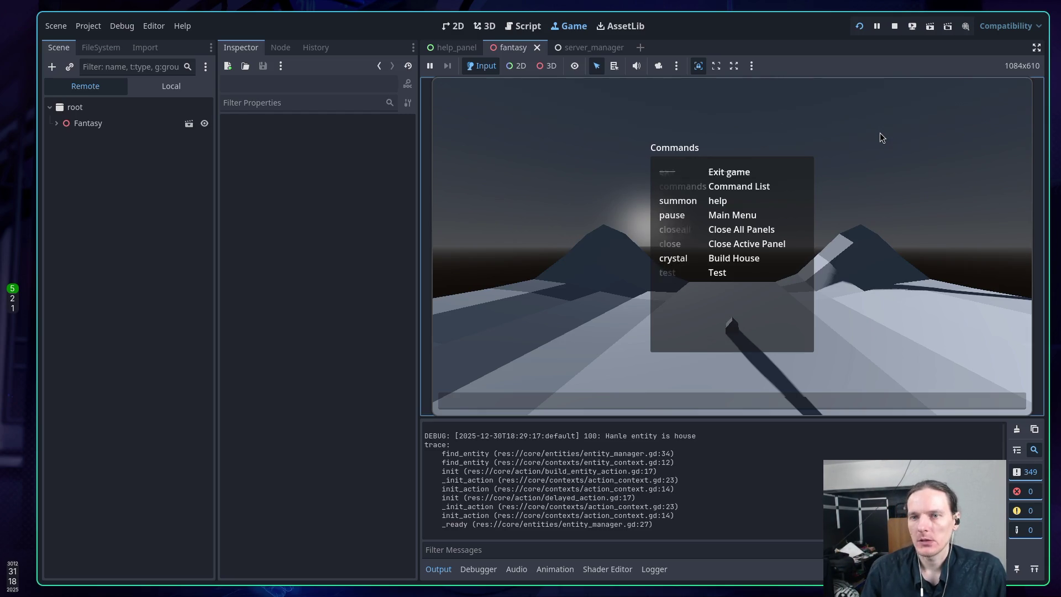
Step: Load chatgpt.com in a new tab next to the Godot Docs
key(super+2)
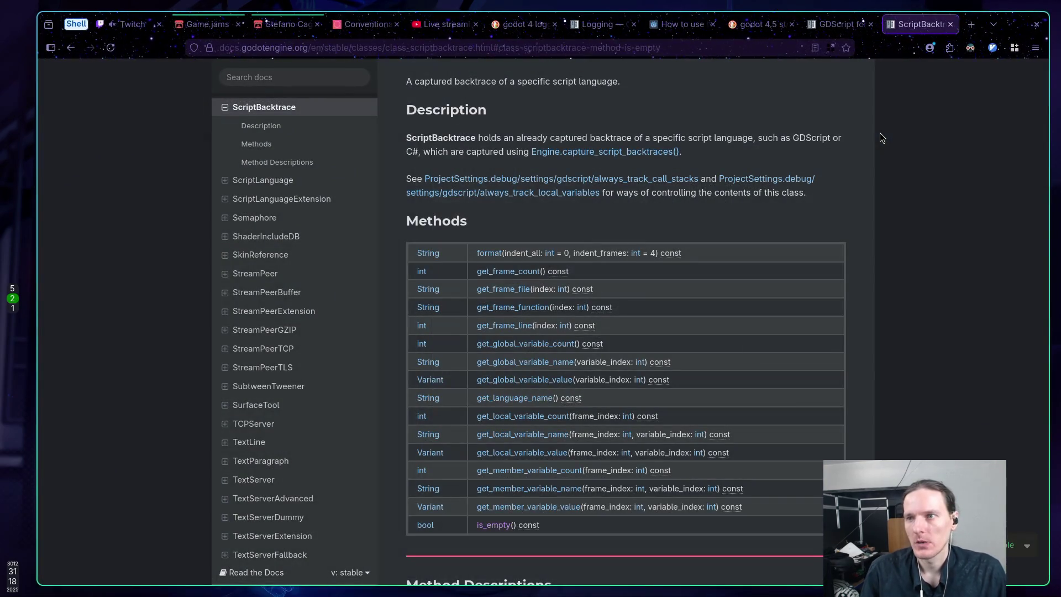
click(971, 24)
text(chatgpt.com)
key(Return)
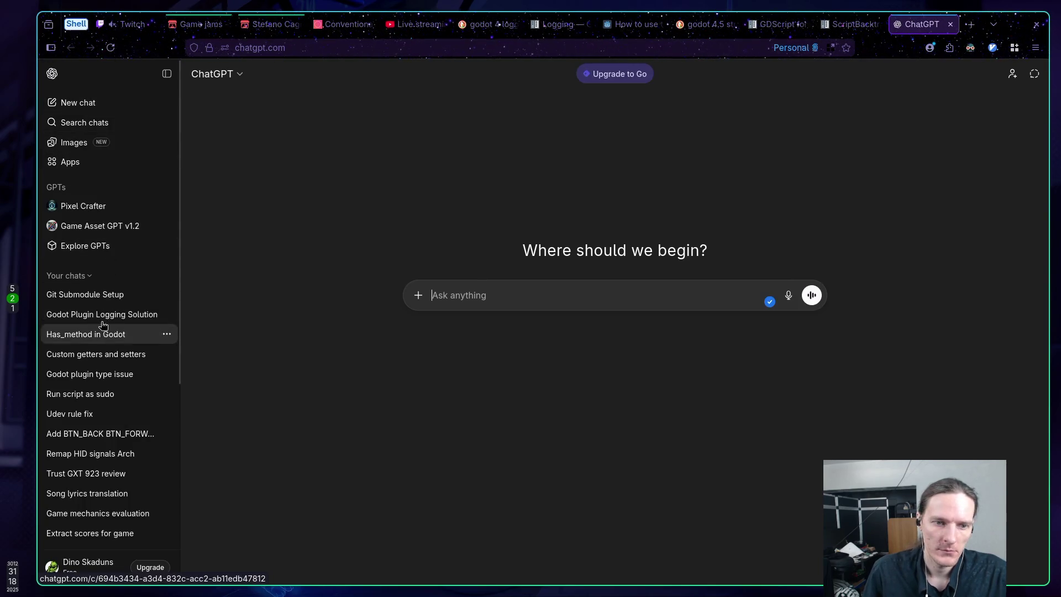
Step: Open the TypeCommander project in ChatGPT with the sidebar hidden and start a new chat
click(94, 315)
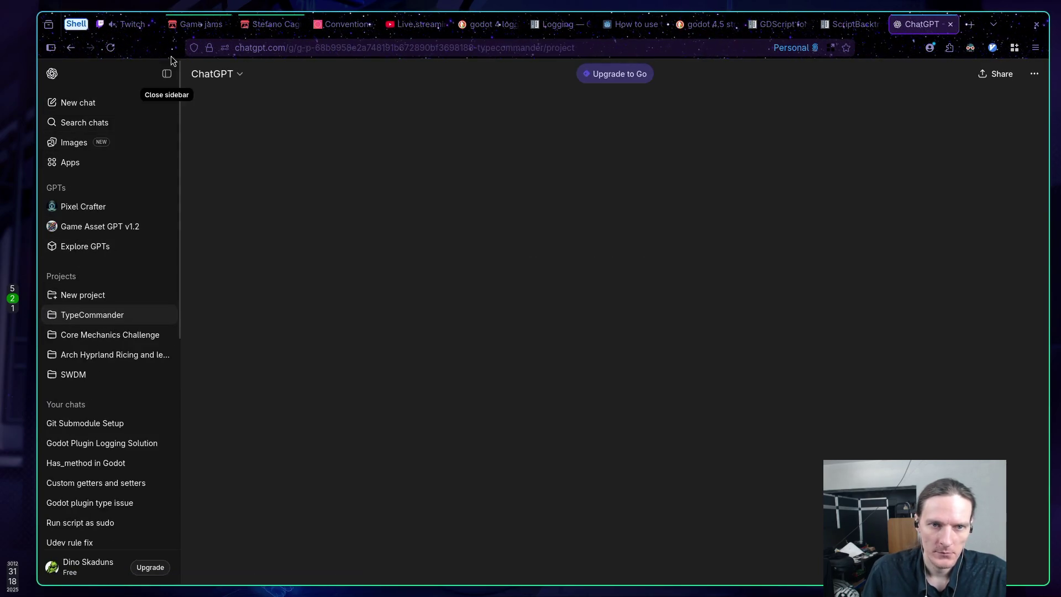
click(167, 74)
click(438, 178)
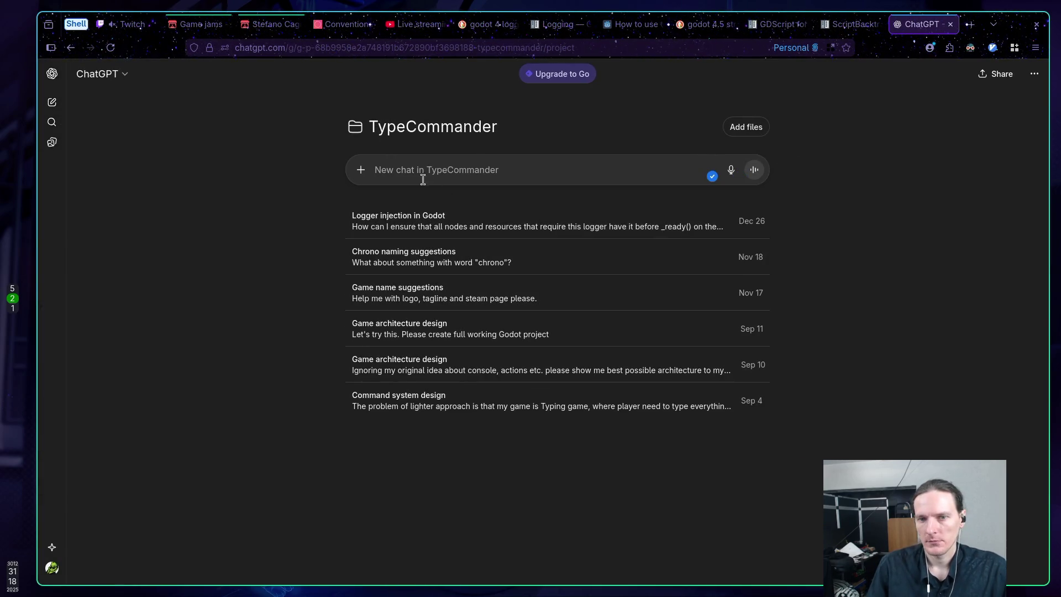
Step: Ask 'I have a loading problem… some things happen before or after others. What are the options?'
text(How)
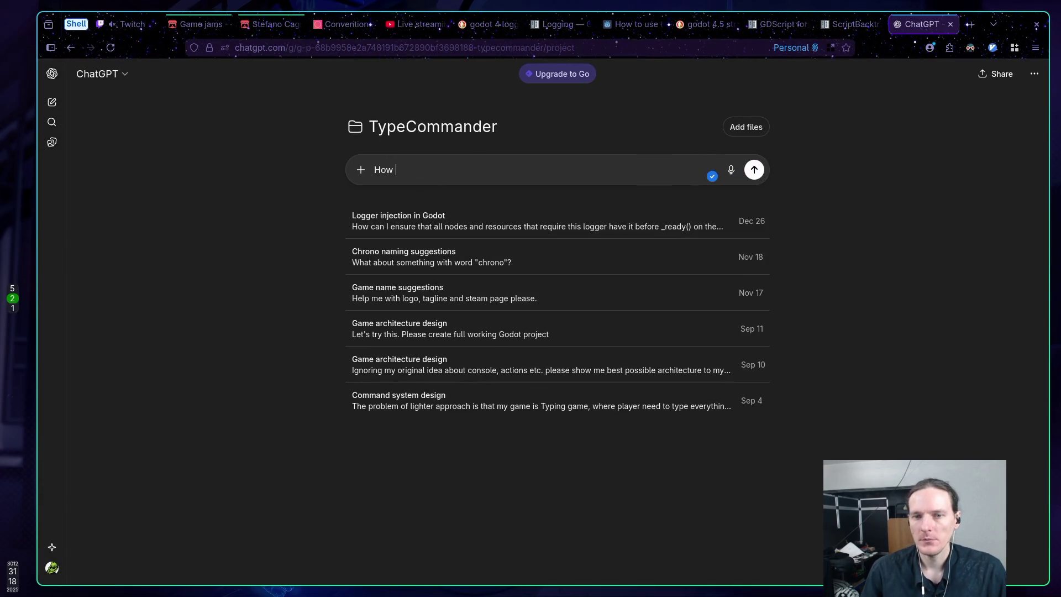
key(BackSpace)
key(BackSpace)
key(BackSpace)
text(I fin)
key(BackSpace)
key(BackSpace)
key(BackSpace)
text(I have a loa)
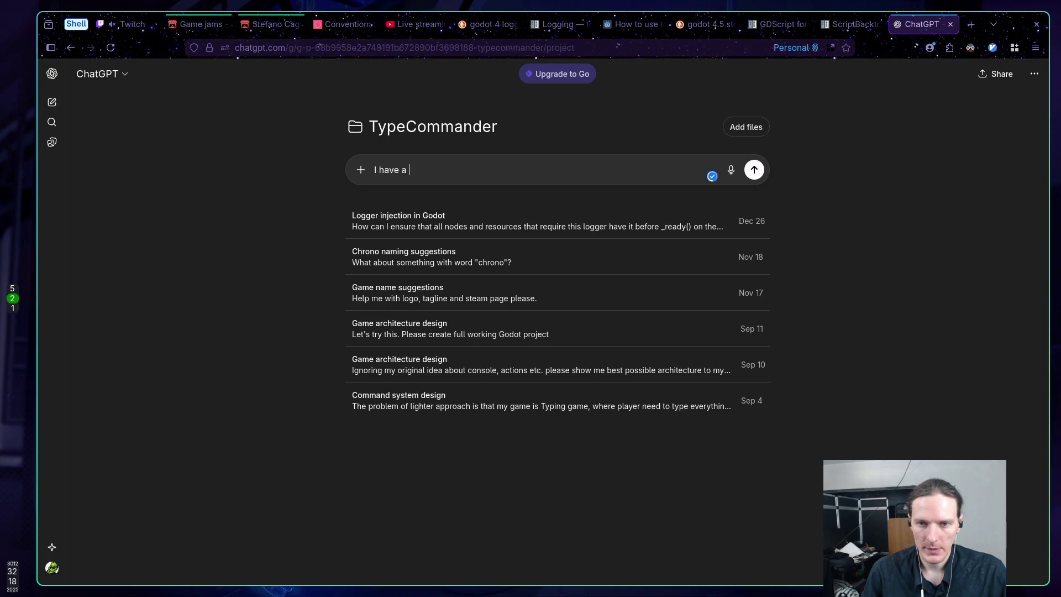
text(ding )
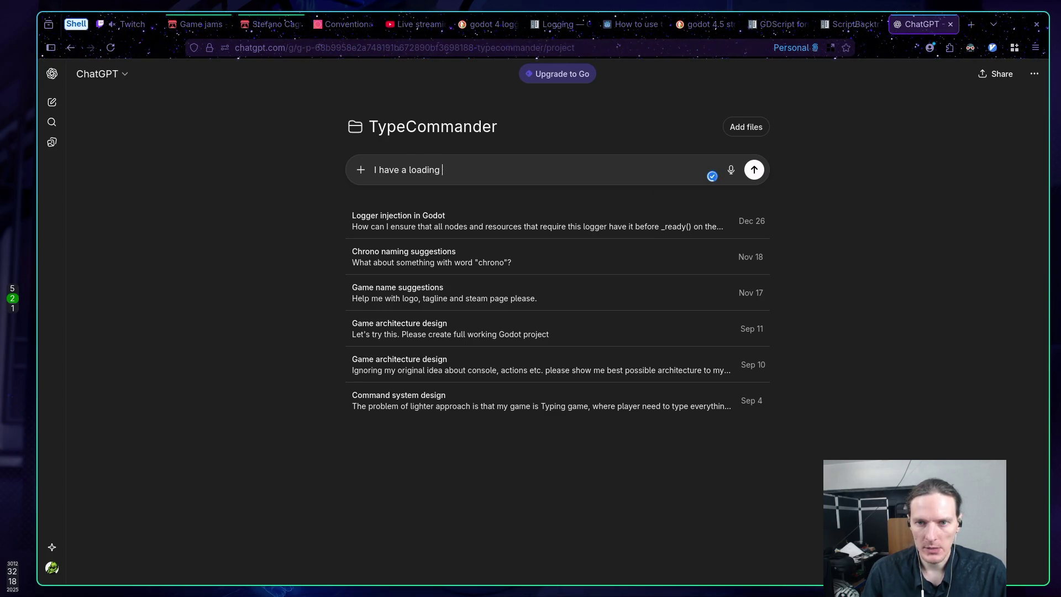
text(problem.)
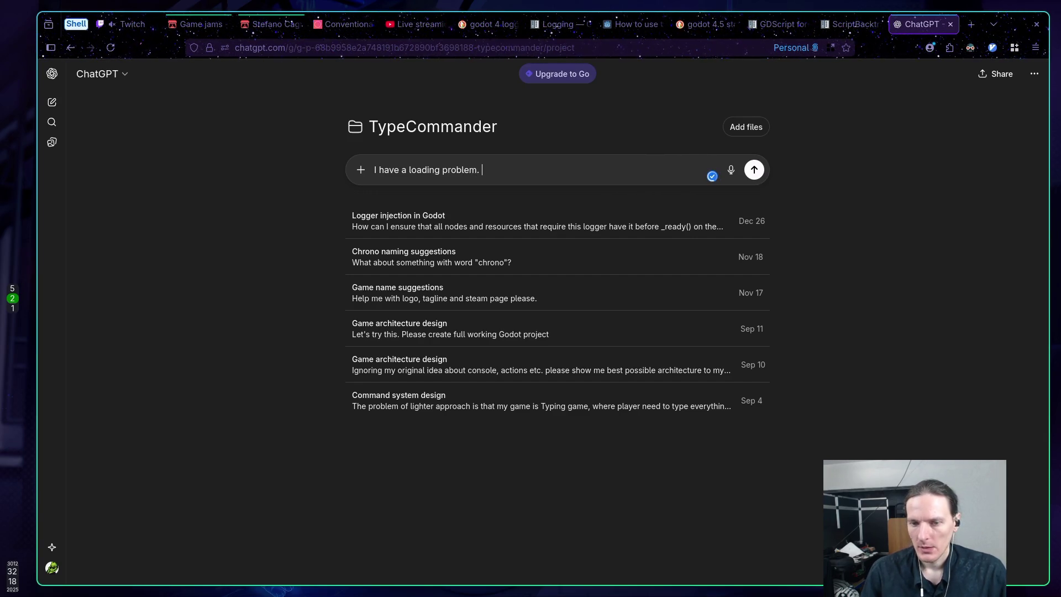
text( How )
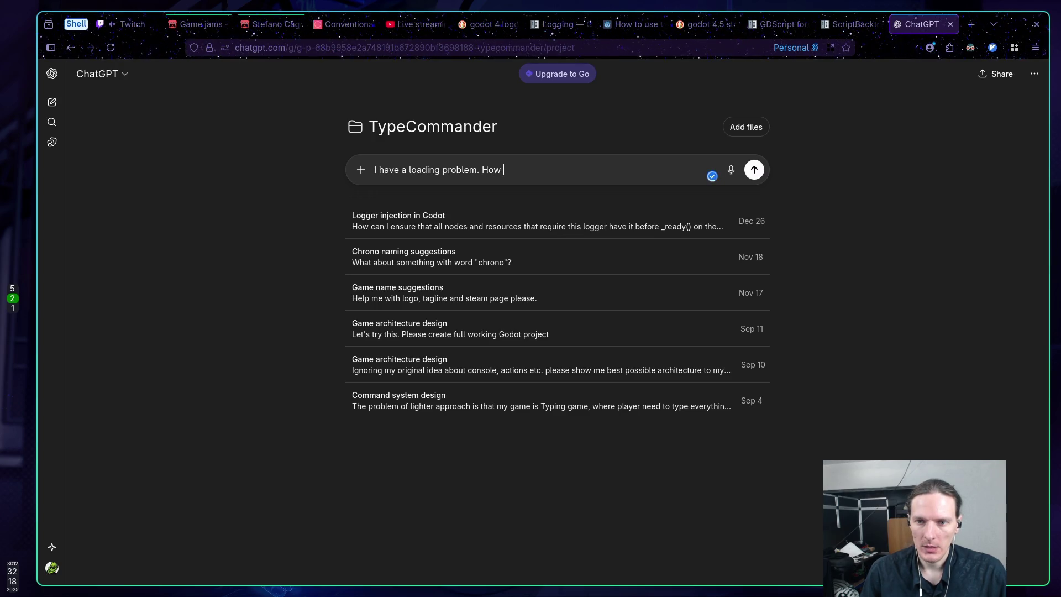
text(should I go about )
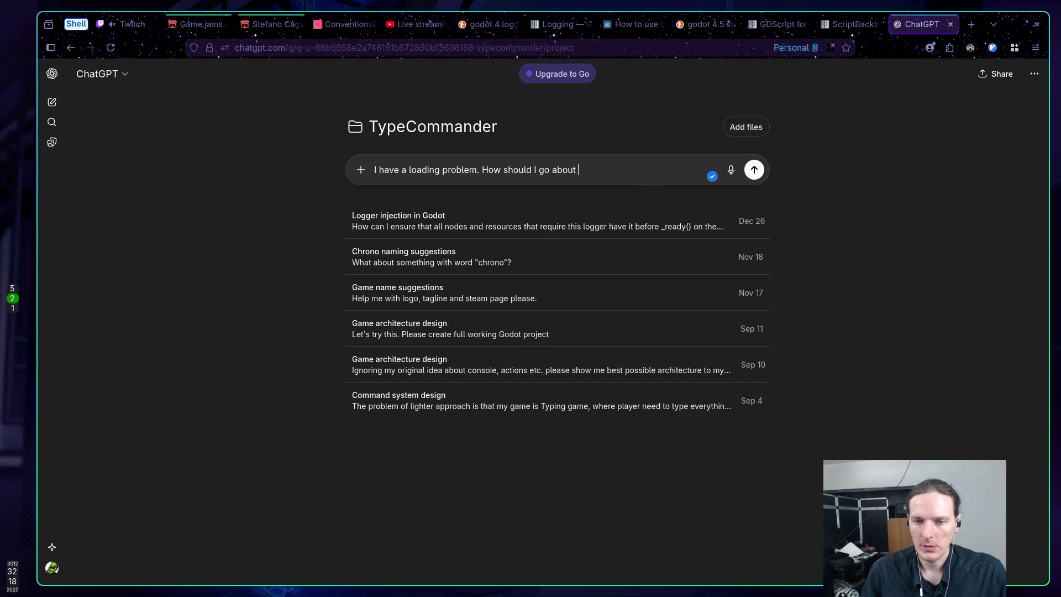
text(loadin)
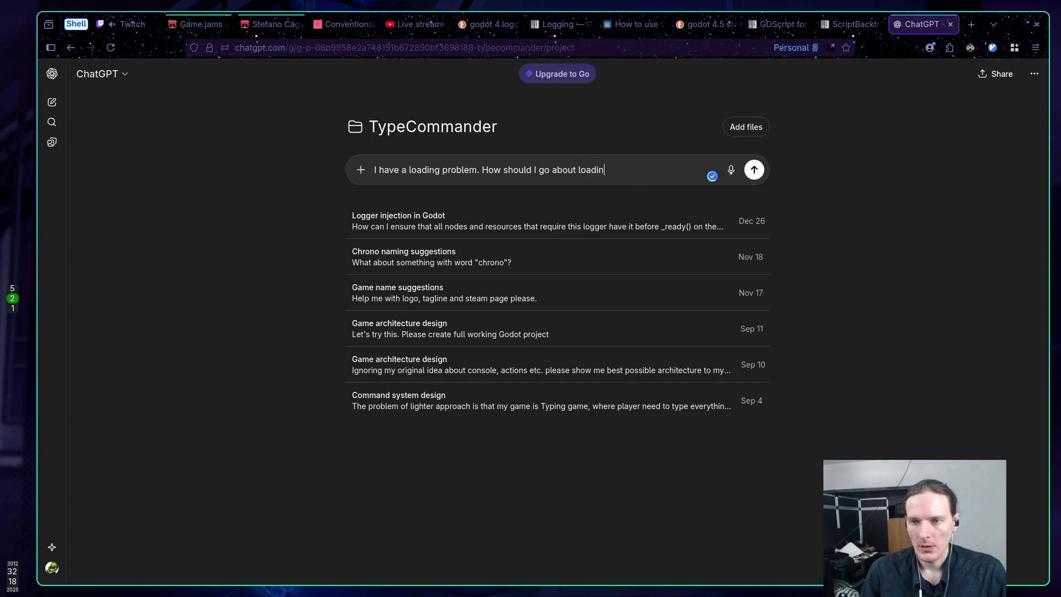
text(g steps of my game? Some this)
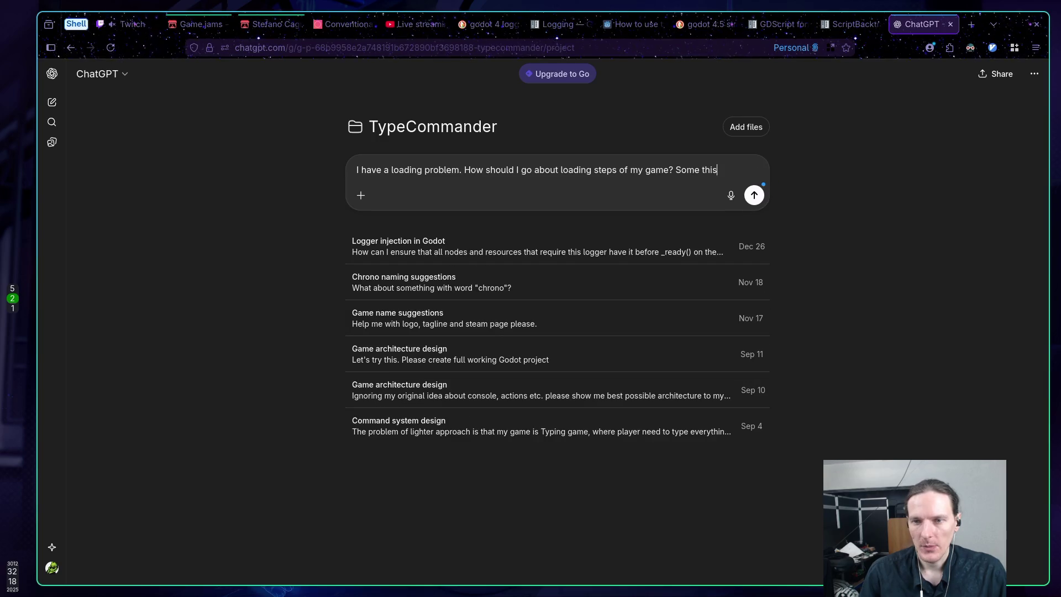
key(BackSpace)
text(ng )
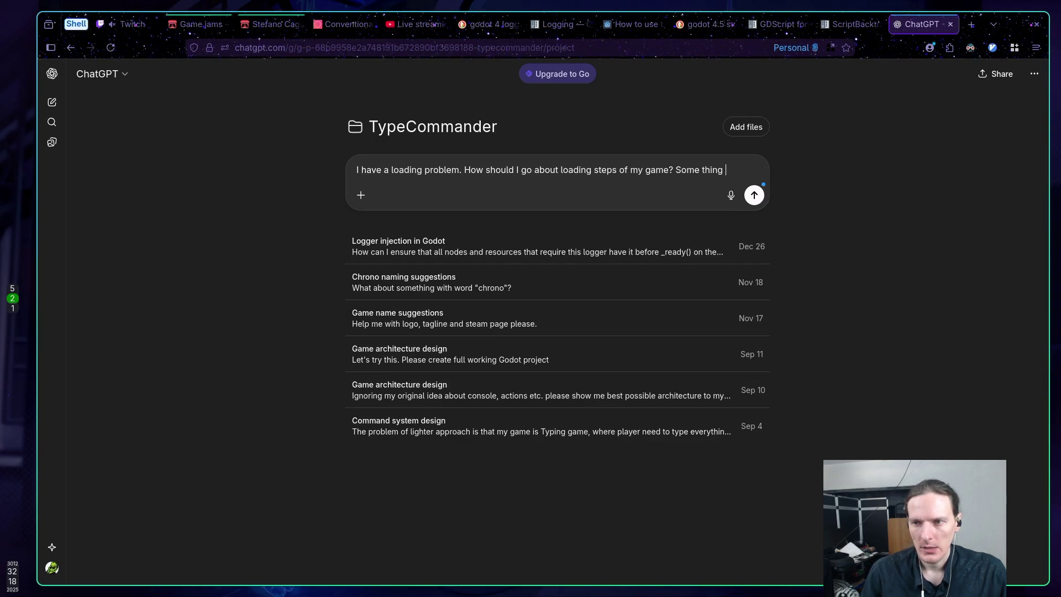
text(should hap)
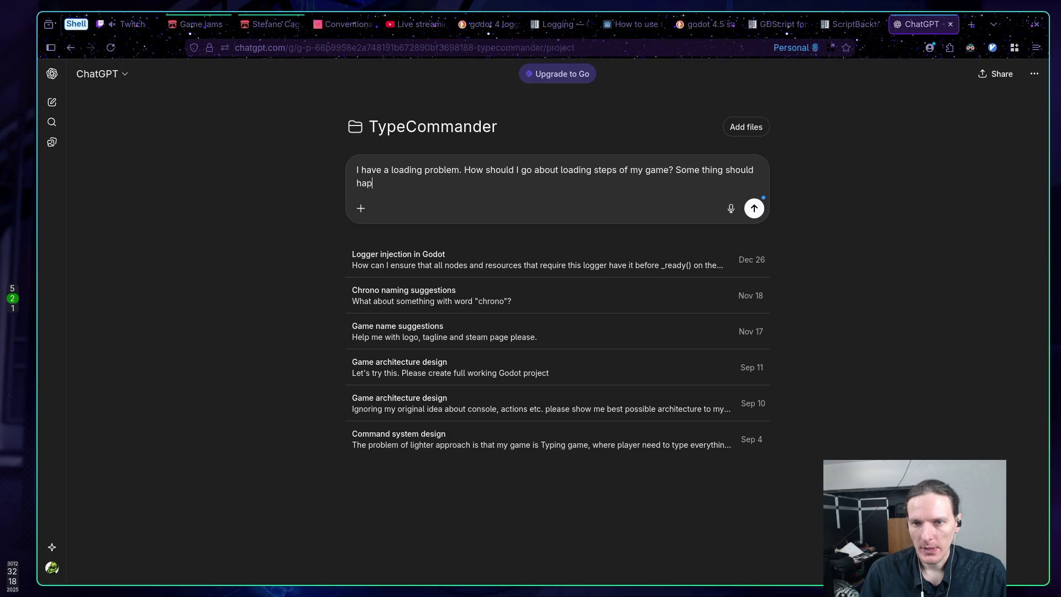
text(pen be)
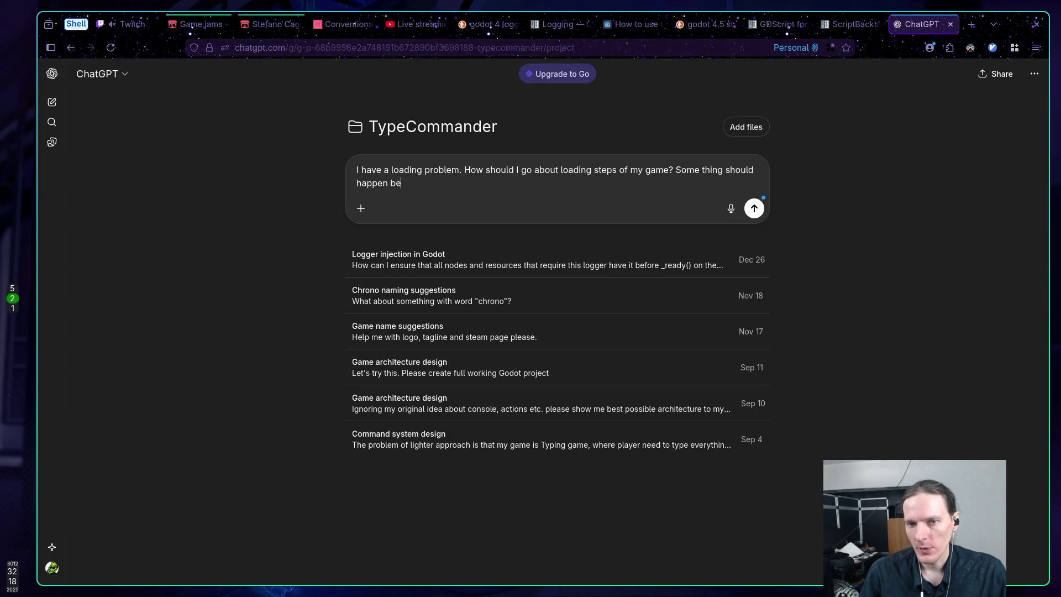
text(fore o)
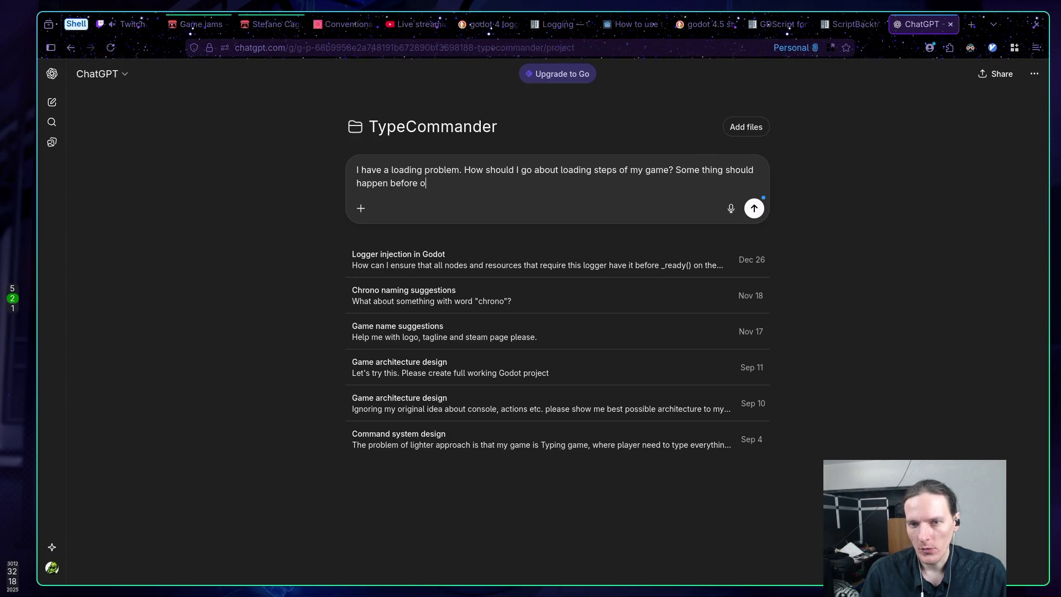
text(r after oth)
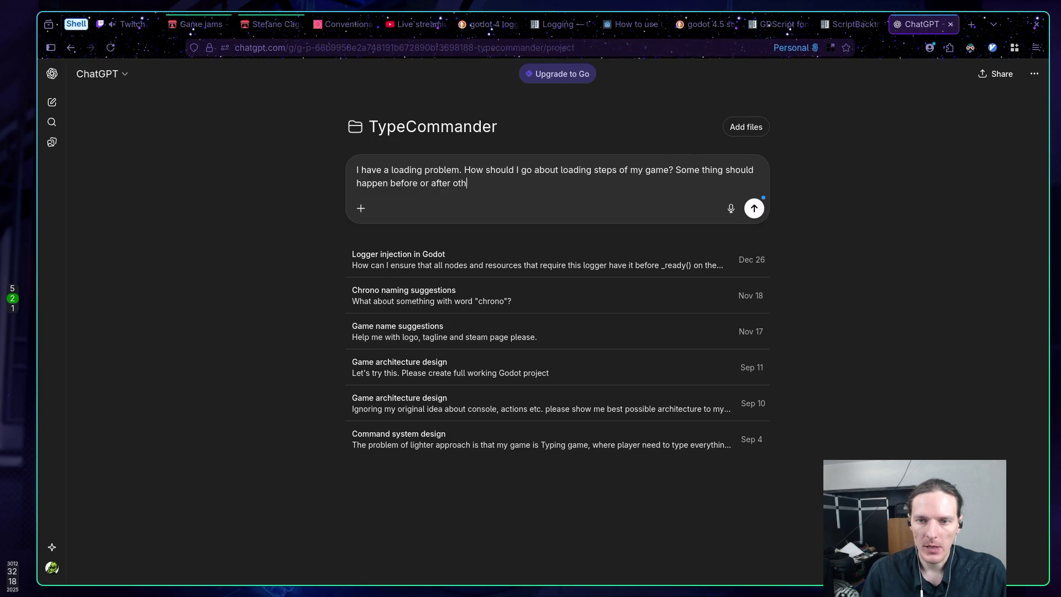
text(er things?)
key(BackSpace)
text(. )
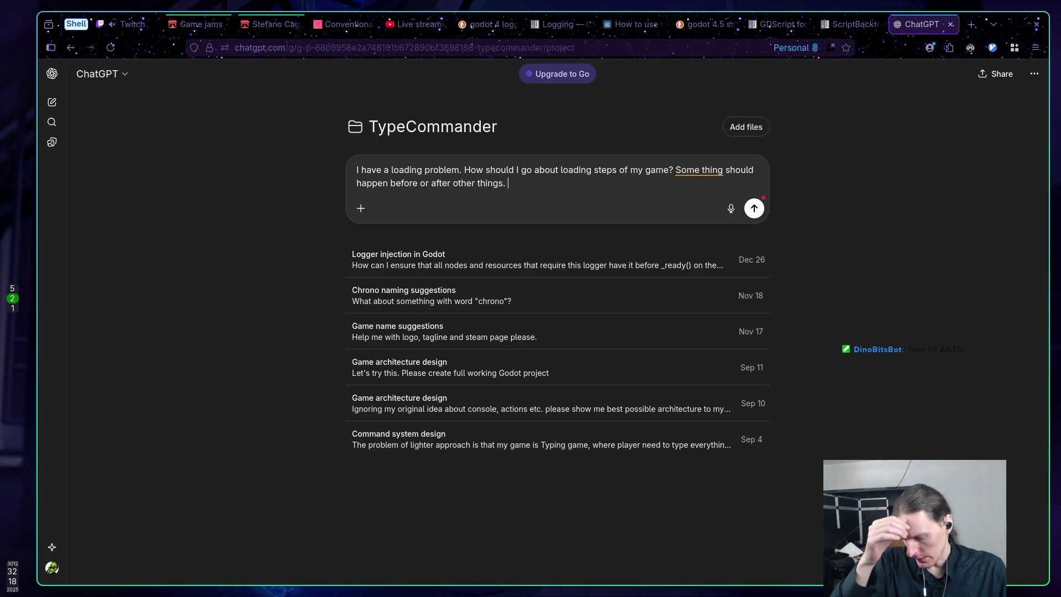
text(What are the options?)
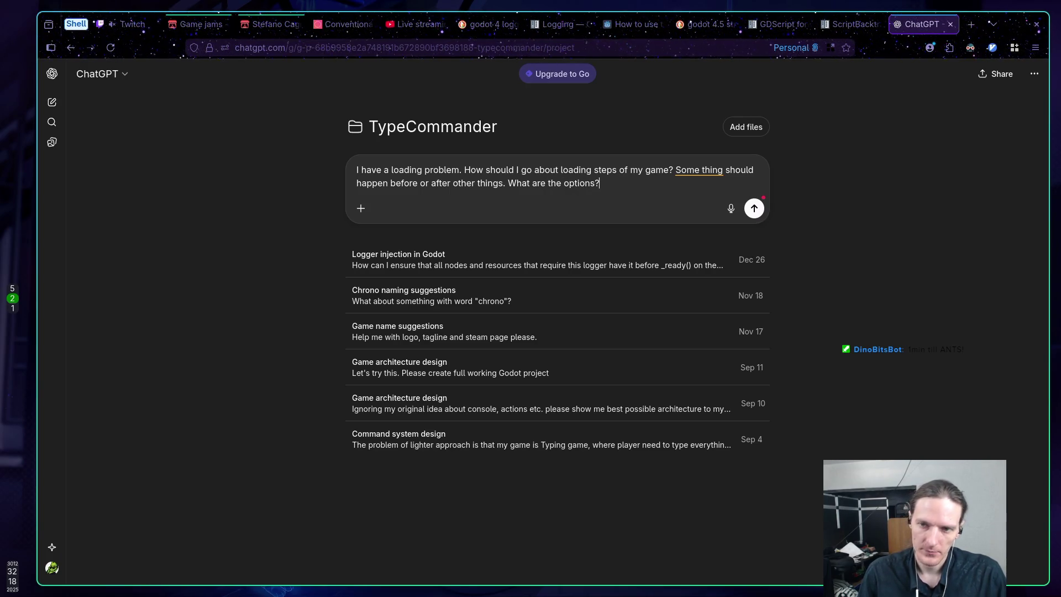
key(Return)
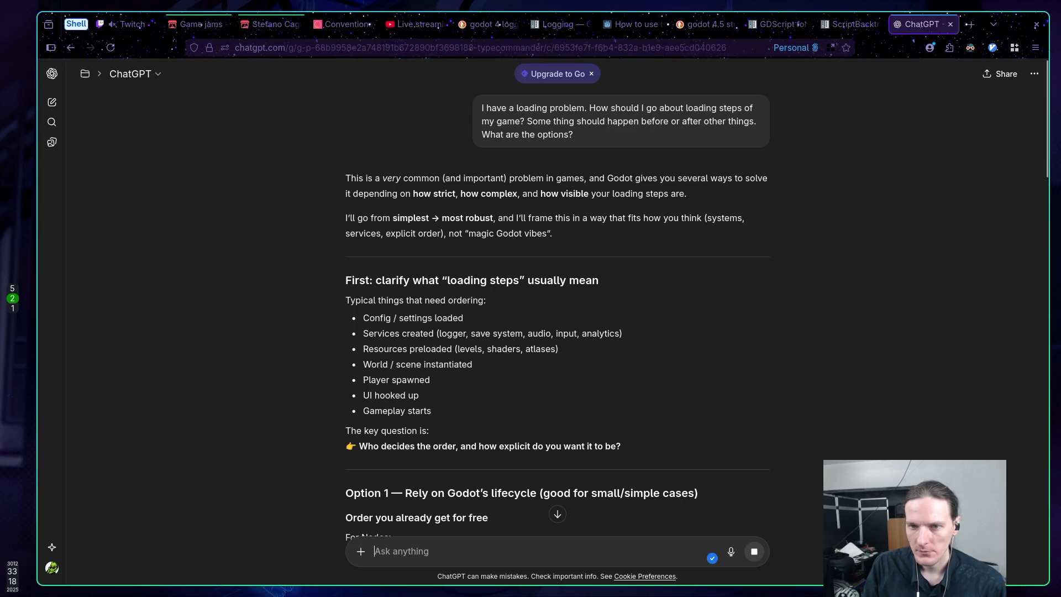
scroll(225, 213, down, 2)
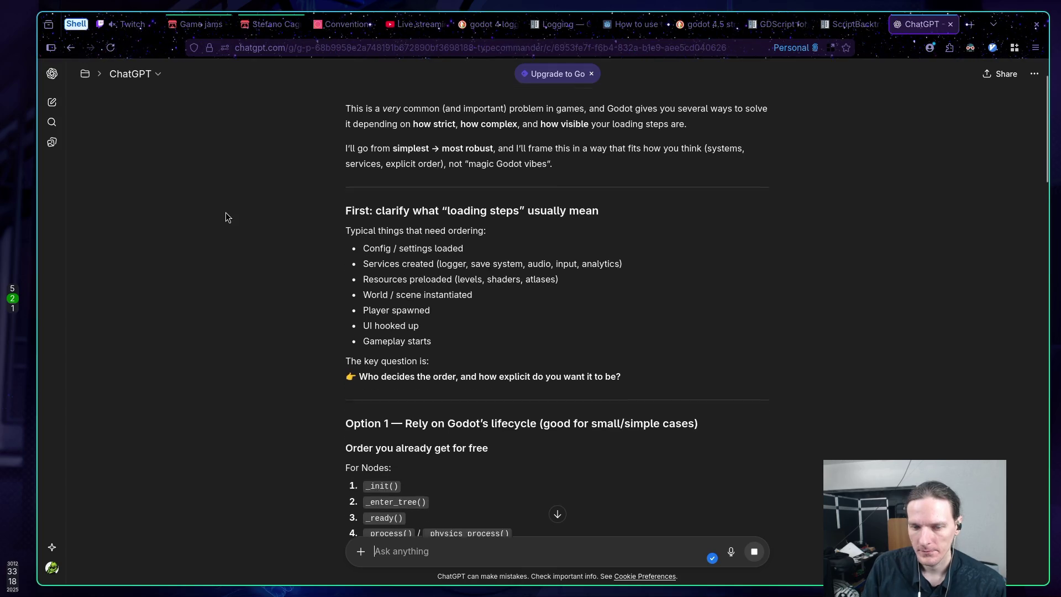
scroll(228, 210, down, 2)
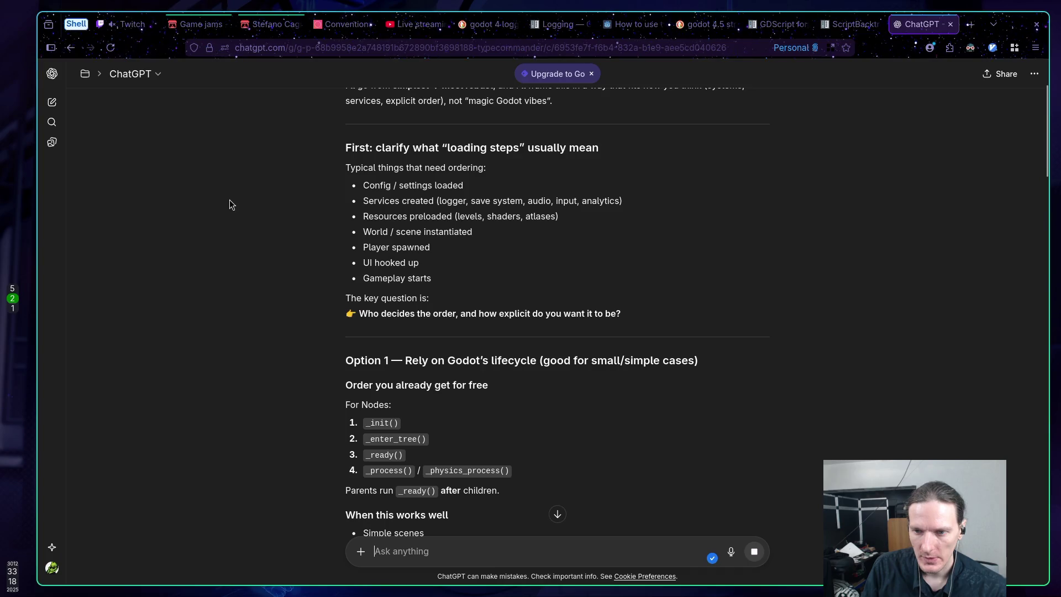
scroll(232, 194, down, 4)
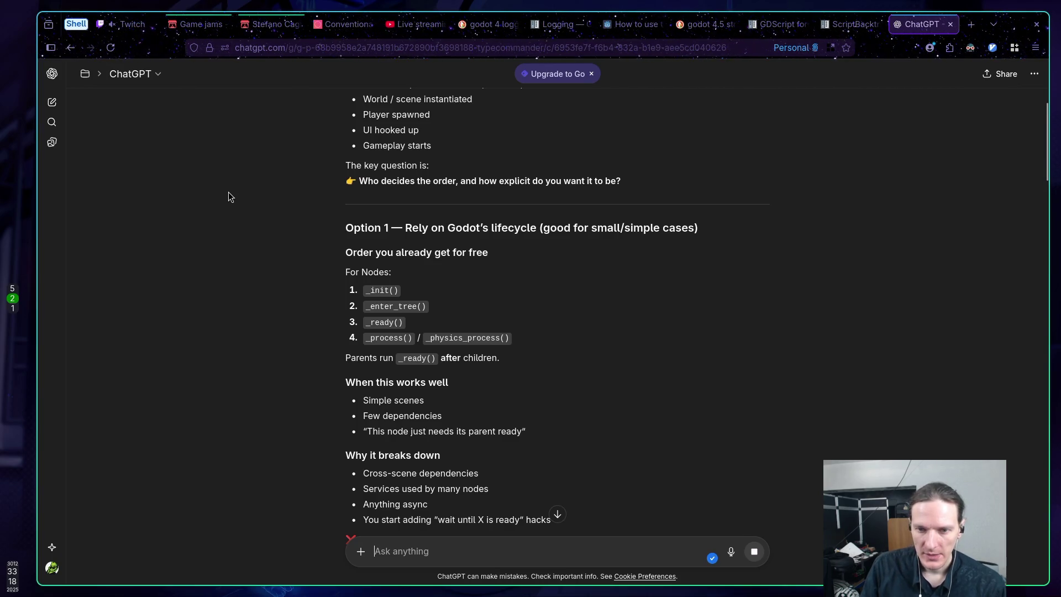
scroll(229, 197, down, 4)
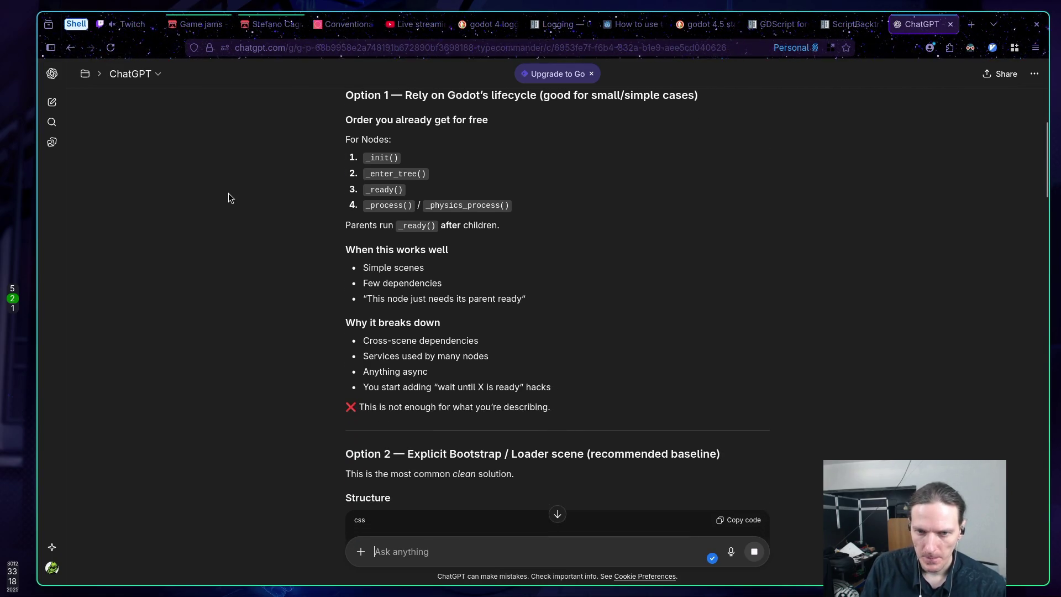
scroll(229, 197, up, 2)
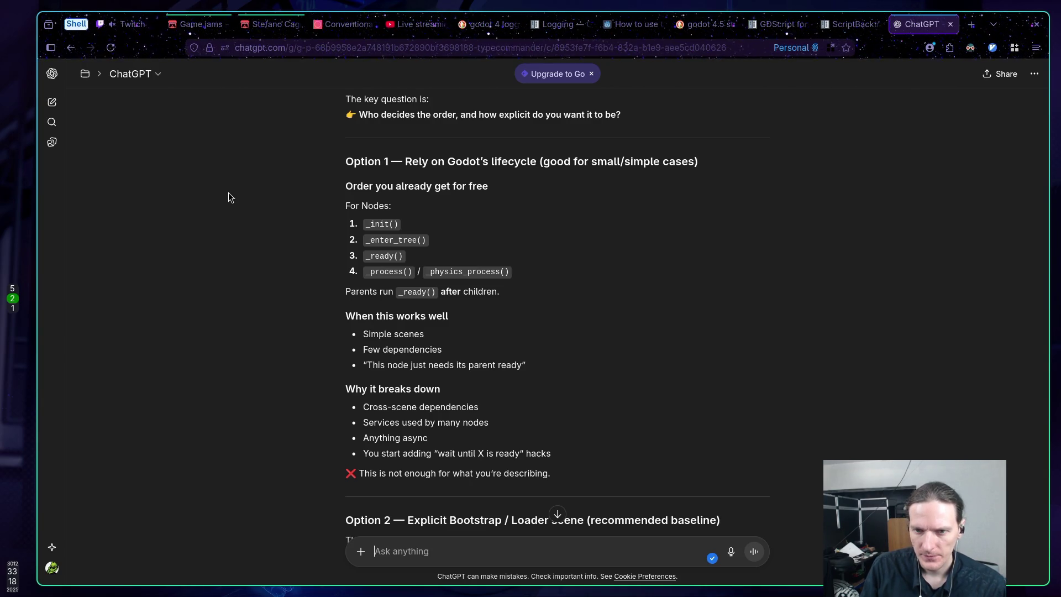
scroll(231, 197, down, 7)
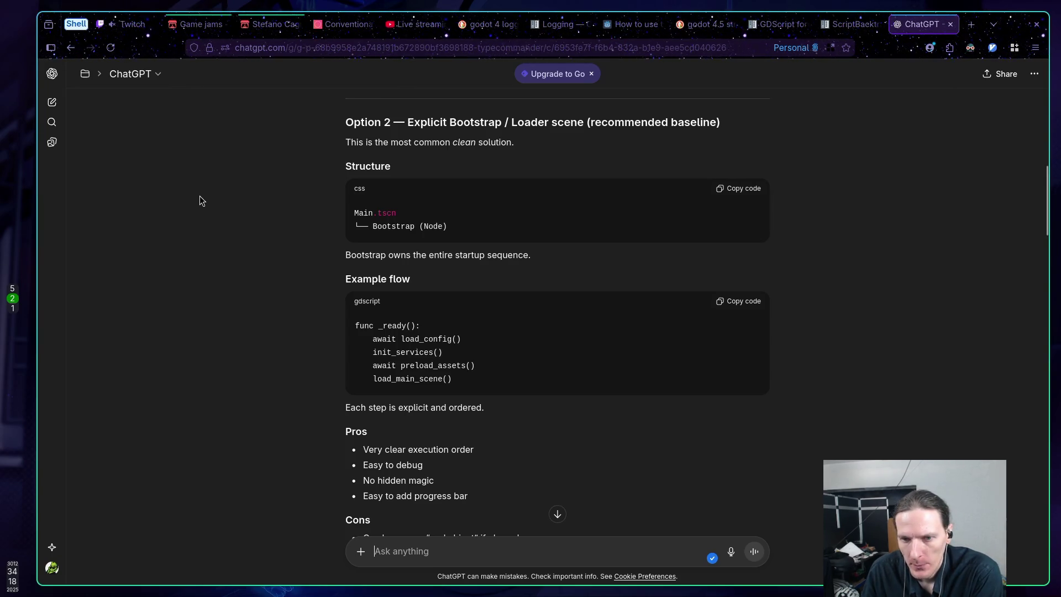
scroll(200, 195, down, 2)
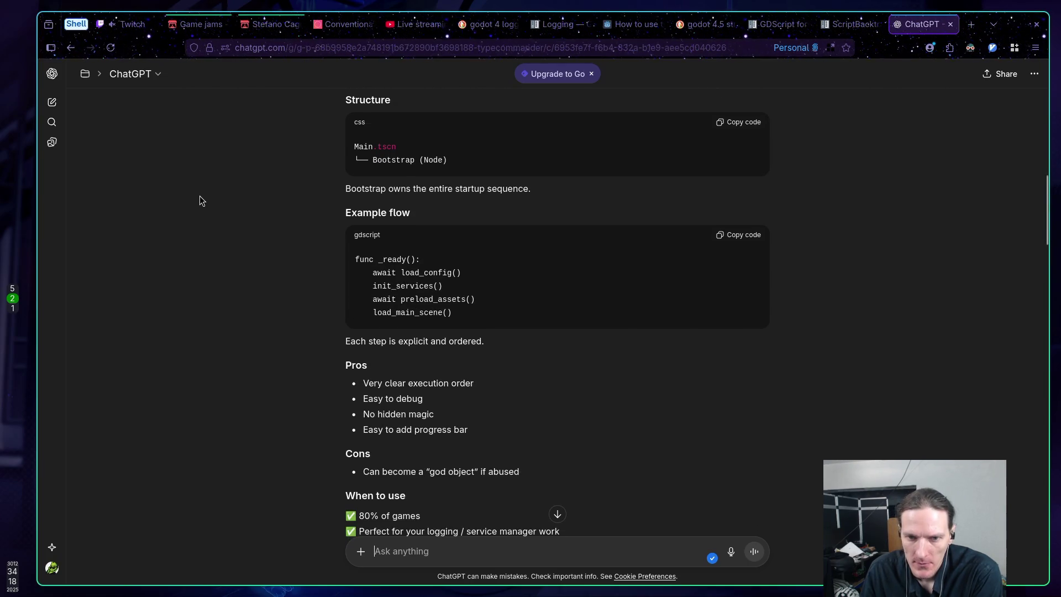
scroll(200, 196, down, 2)
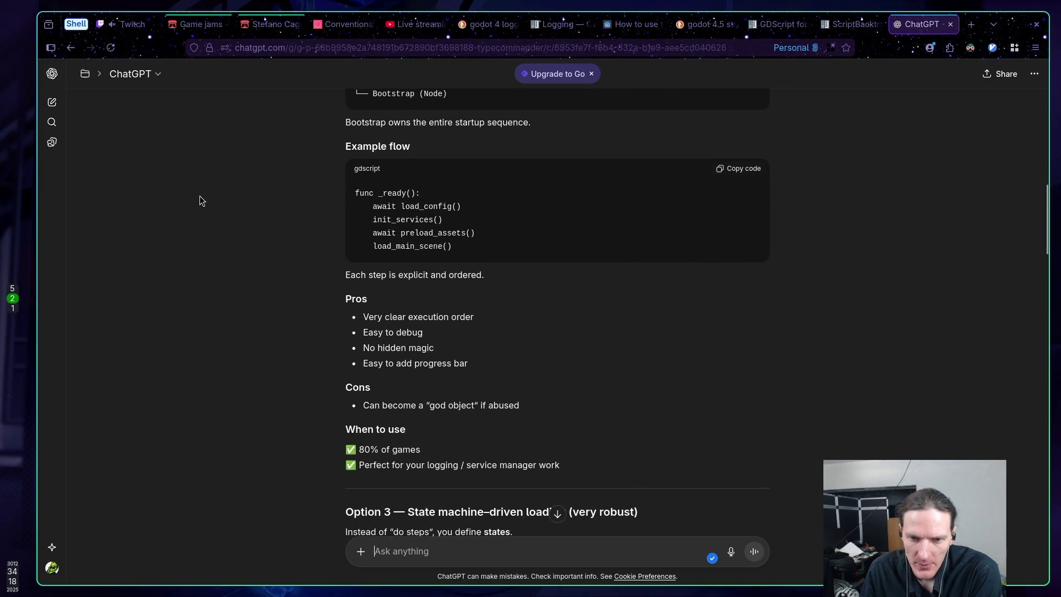
scroll(200, 197, down, 2)
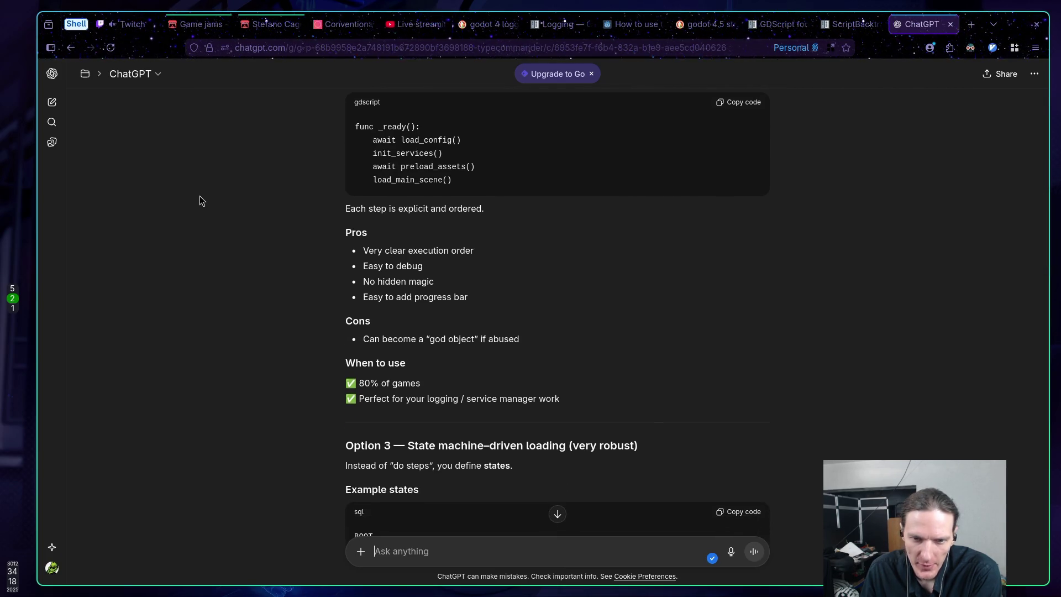
scroll(200, 197, down, 5)
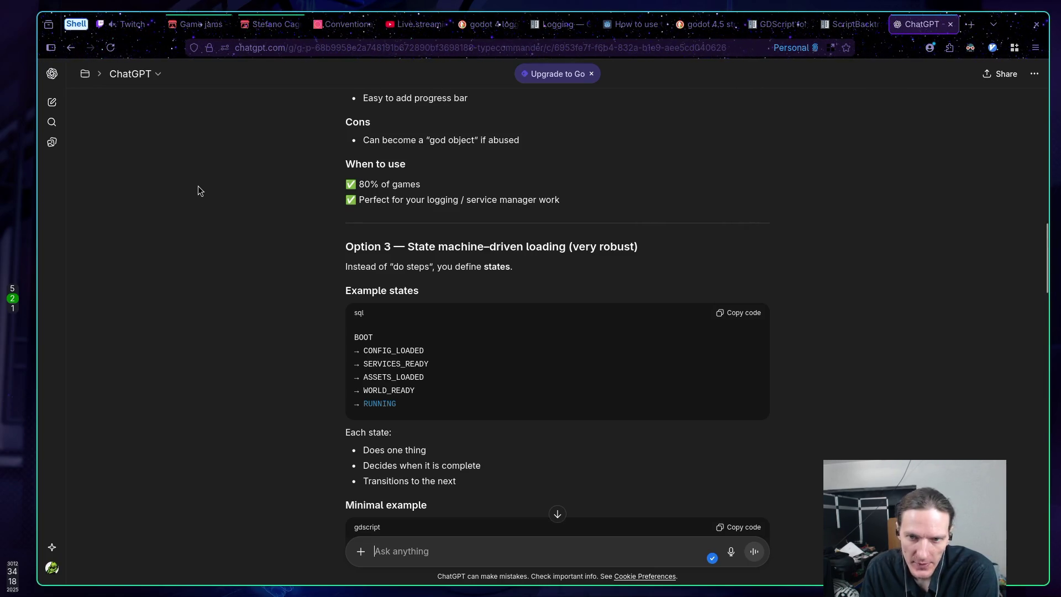
scroll(197, 184, down, 2)
scroll(195, 180, down, 2)
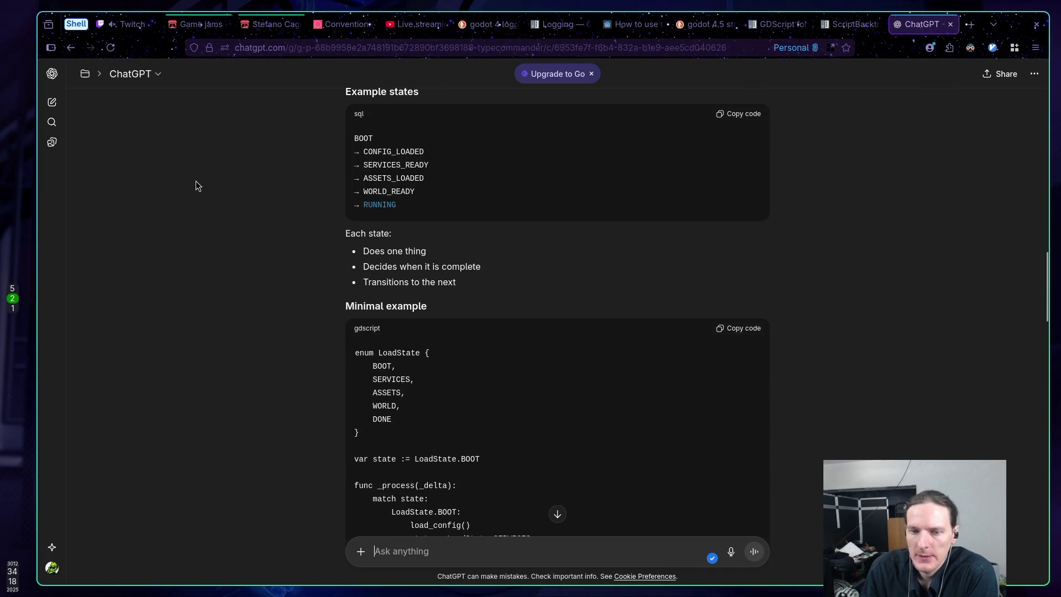
scroll(204, 185, down, 1)
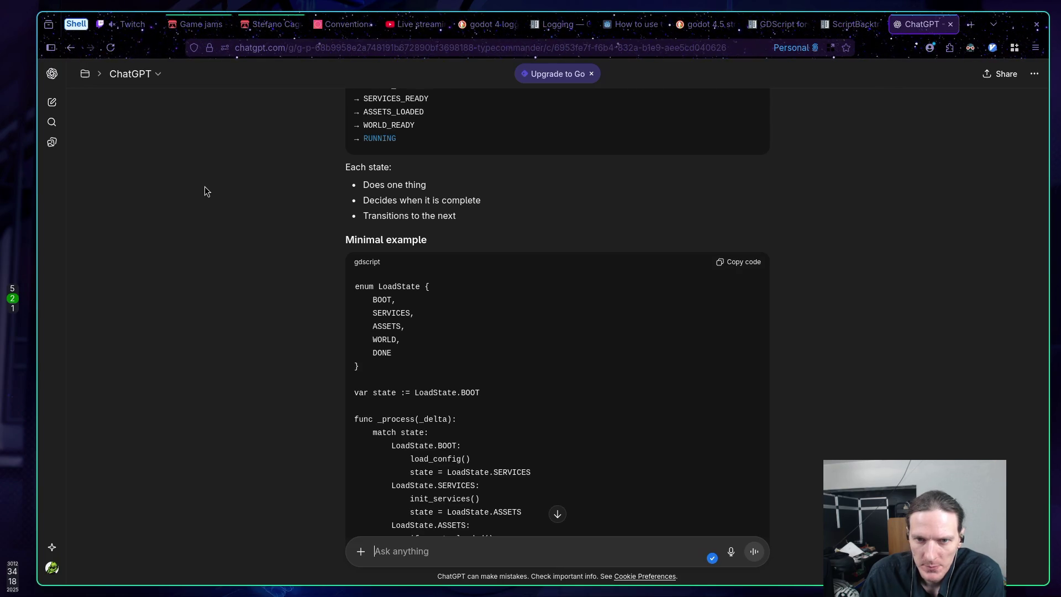
scroll(204, 187, down, 2)
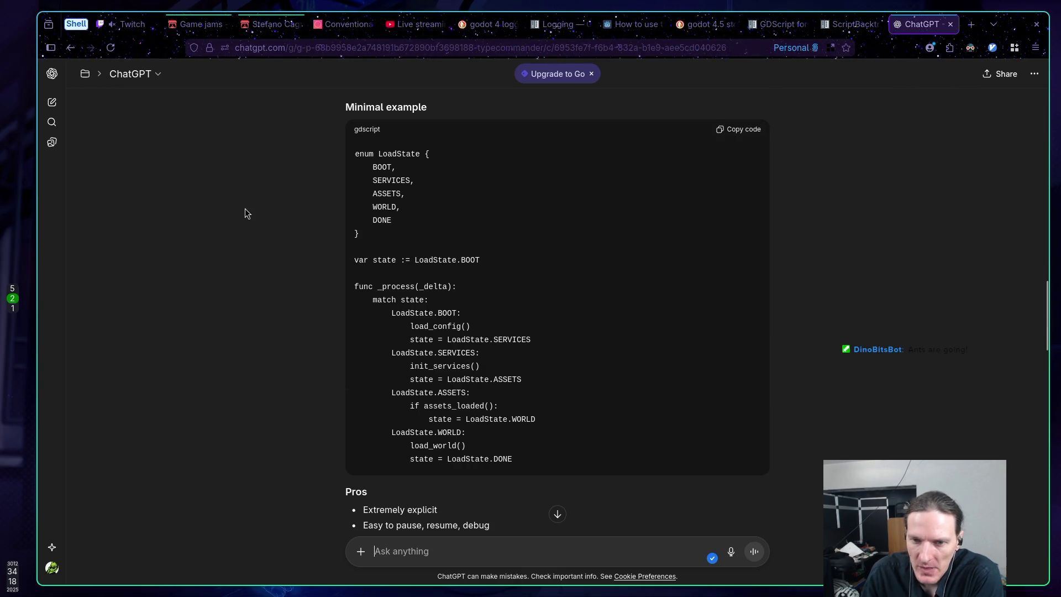
scroll(288, 293, down, 10)
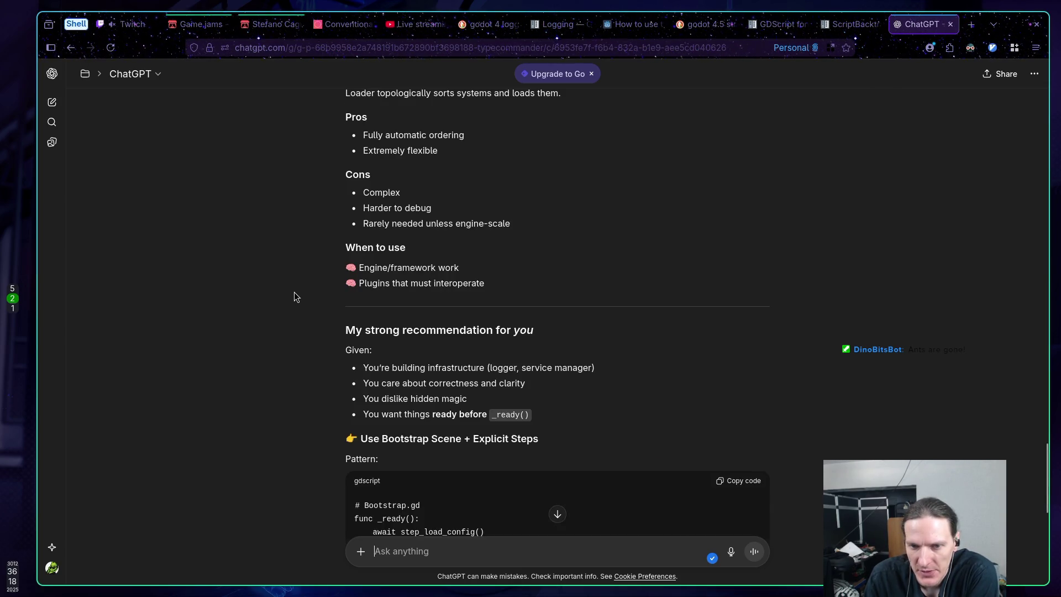
scroll(294, 297, down, 1)
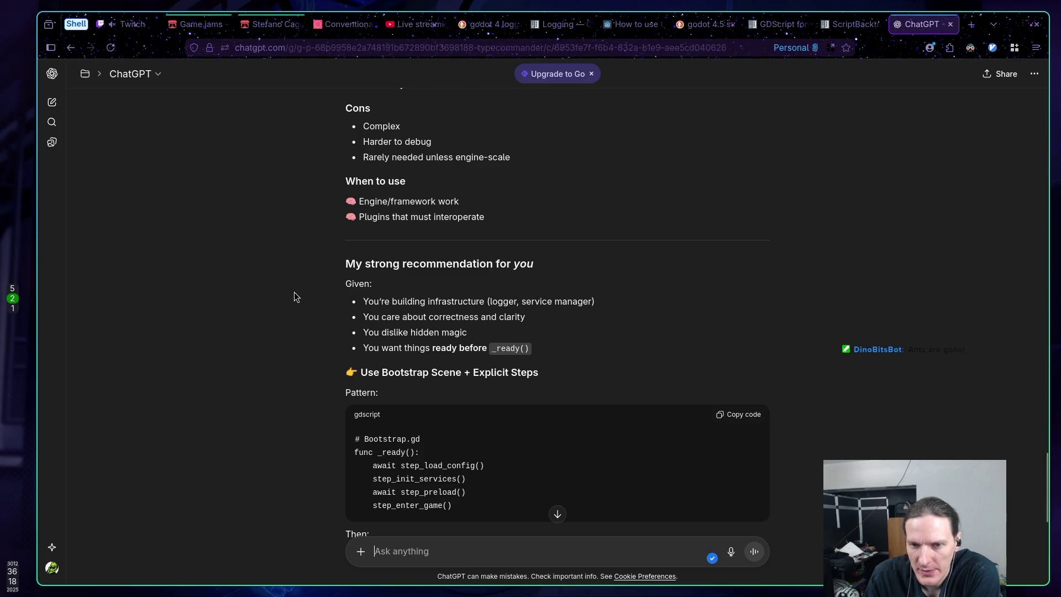
scroll(294, 292, down, 1)
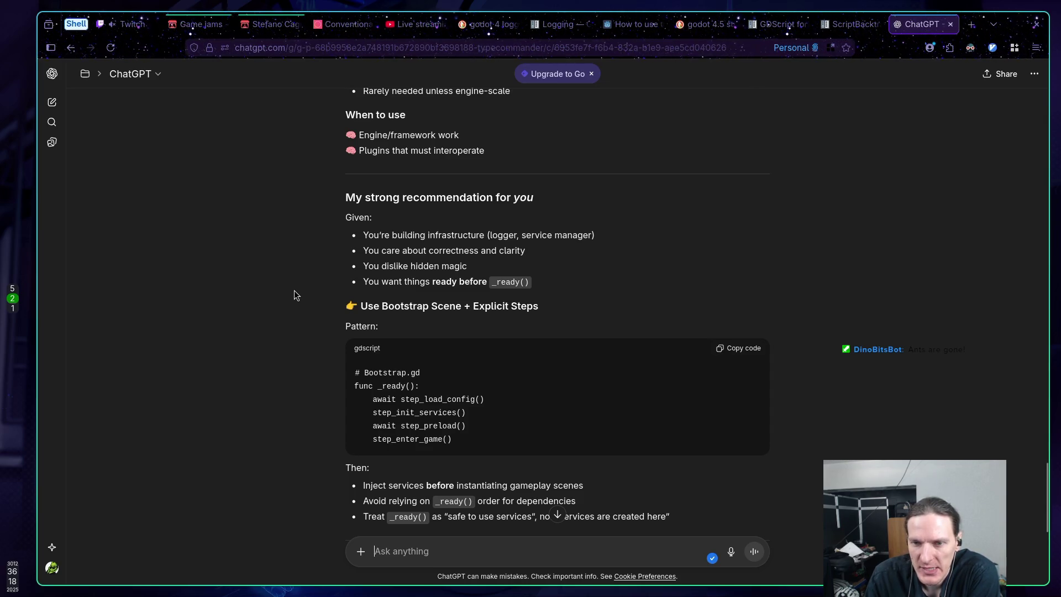
scroll(294, 293, down, 1)
scroll(294, 293, down, 1)
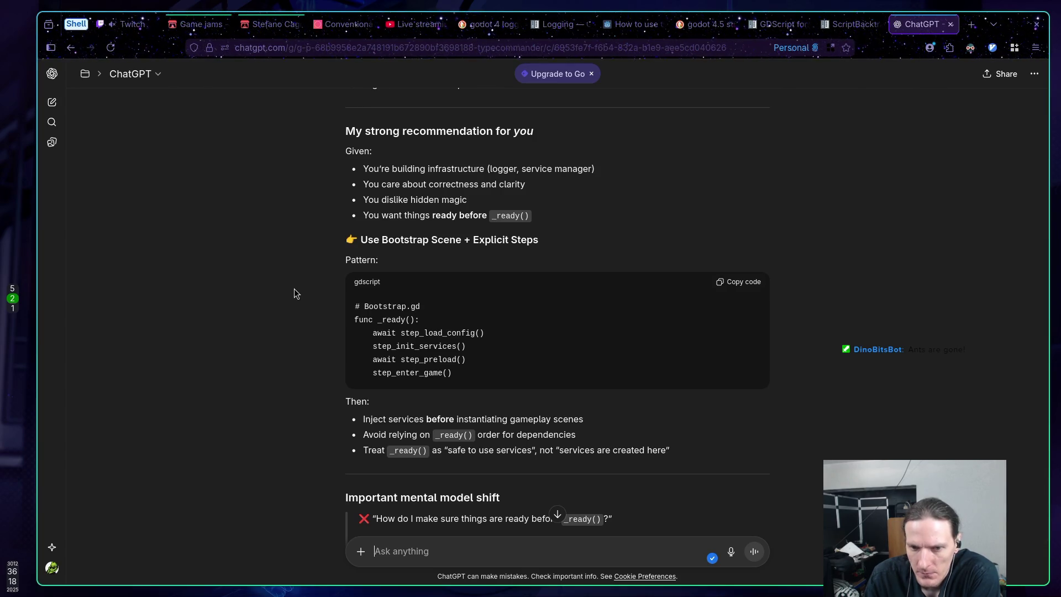
scroll(294, 294, down, 2)
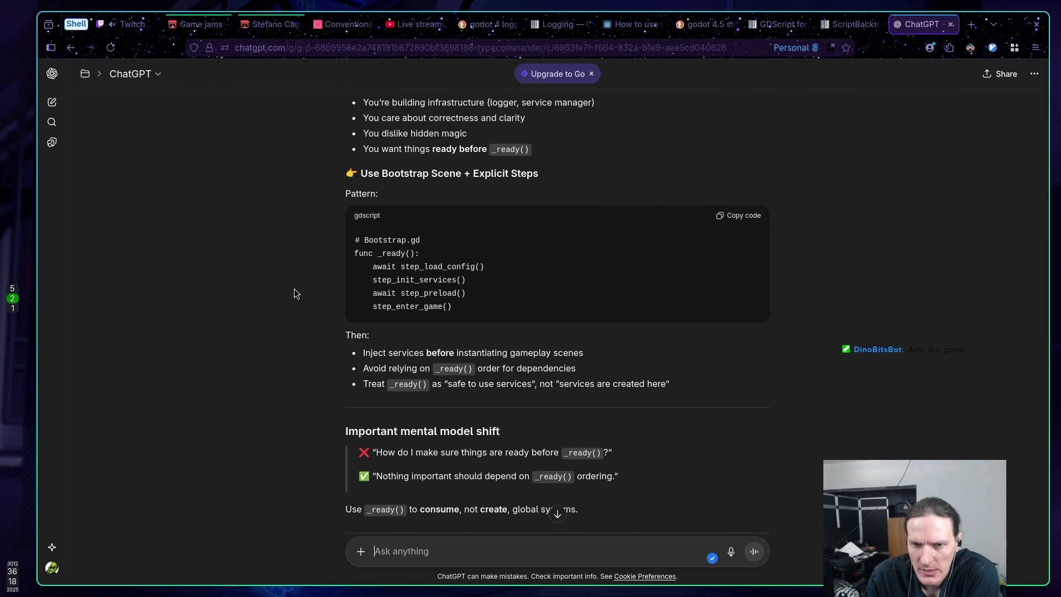
scroll(294, 294, down, 1)
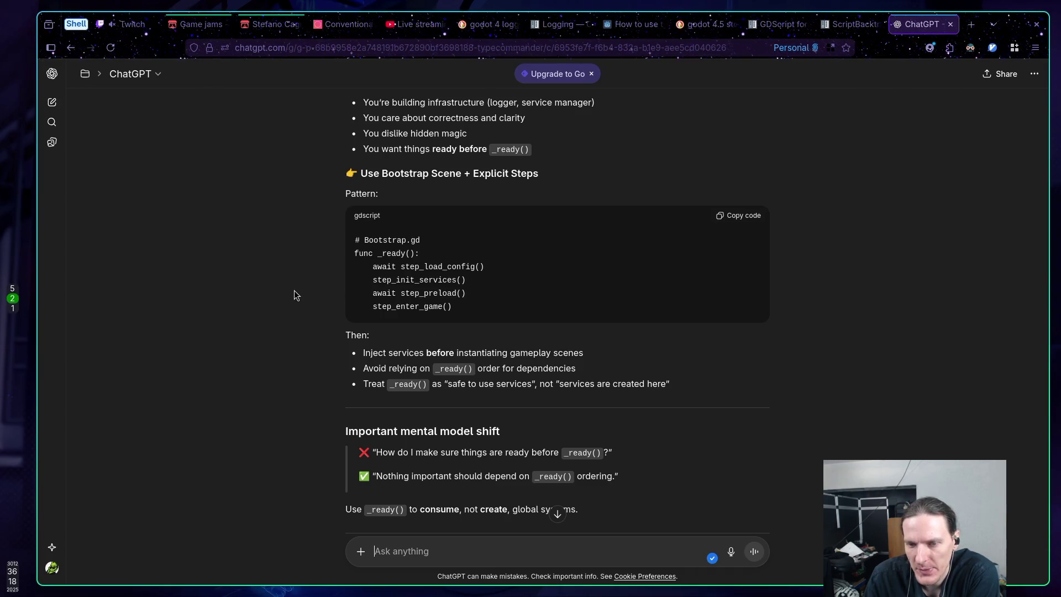
scroll(294, 291, down, 2)
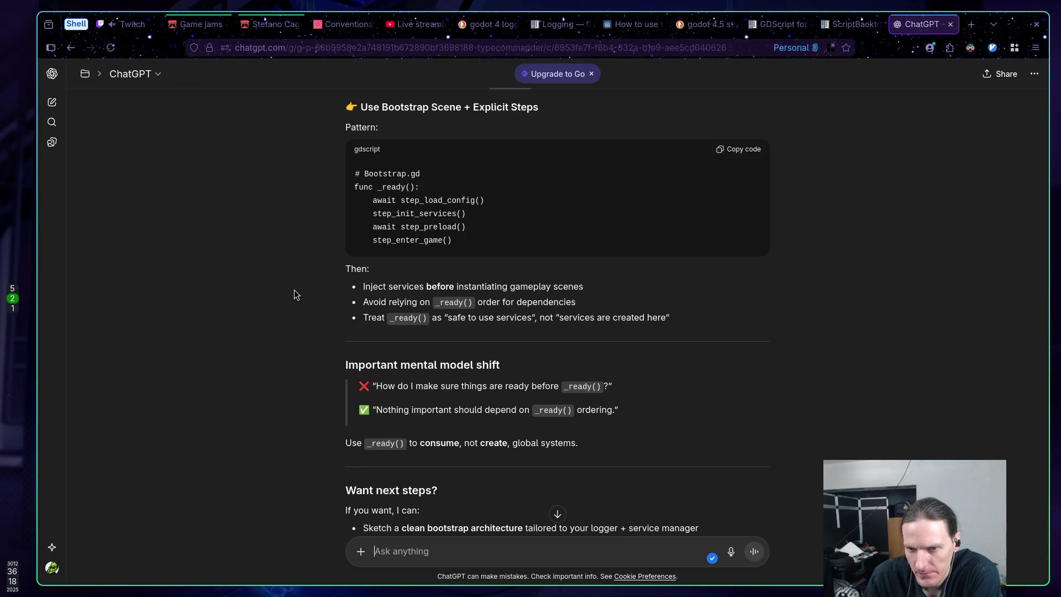
scroll(295, 295, down, 2)
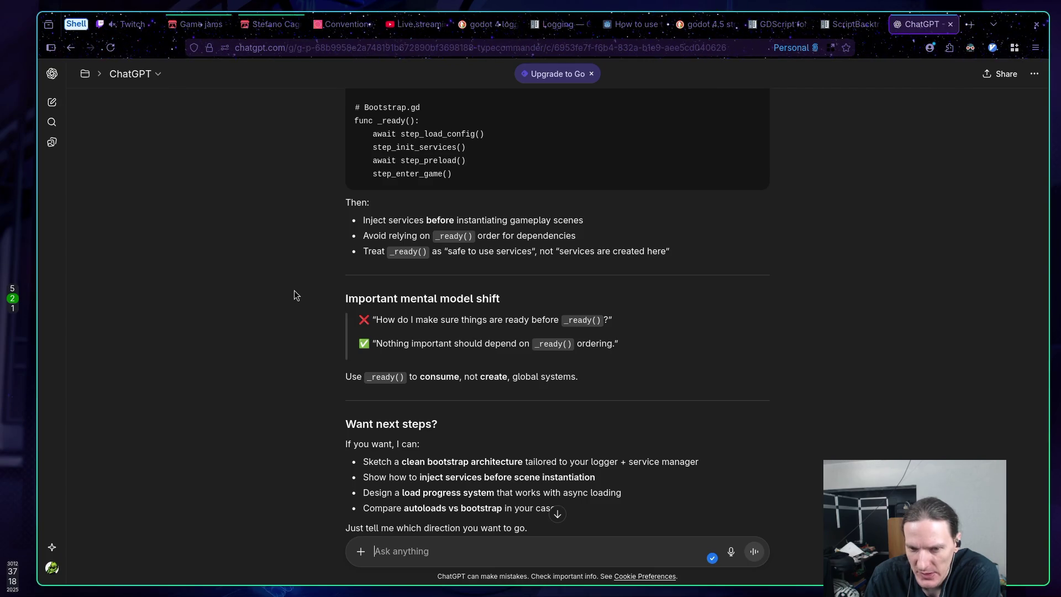
scroll(294, 289, down, 2)
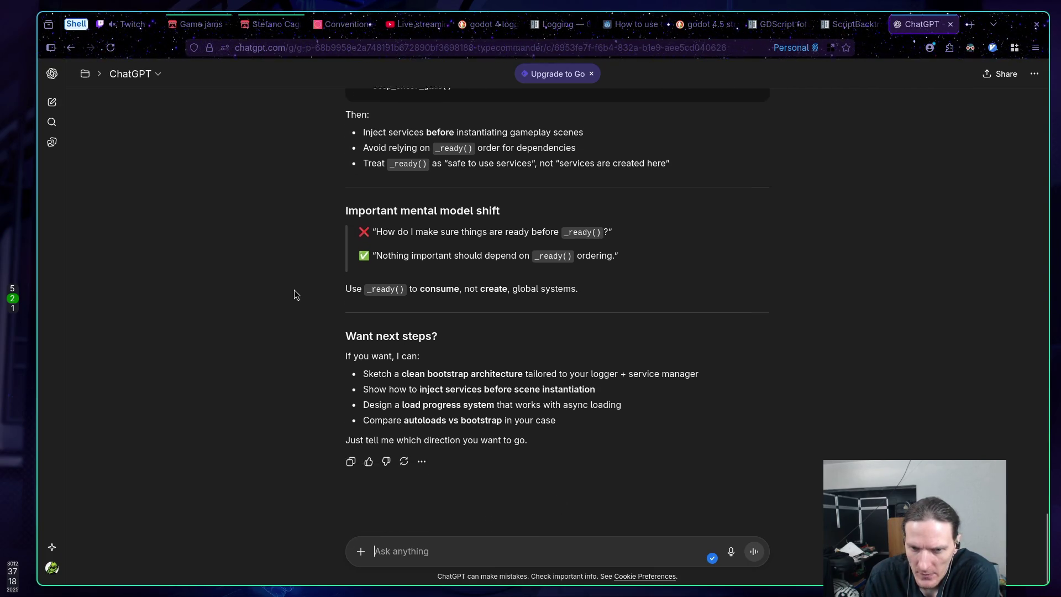
Step: Write that the EntityManager must get all Entity objects from scenes in the "entity" group, dropping the unfinished sentence
click(506, 552)
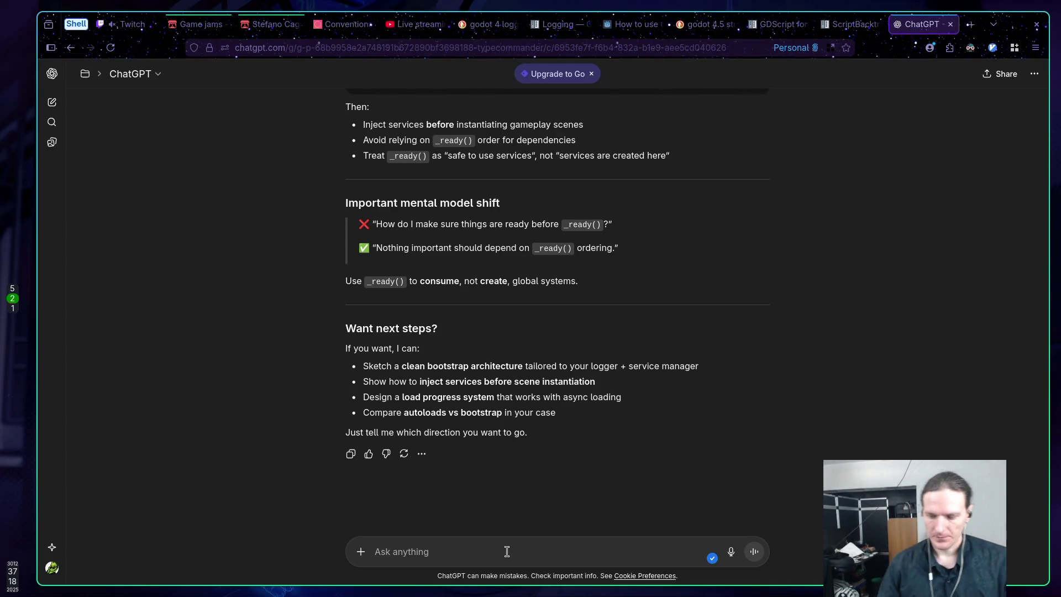
text(I have )
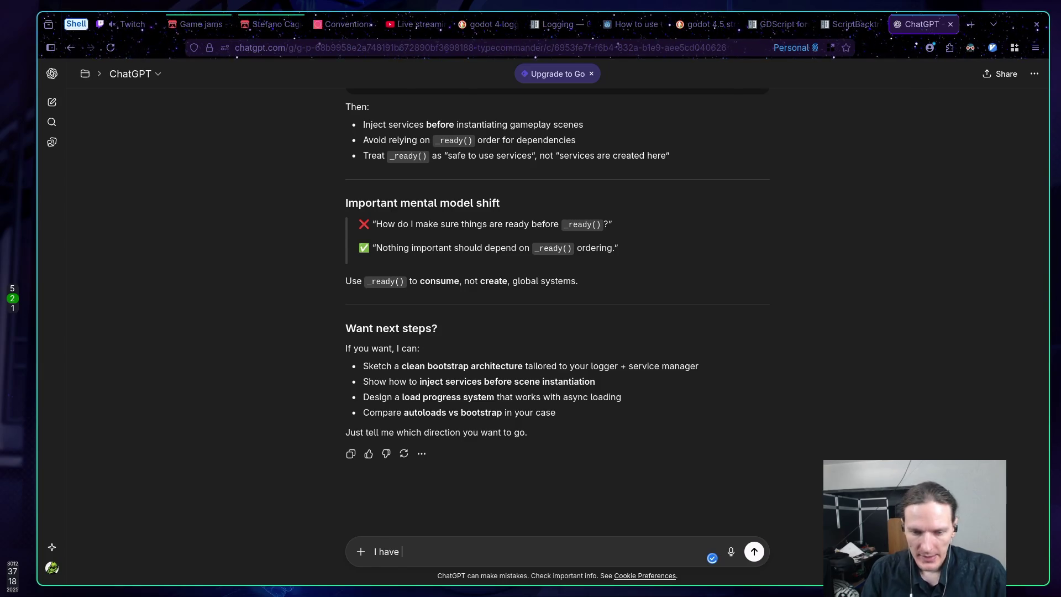
text(an EntityManager)
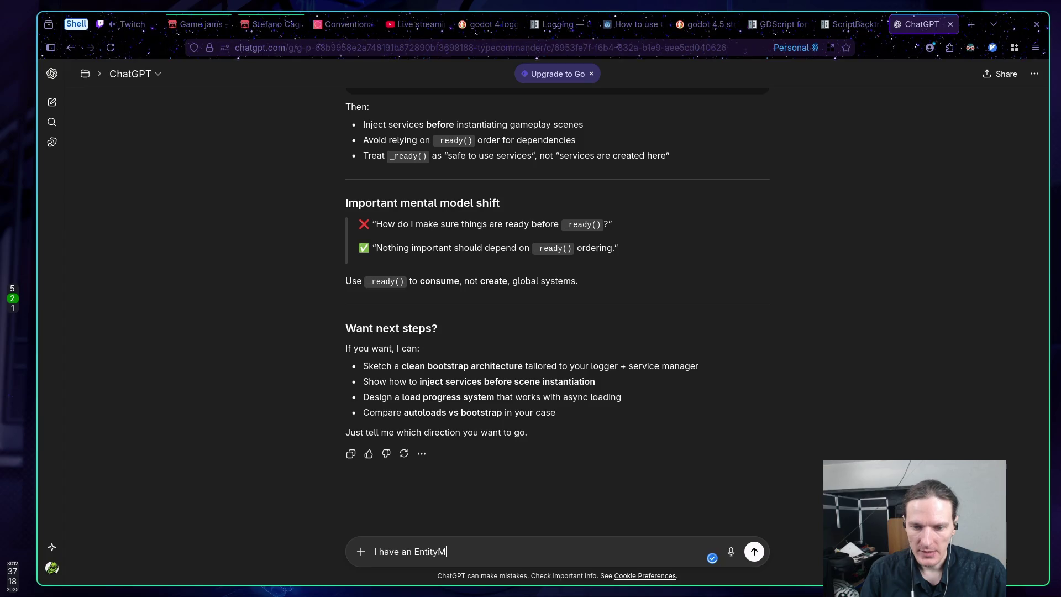
text(. I)
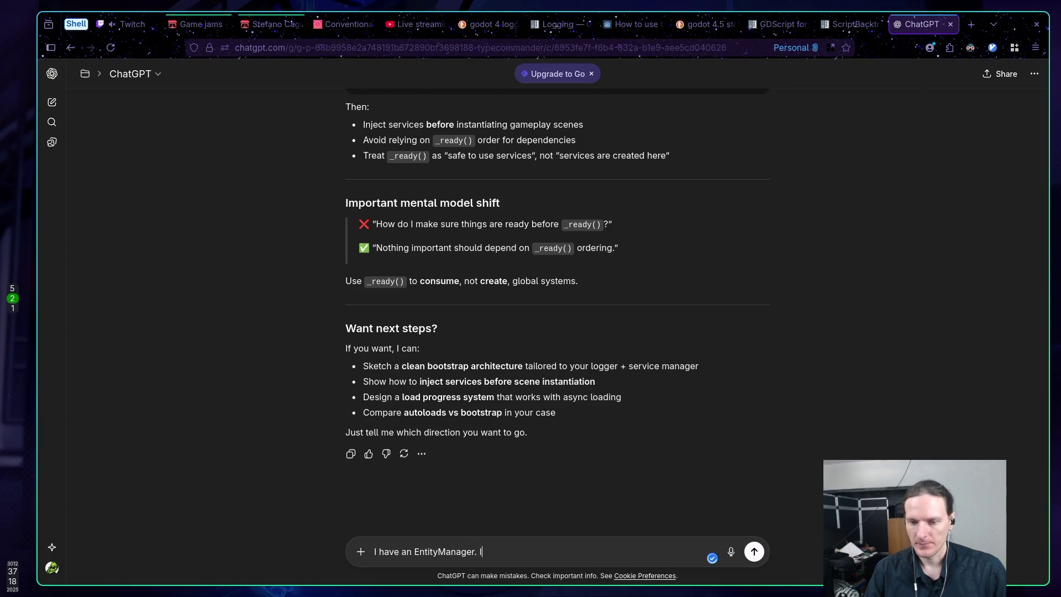
text(t)
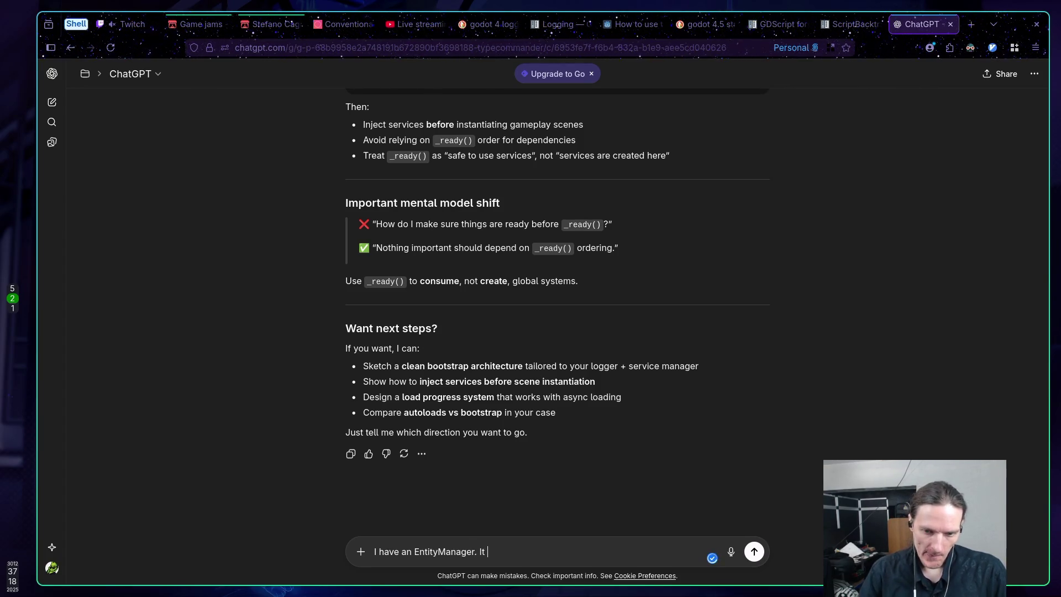
text( need)
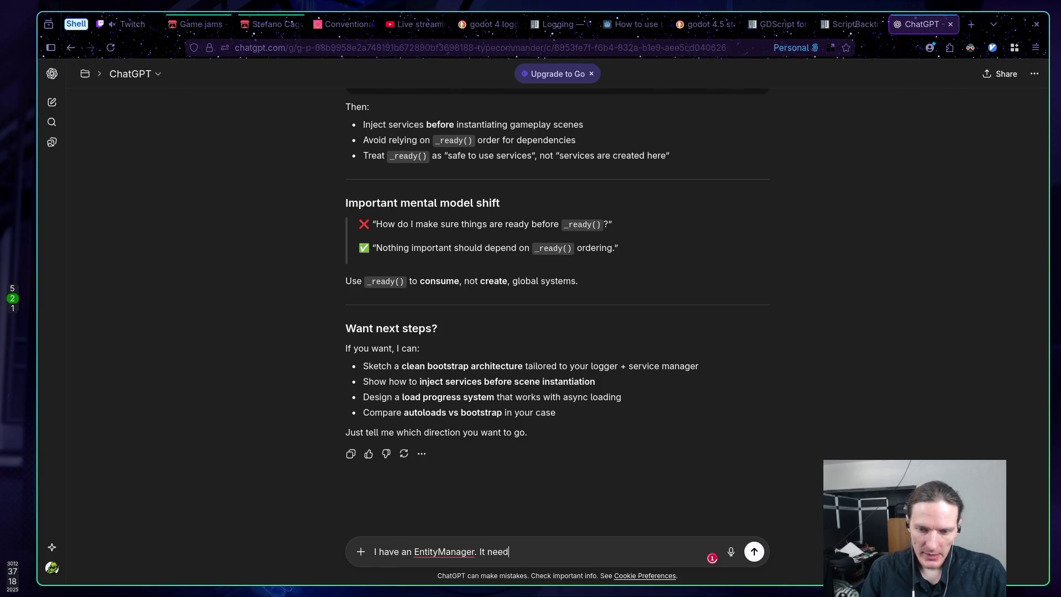
text(s to get )
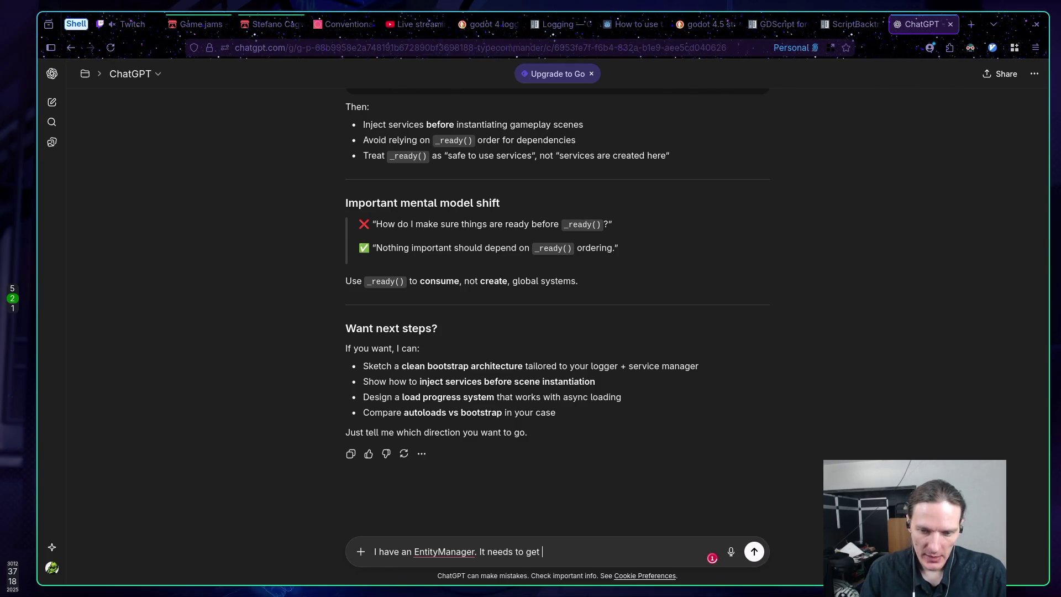
text(all )
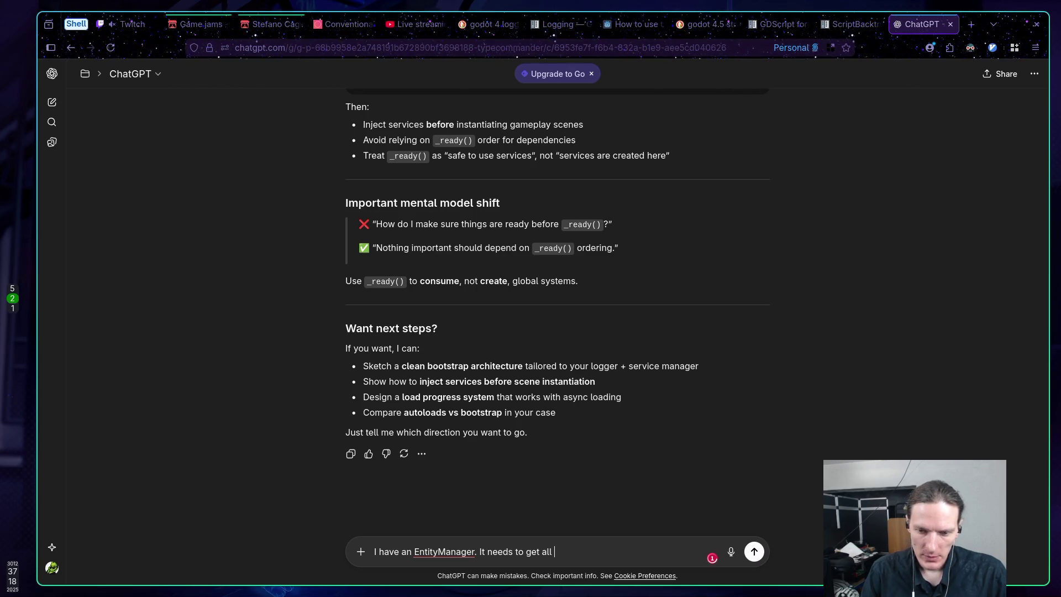
text(the Ent)
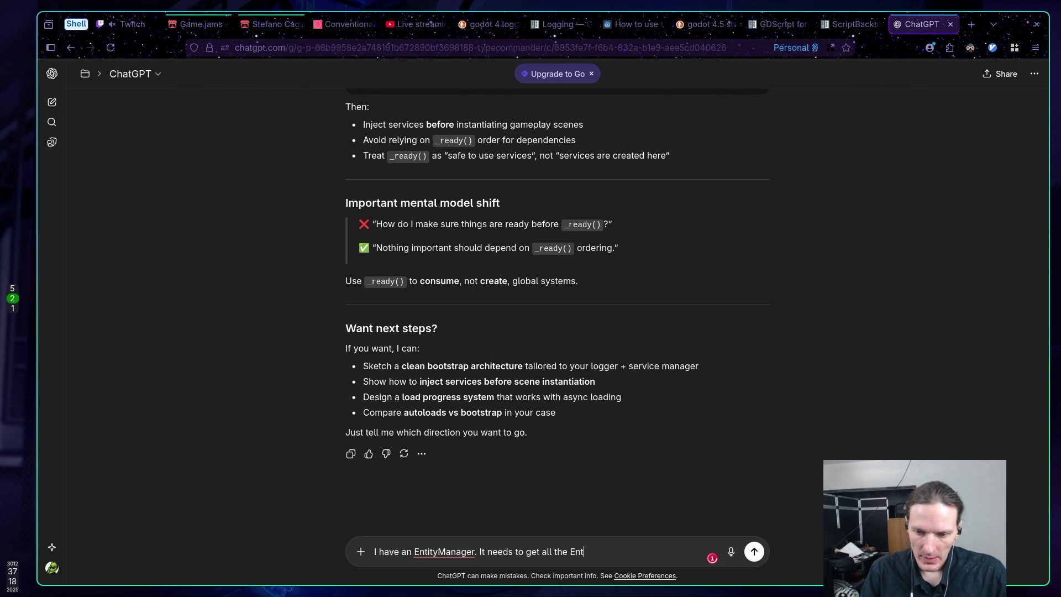
text(ity objec)
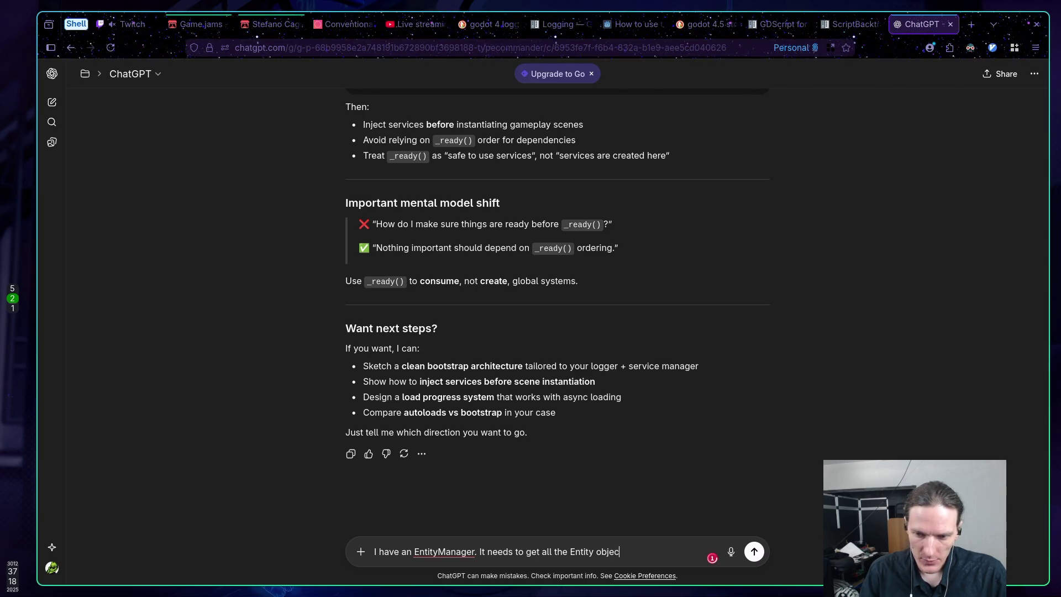
text(t from sce)
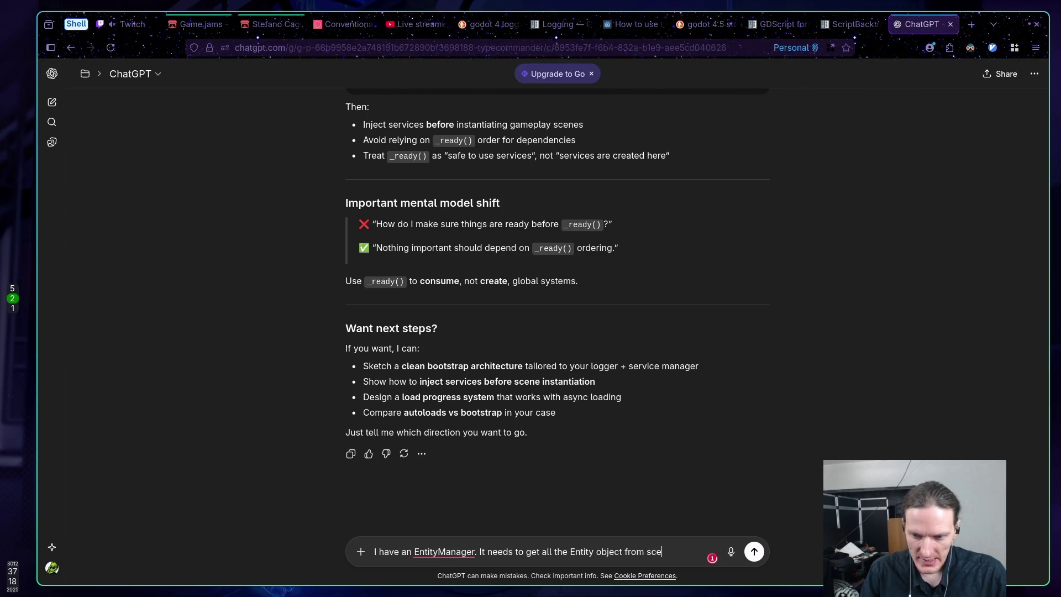
text(nes ()
key(BackSpace)
text(()
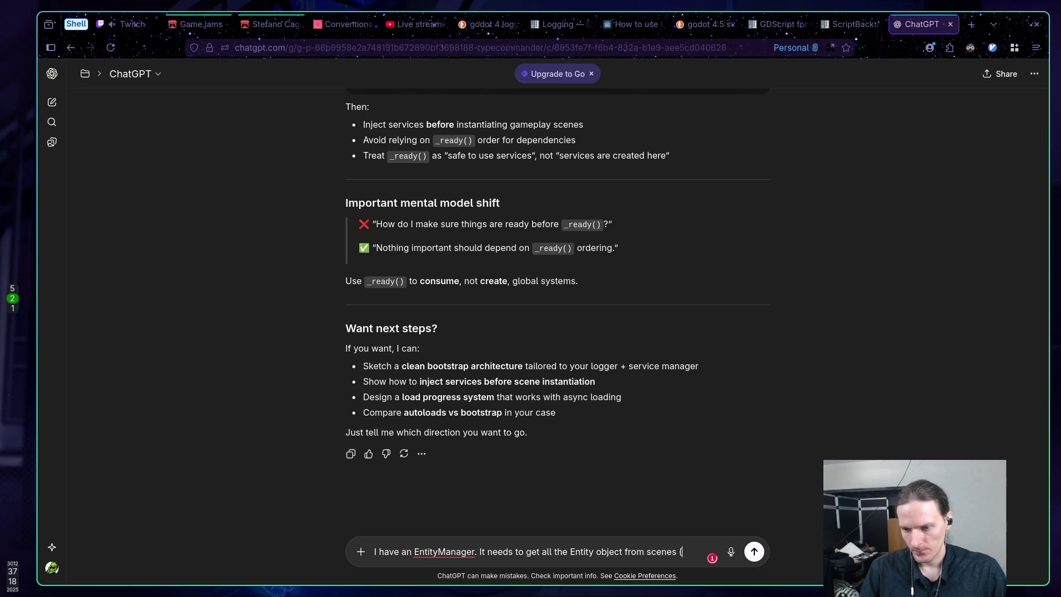
text(ht)
key(BackSpace)
text(they are in)
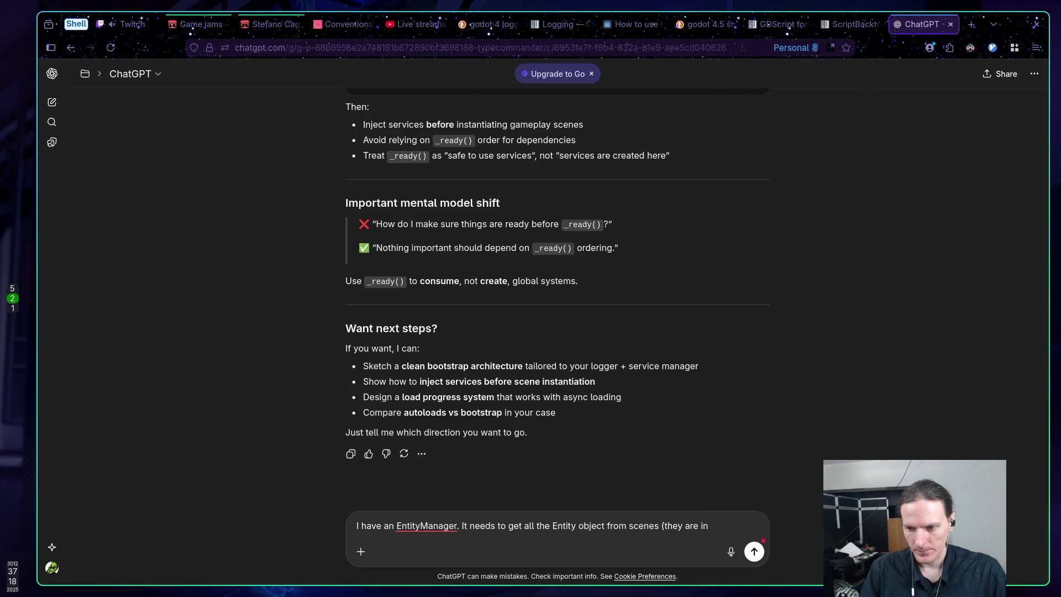
text( "entity" g)
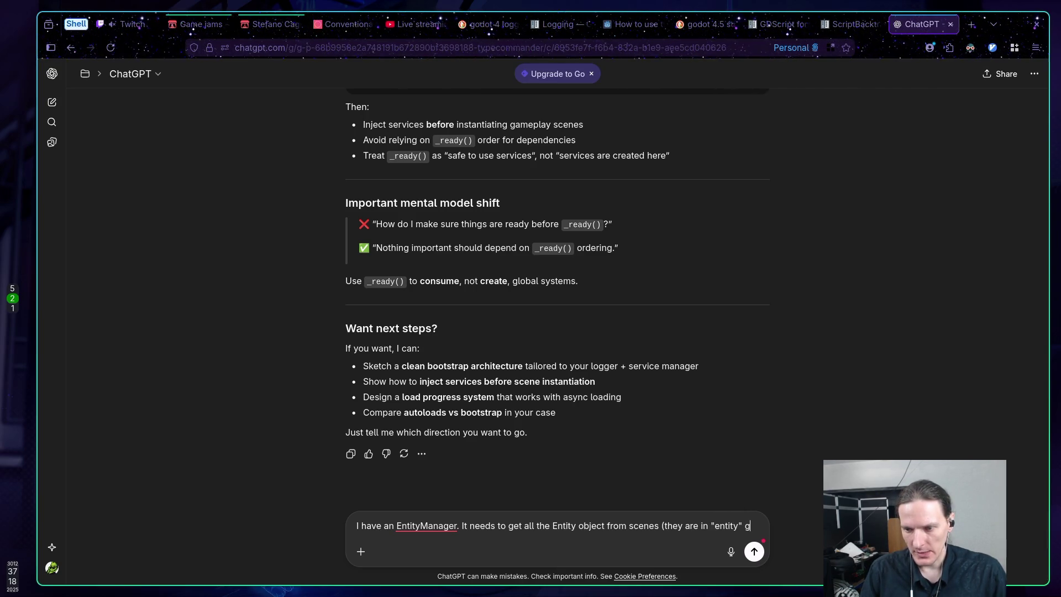
text(roup and also )
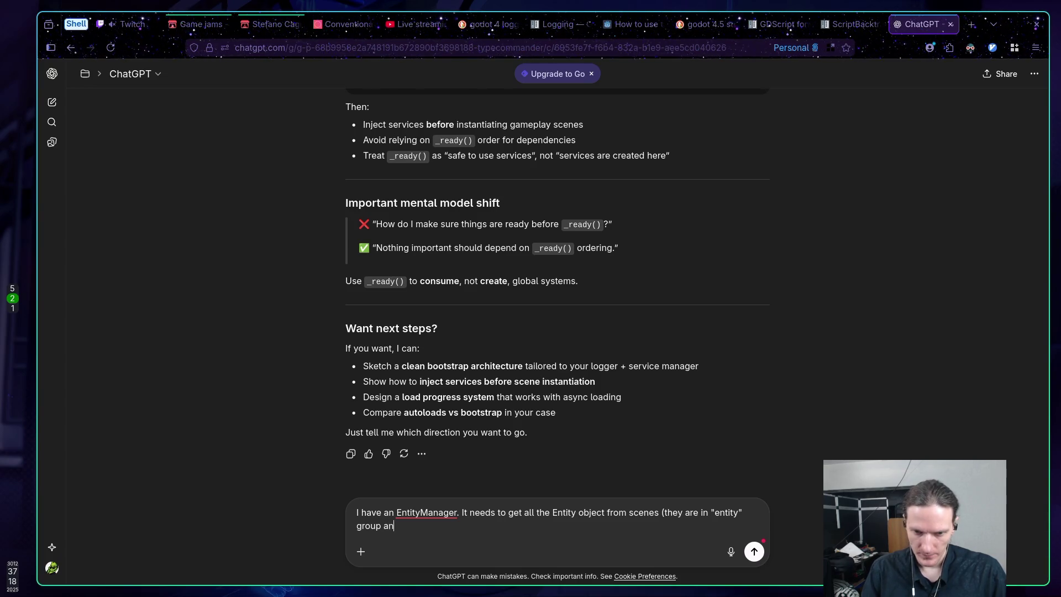
text(are )
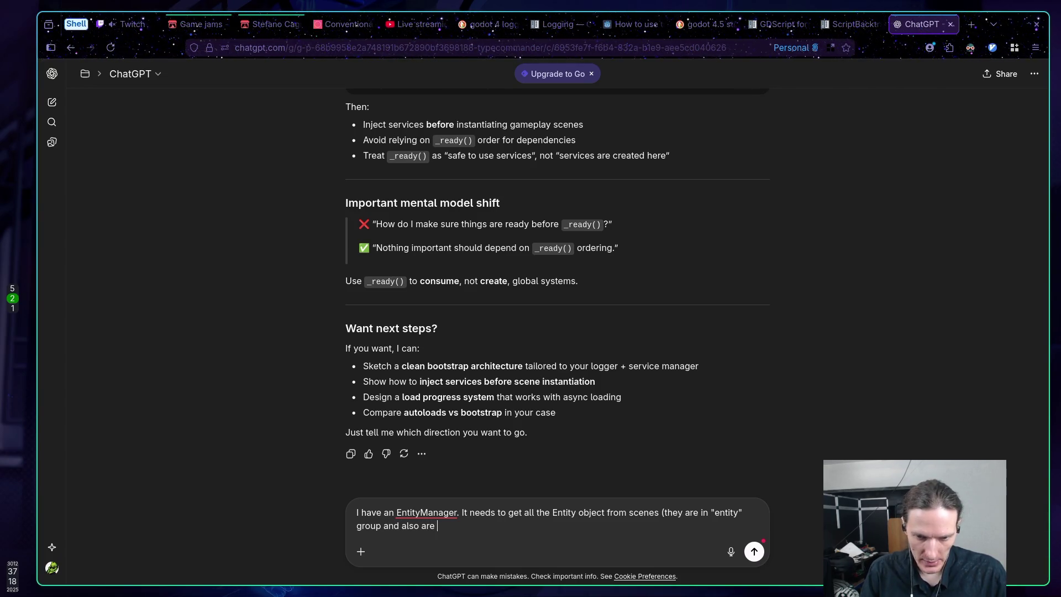
text(Entity)
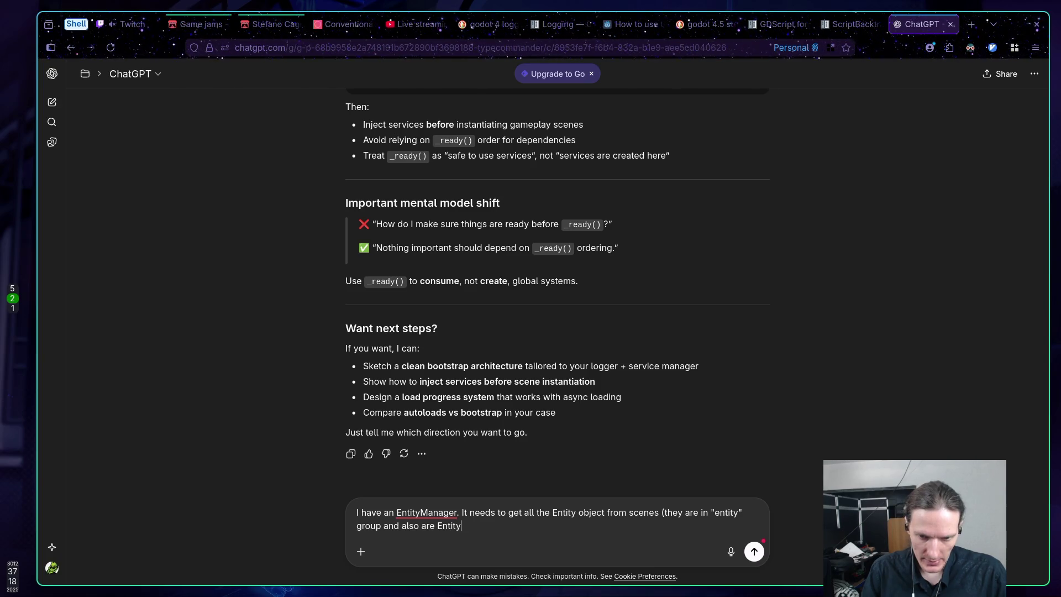
text( class nes)
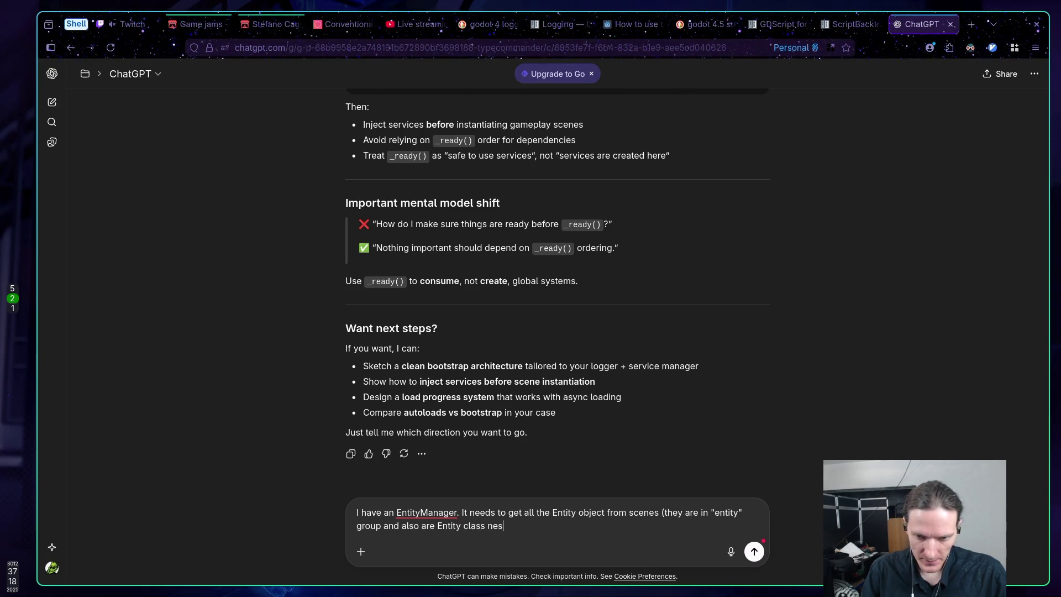
text(ted).)
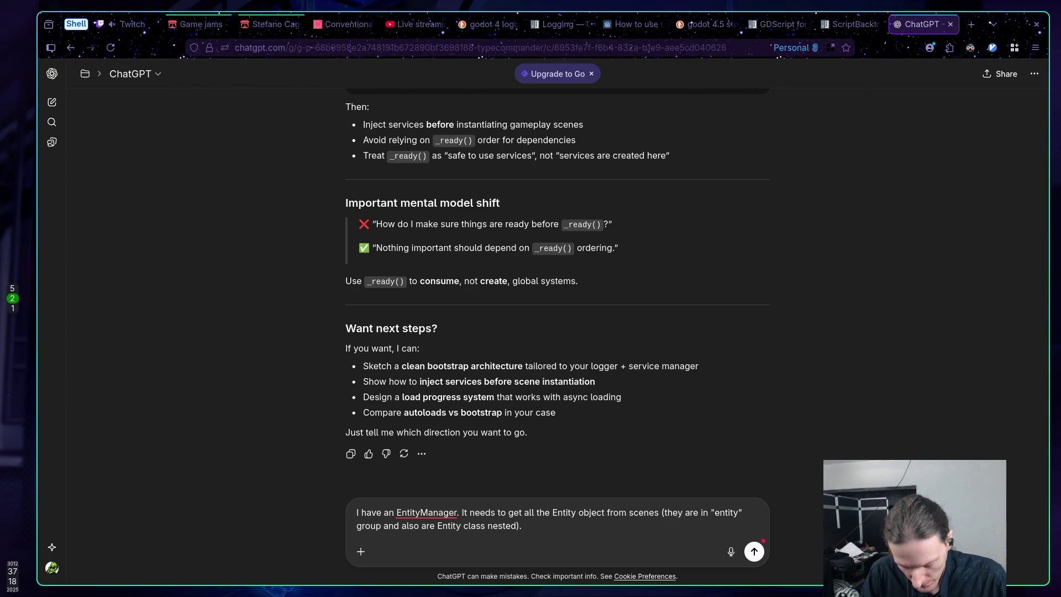
text( After that )
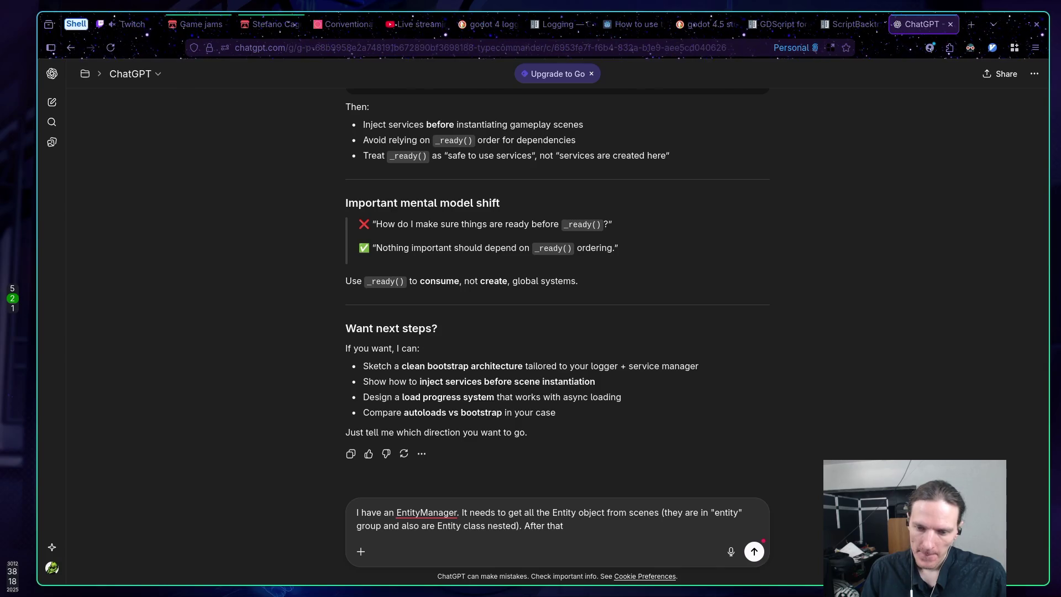
text(a)
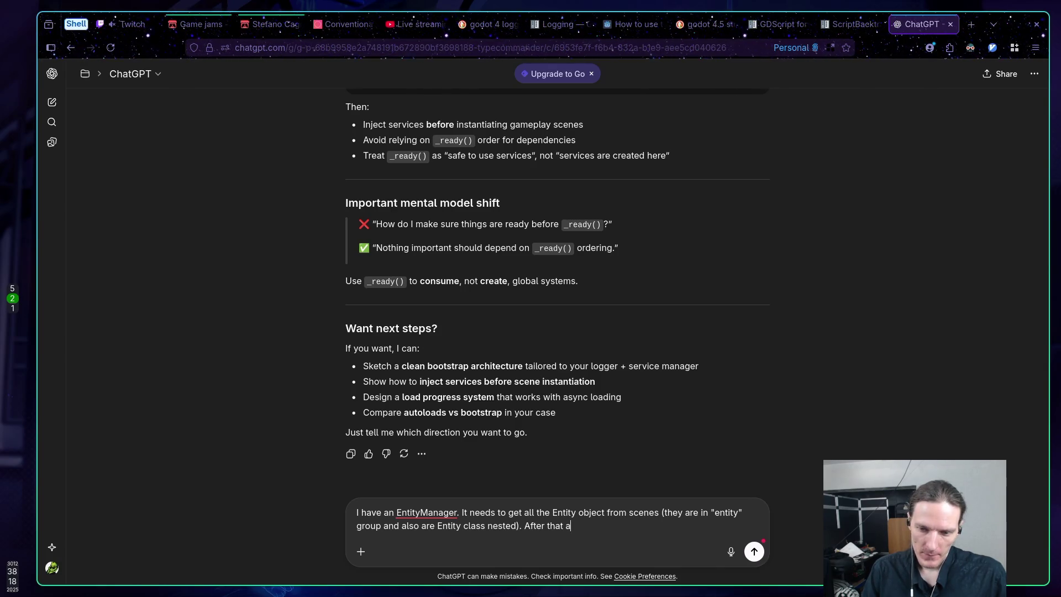
text(t specifi)
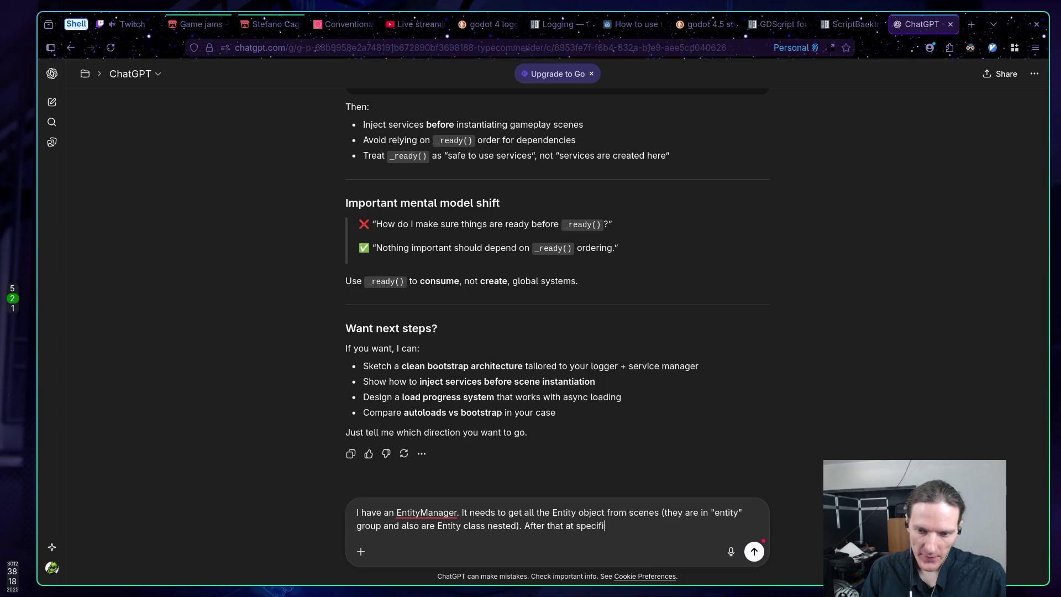
text(c spect)
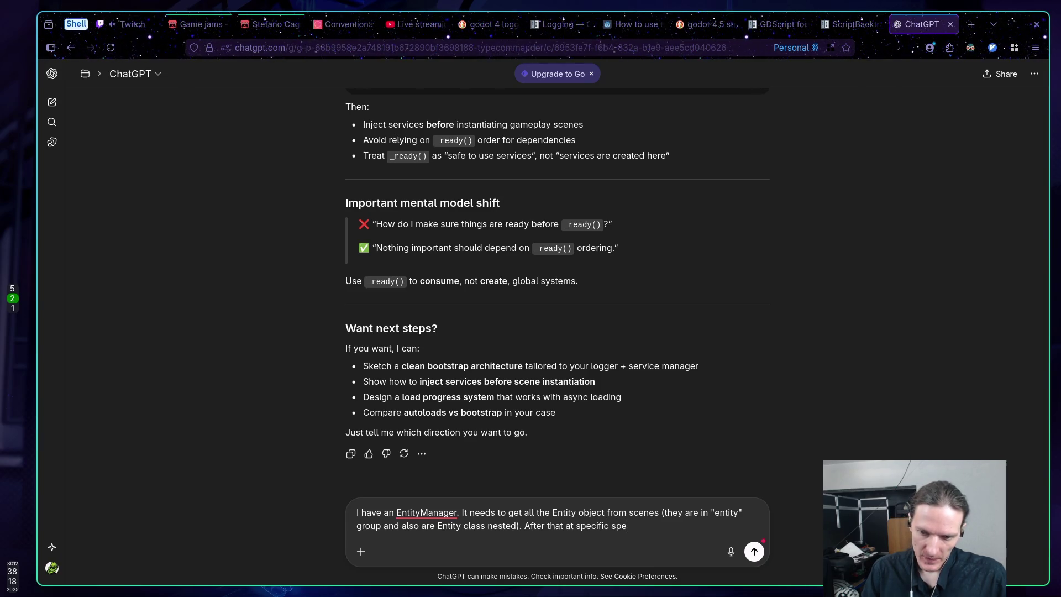
key(BackSpace)
key(BackSpace)
key(BackSpace)
text(spet)
key(ctrl+BackSpace)
key(ctrl+BackSpace)
key(ctrl+BackSpace)
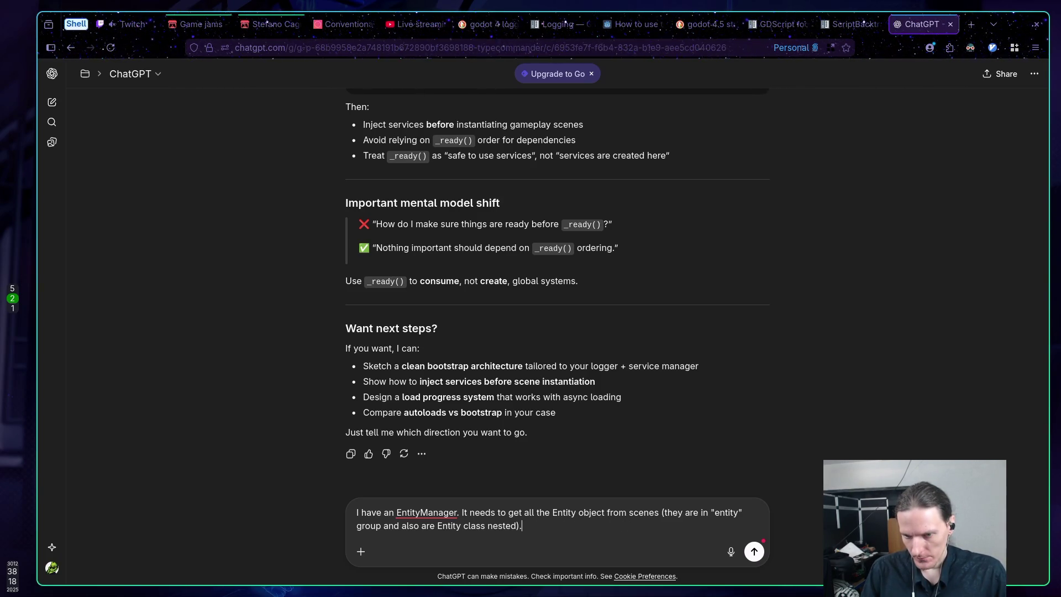
Step: Add a new prompt line 'I also have Action', replacing a sentence about entities' attached actions
key(shift+Return)
text(Entit)
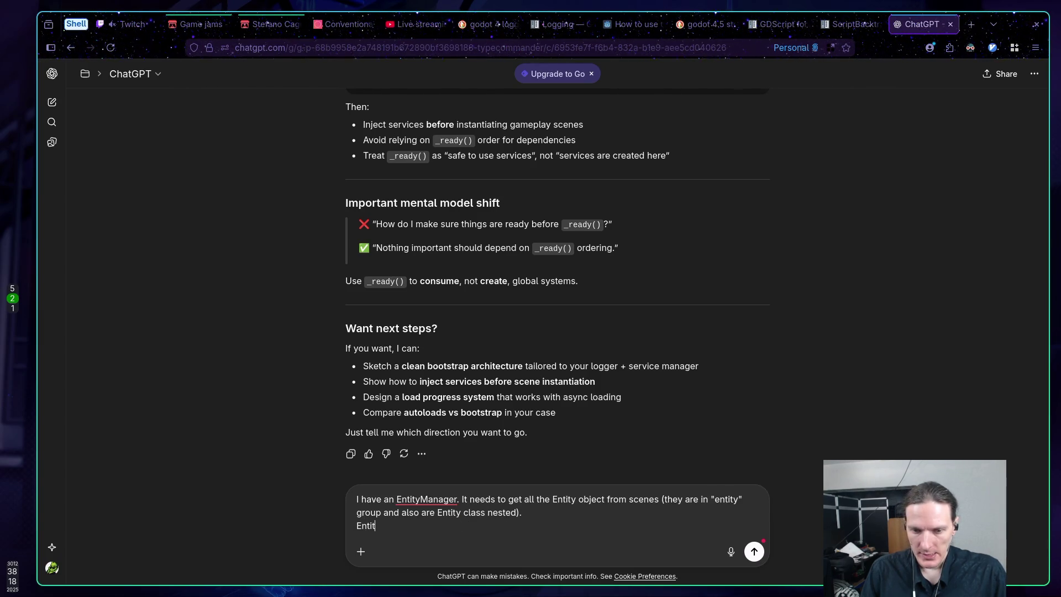
text(ies )
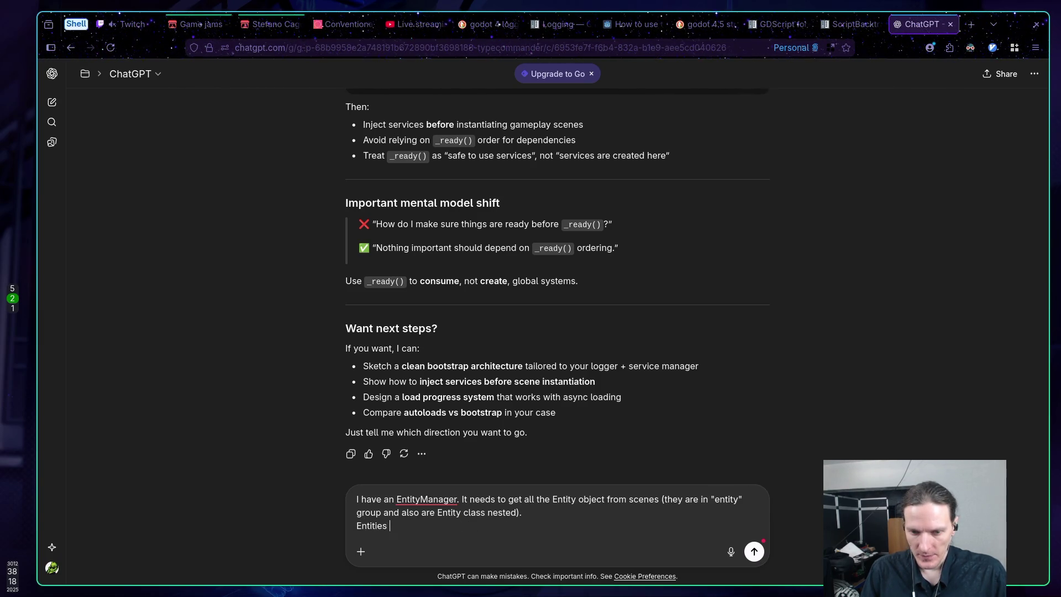
text(can have )
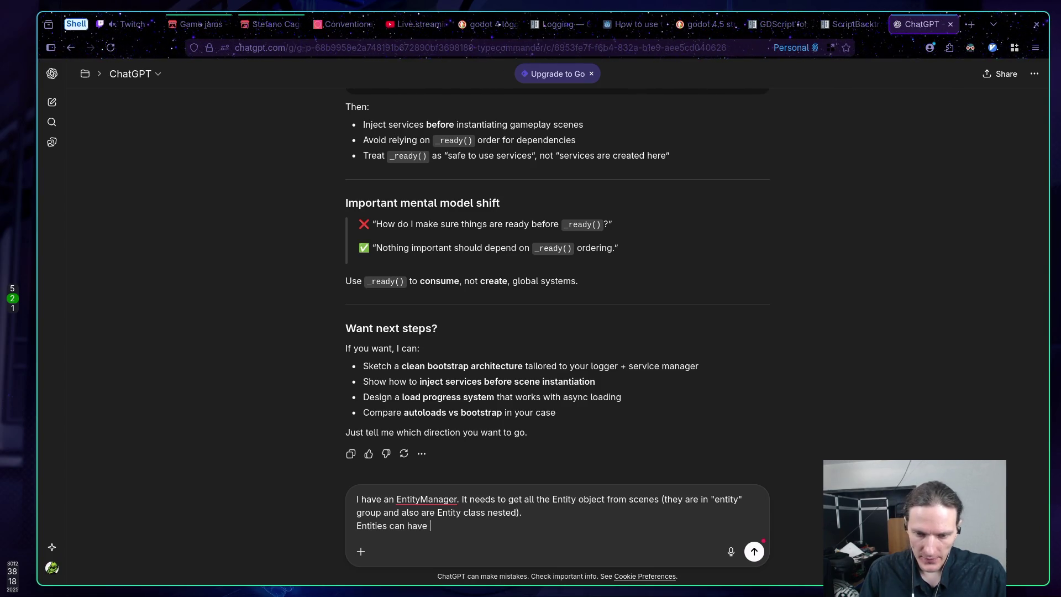
text(actions a)
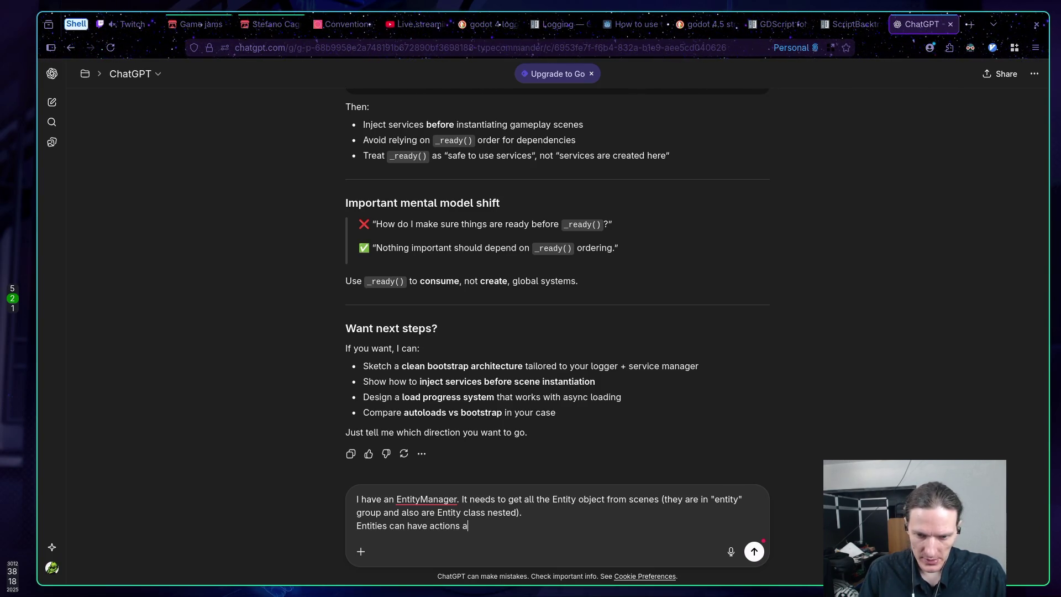
text(ttache)
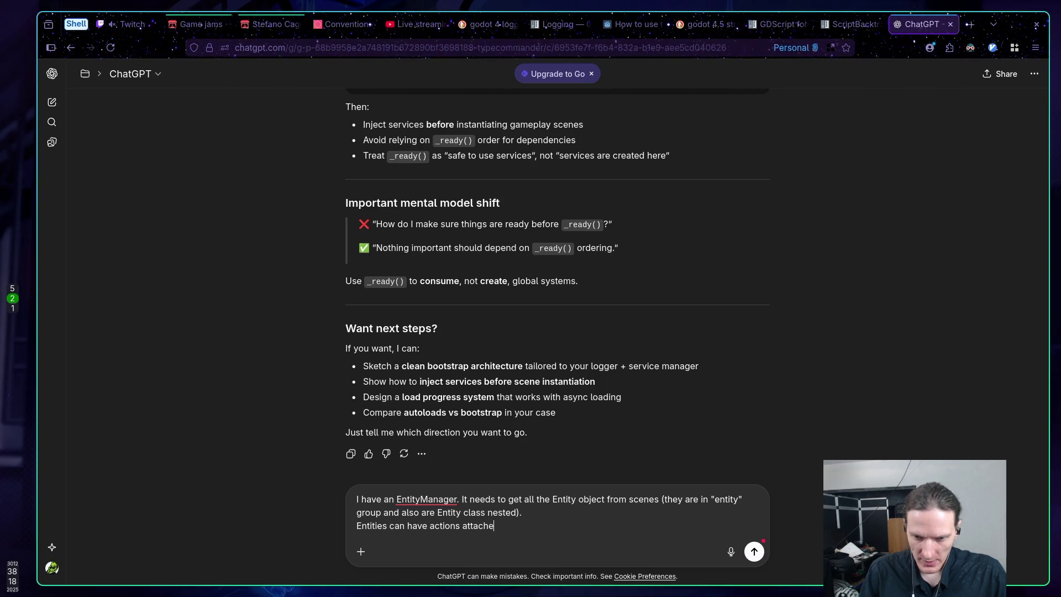
text(d to them)
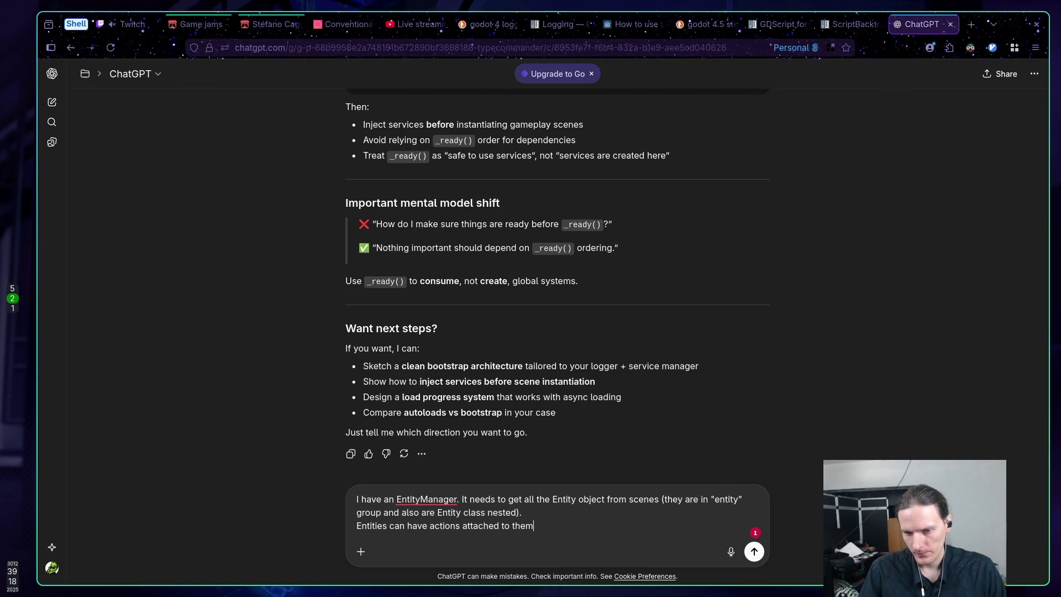
key(ctrl+BackSpace)
key(ctrl+BackSpace)
key(ctrl+BackSpace)
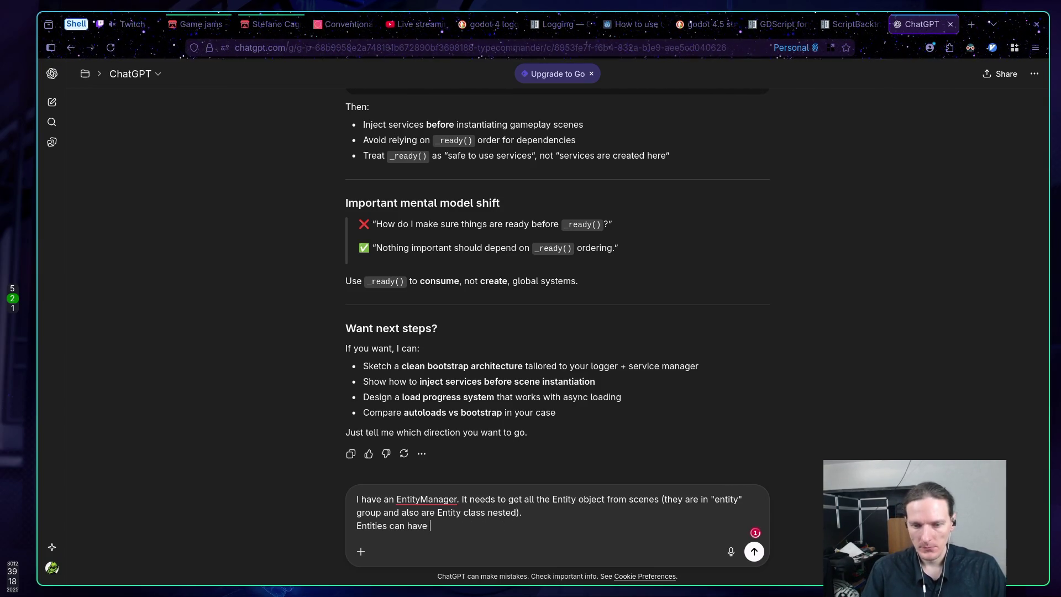
text(I )
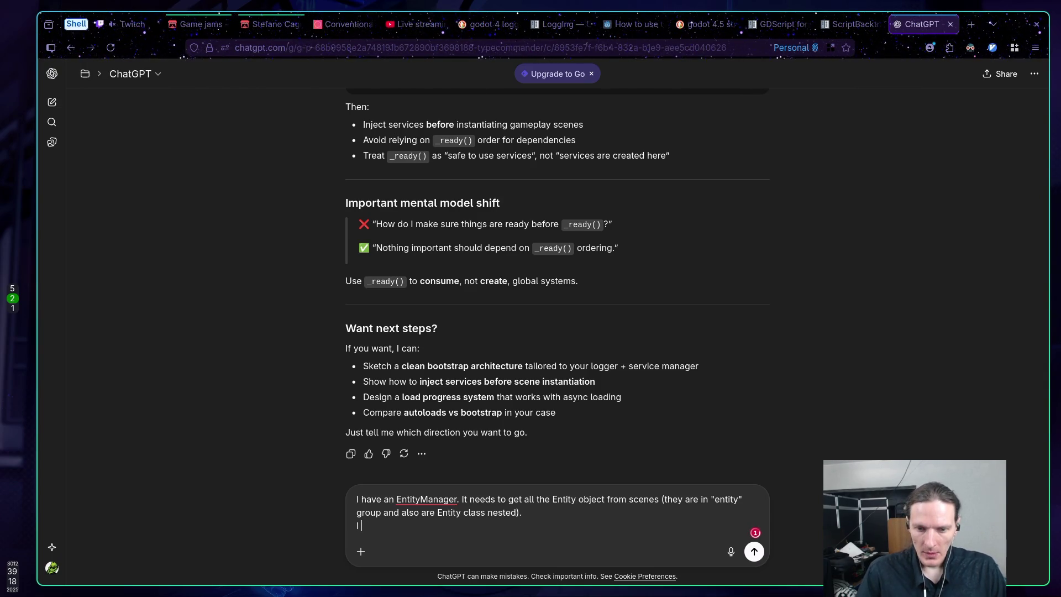
text(also have )
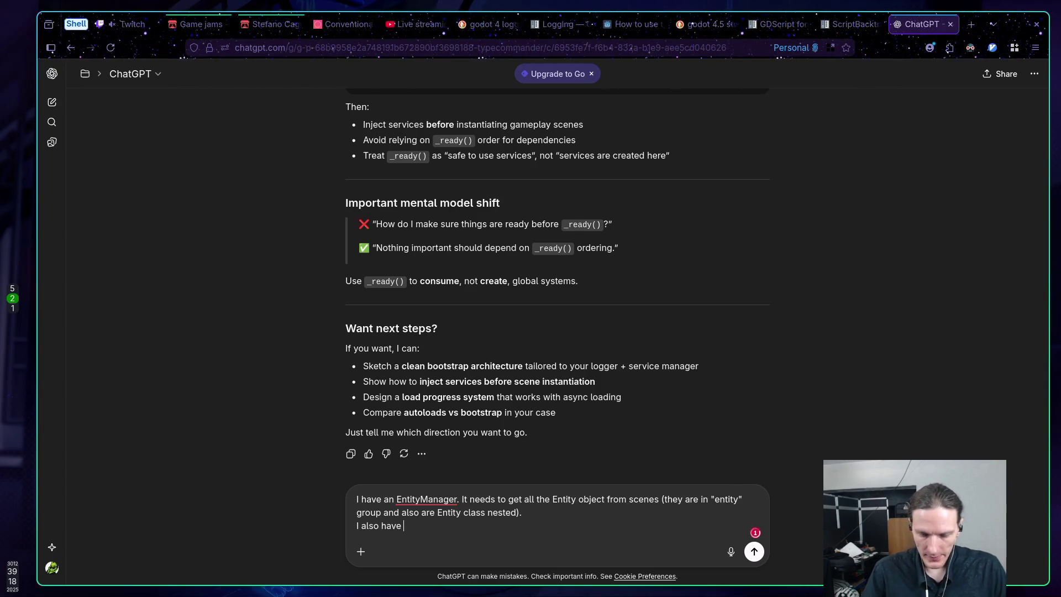
text(Action)
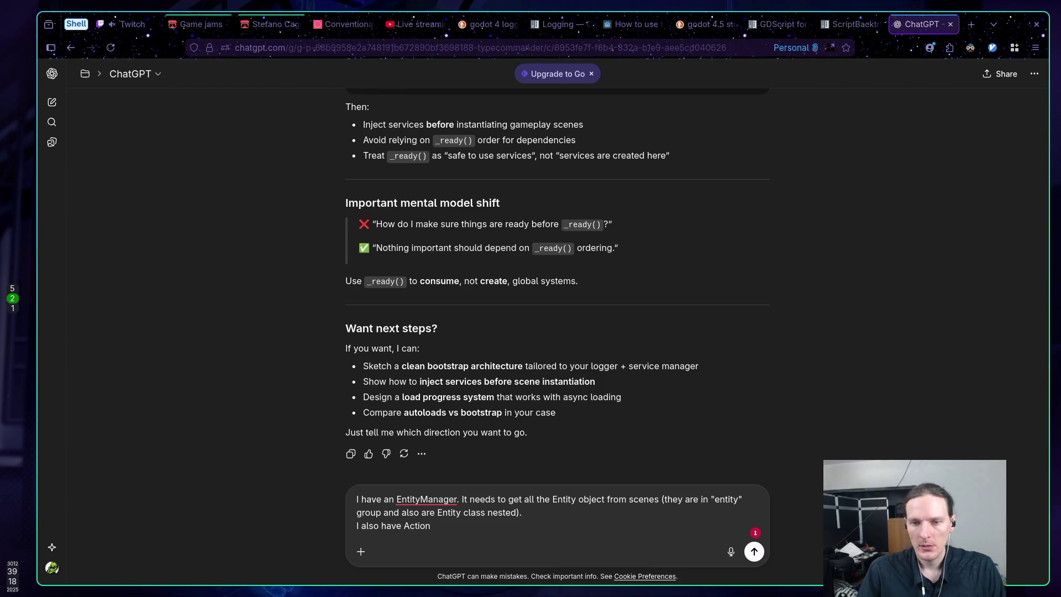
key(super+5)
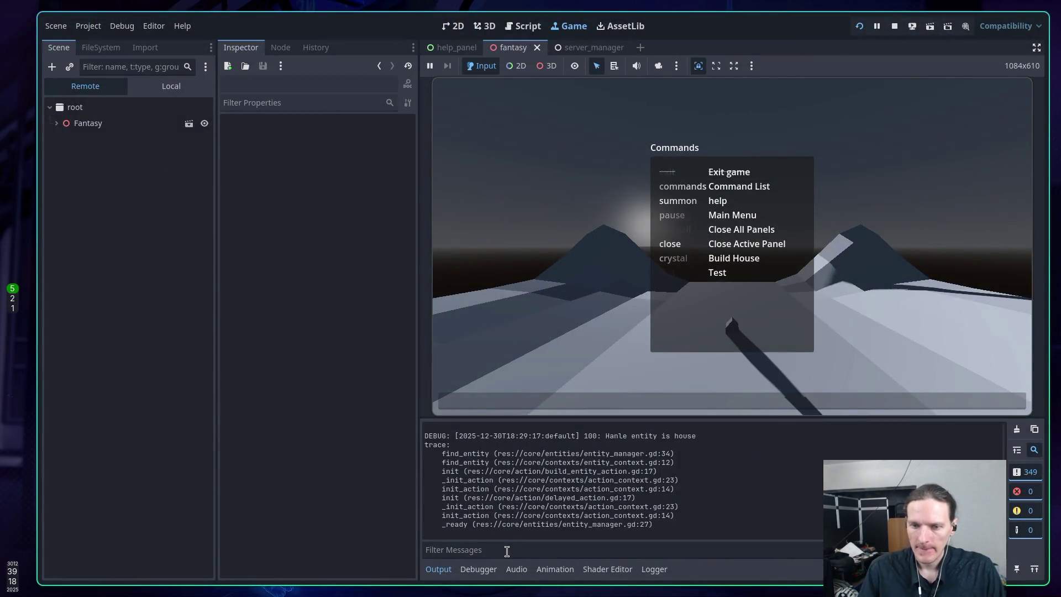
Step: Try the 'go', 'gol' and 'golem' commands in the running game, then close the Commands panel with 'clo'
click(759, 275)
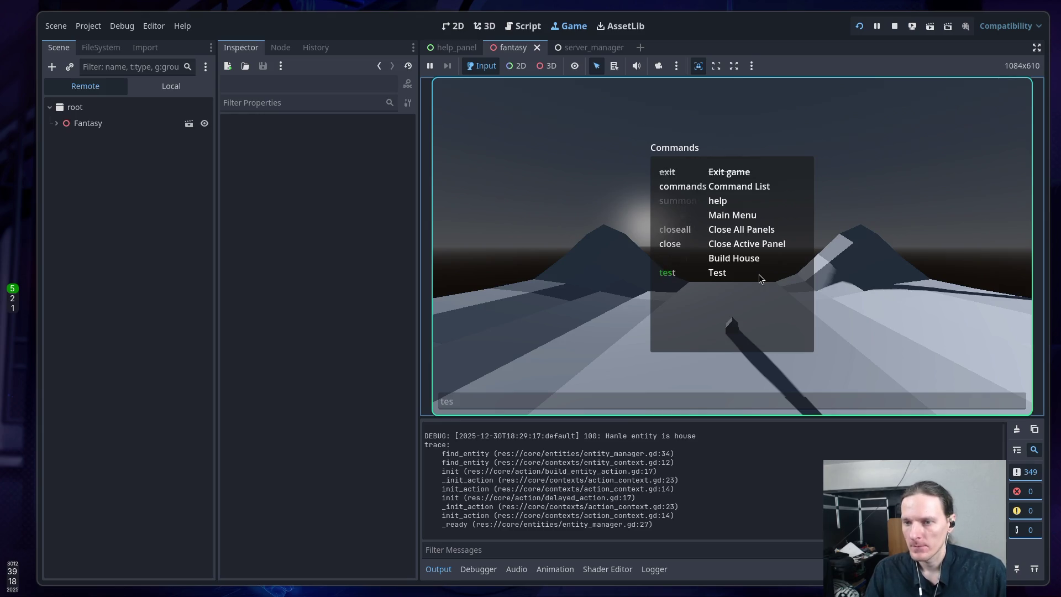
text(gole)
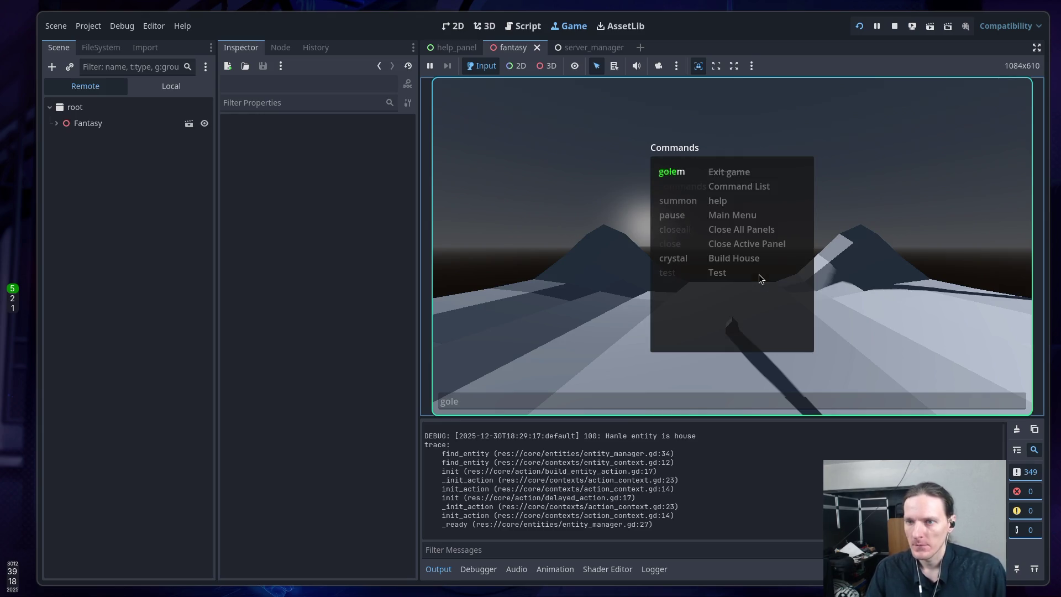
key(Return)
text(gol)
key(Return)
text(gole)
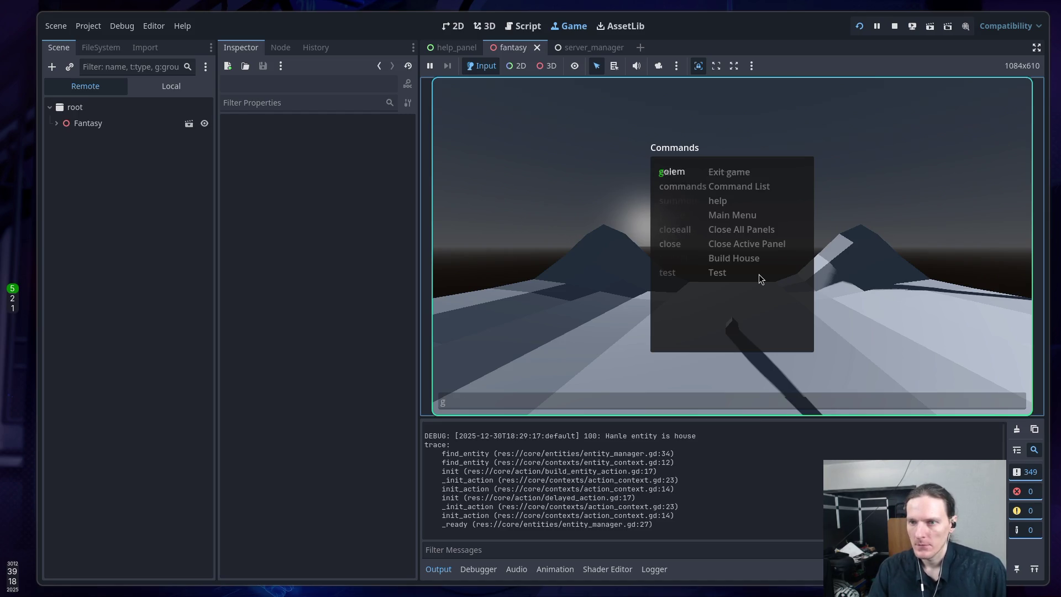
text(m)
key(Return)
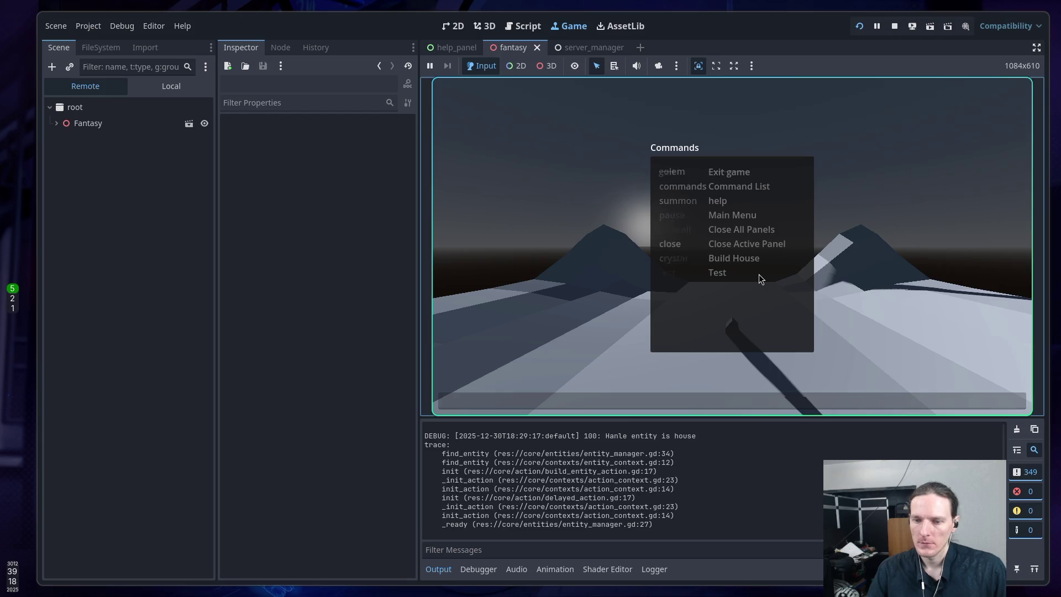
key(BackSpace)
text(clo)
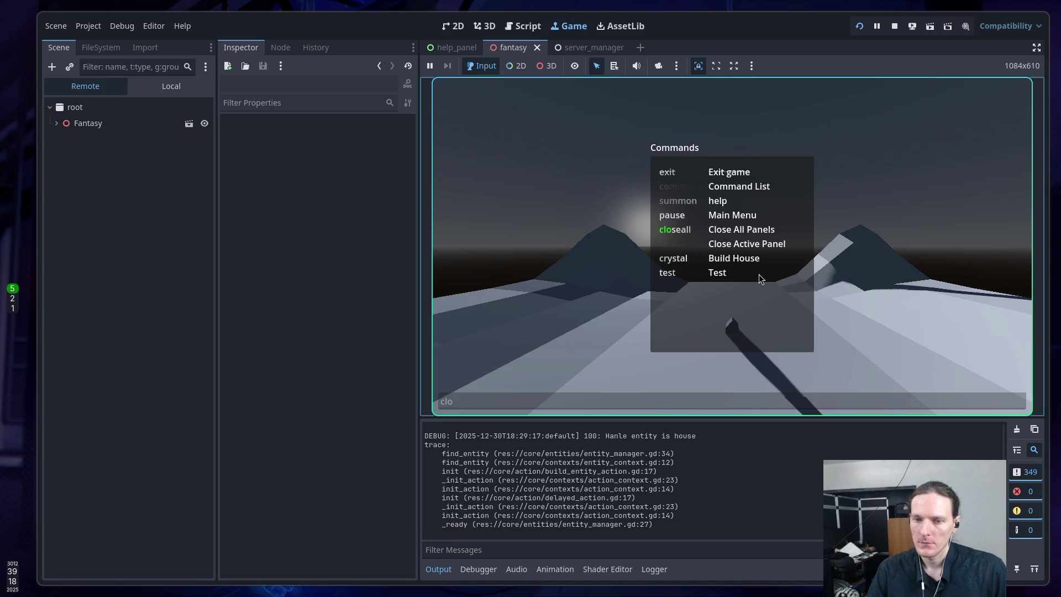
key(Return)
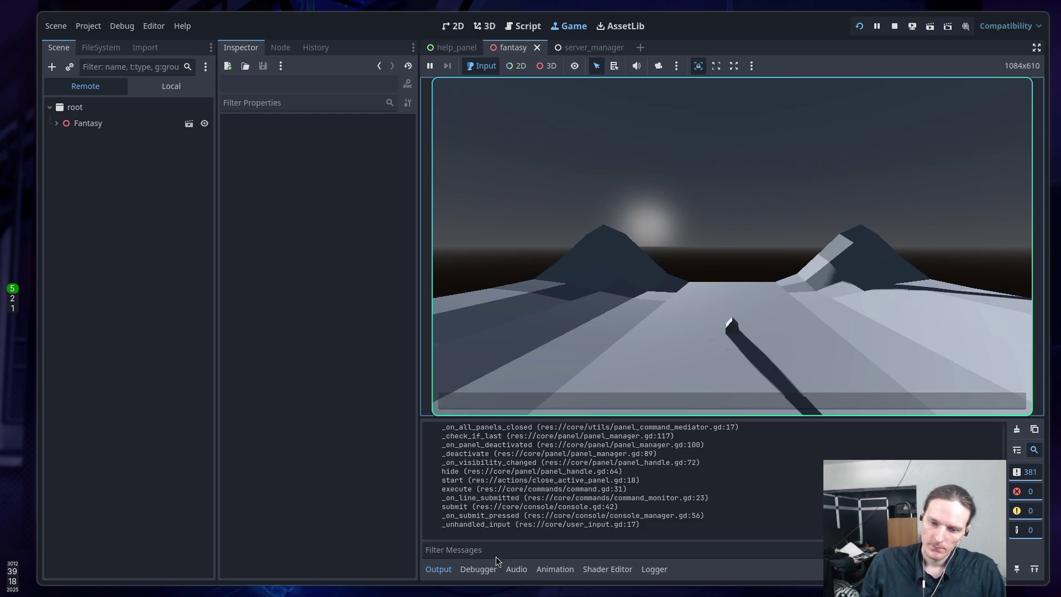
Step: Check the Debugger stack trace and Output log, then stop the running game
click(479, 569)
click(438, 569)
click(642, 313)
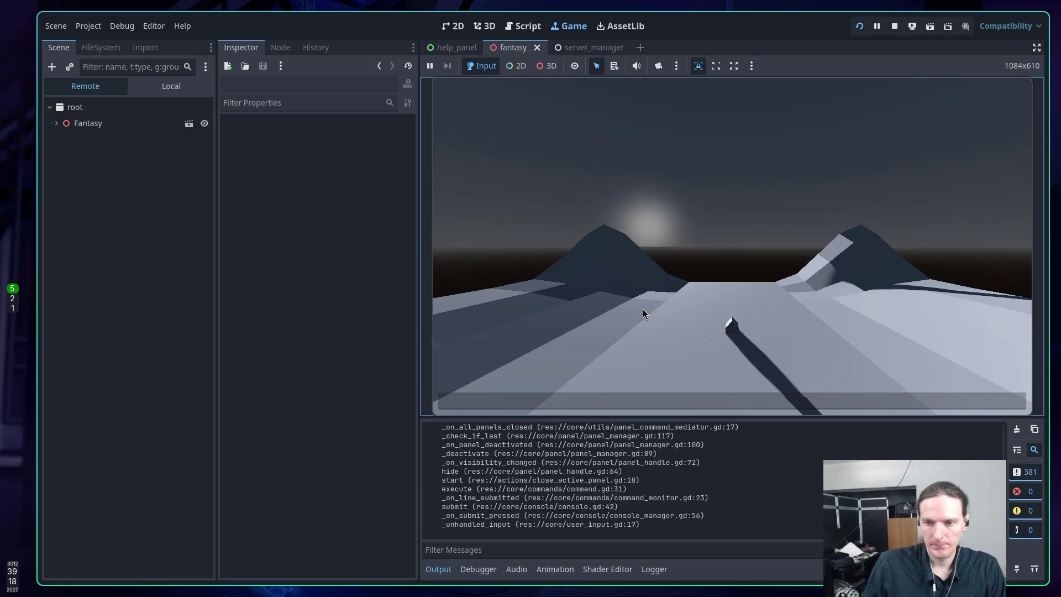
click(643, 313)
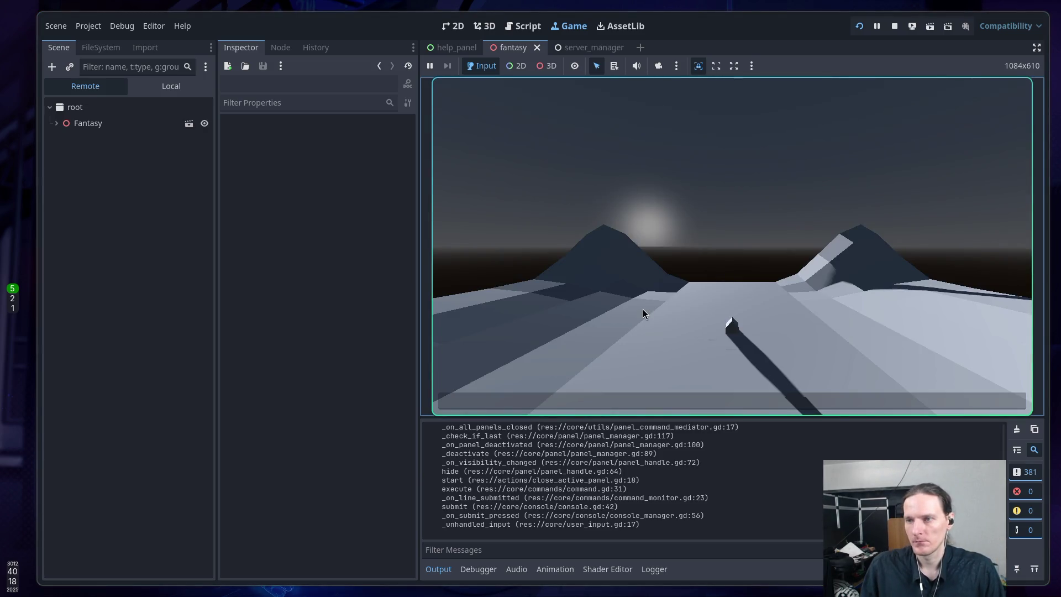
click(895, 26)
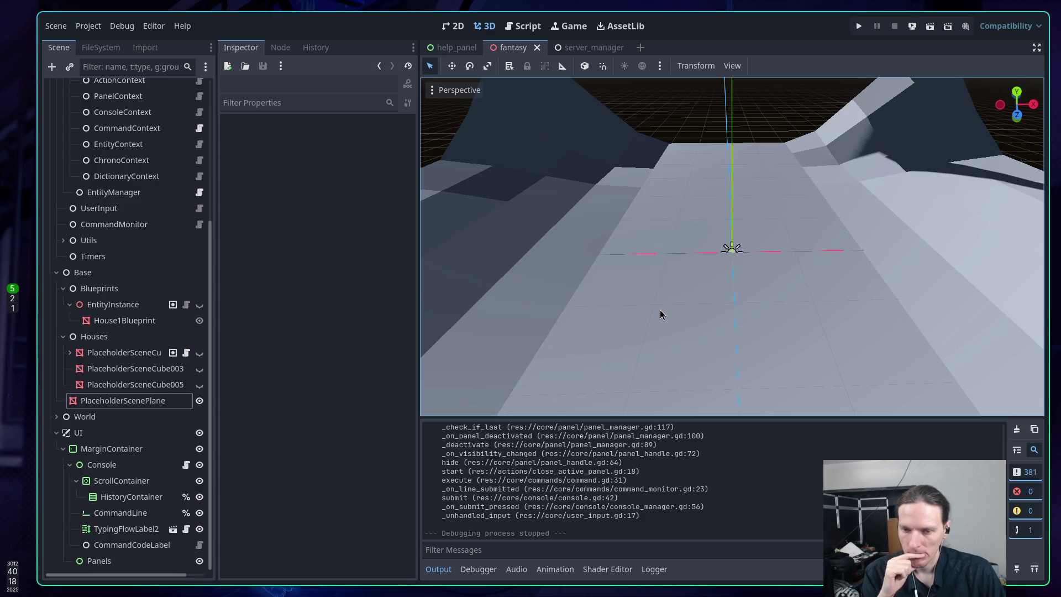
Step: Pass through ChatGPT back to the entity_manager.gd script in Neovim
key(super+2)
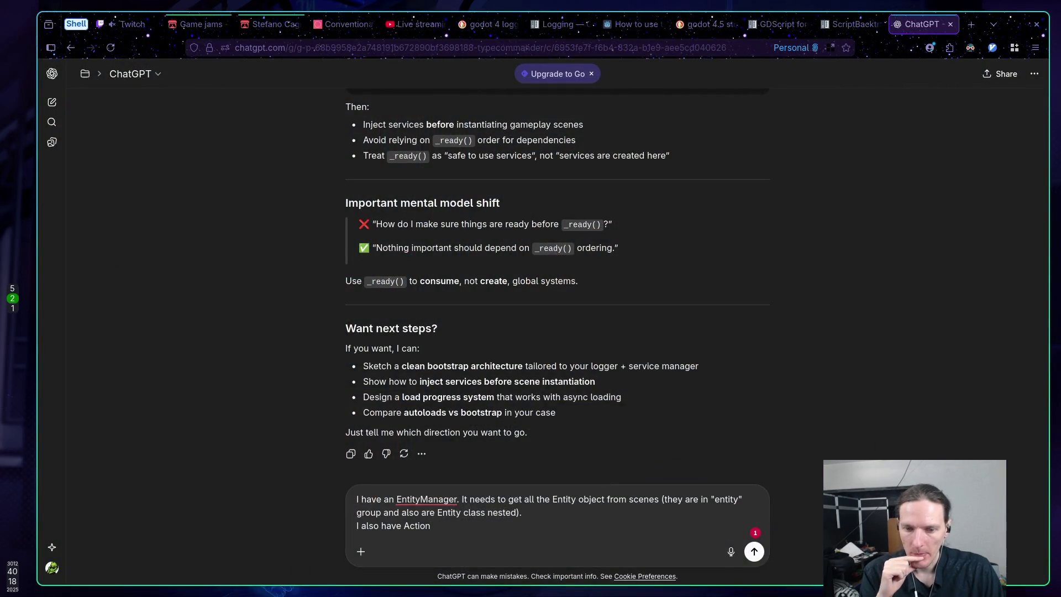
key(super+1)
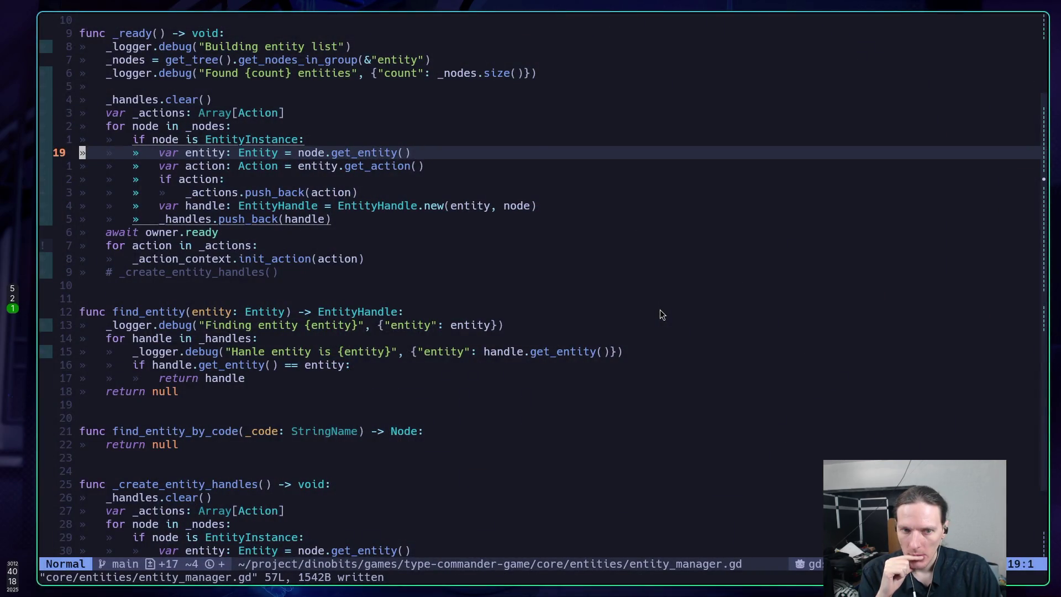
Step: Return from Neovim to the Godot editor's fantasy scene
key(super+5)
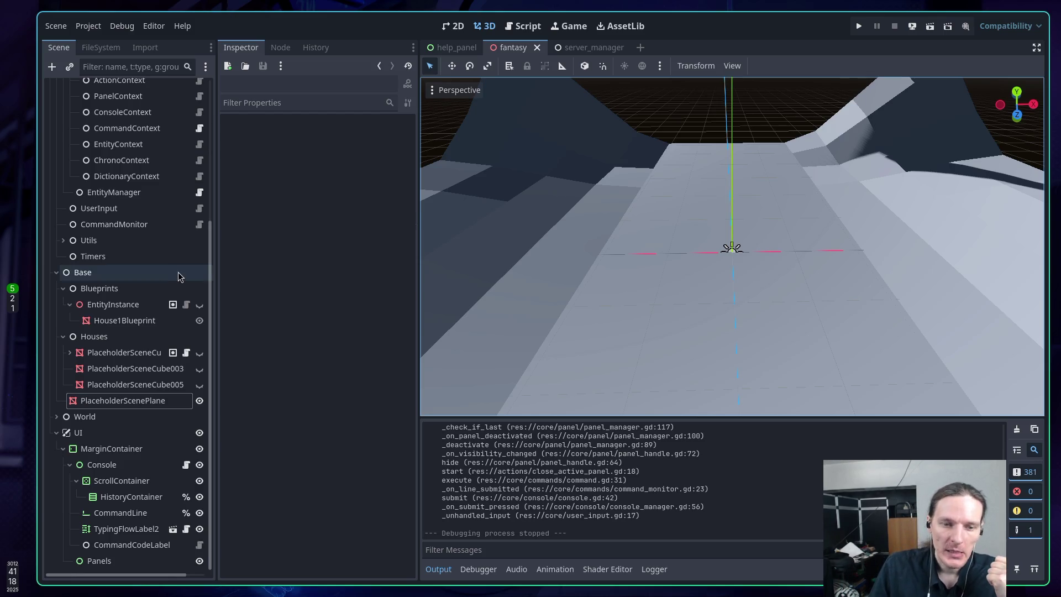
Step: Select House1Blueprint in the Scene dock, then glance at ChatGPT and entity_manager.gd
scroll(136, 308, up, 5)
scroll(127, 276, down, 5)
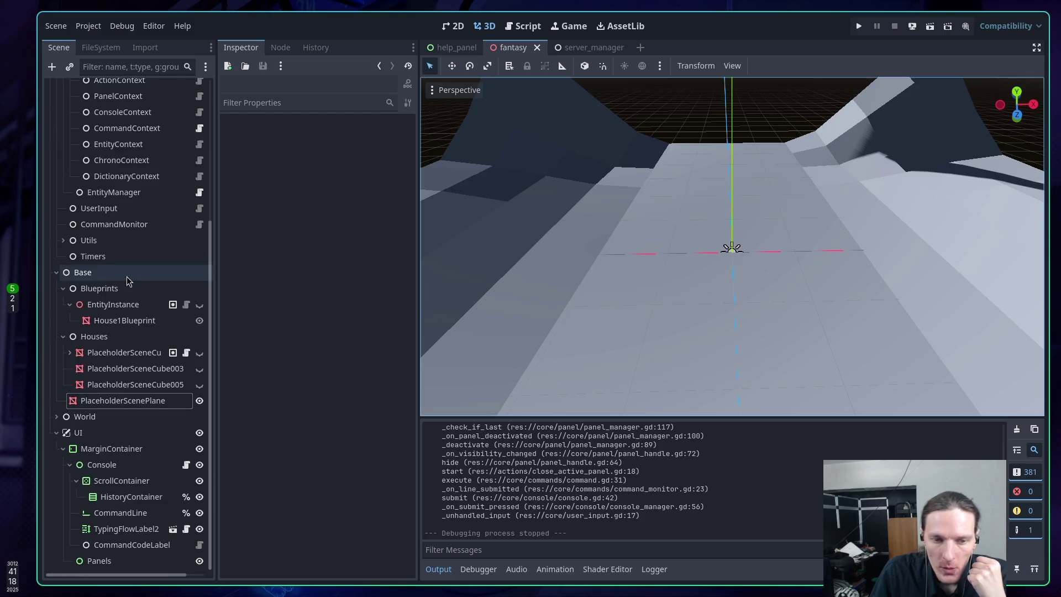
click(114, 325)
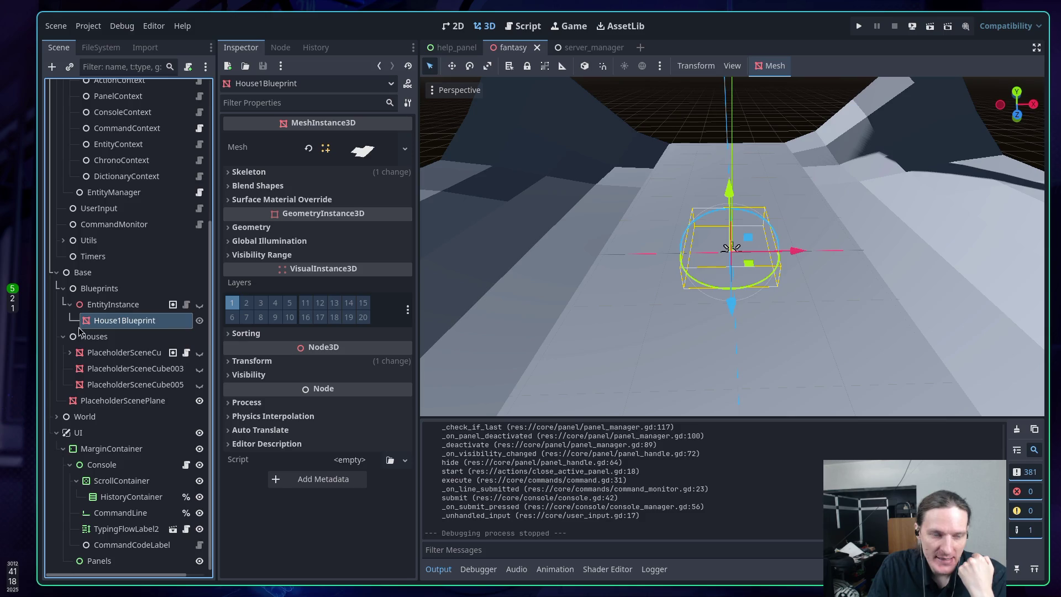
key(super+2)
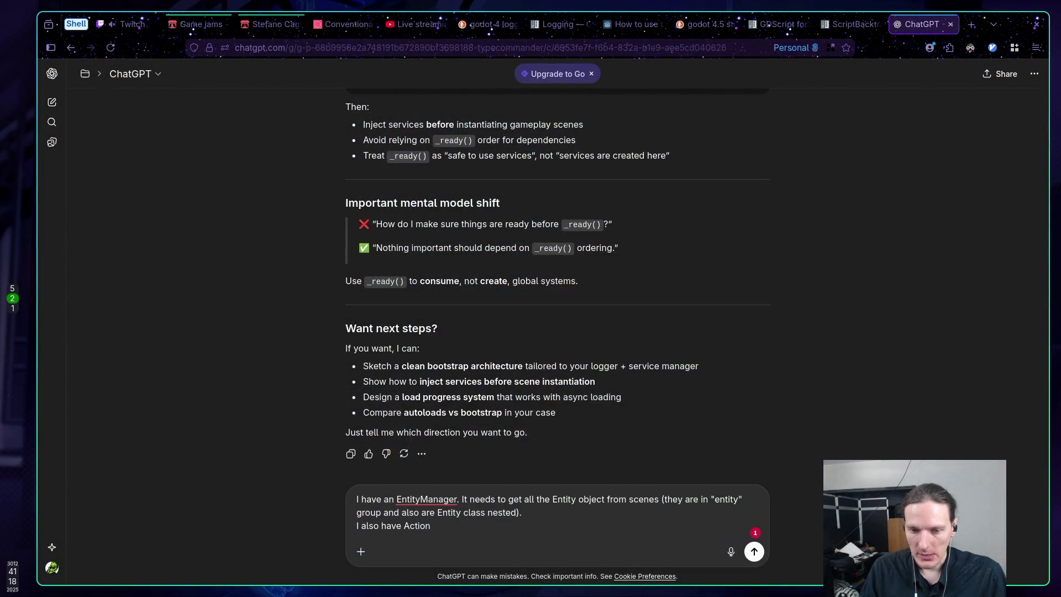
key(super+1)
key(super+2)
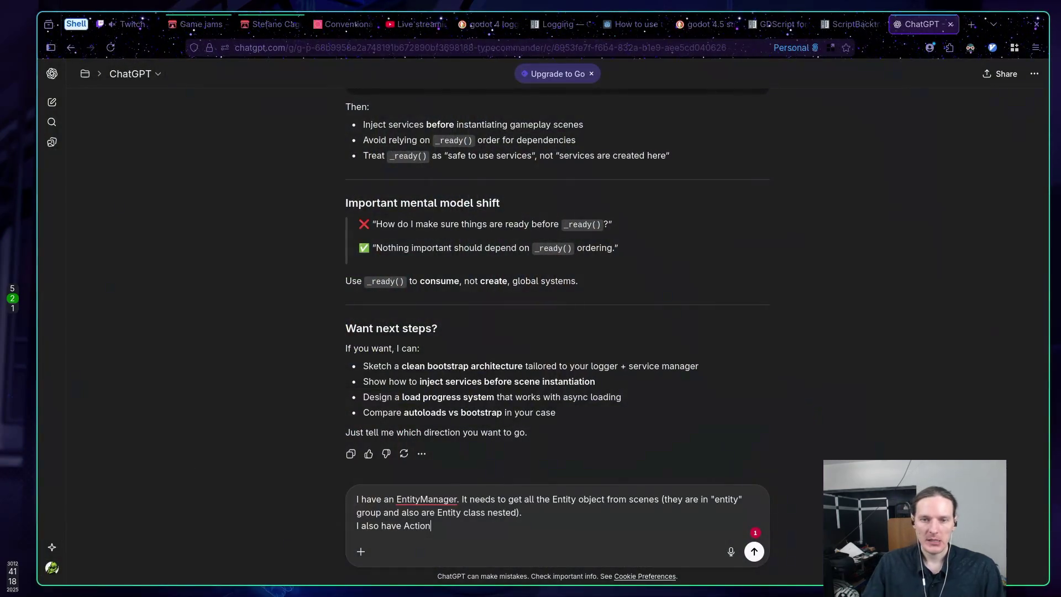
key(super+5)
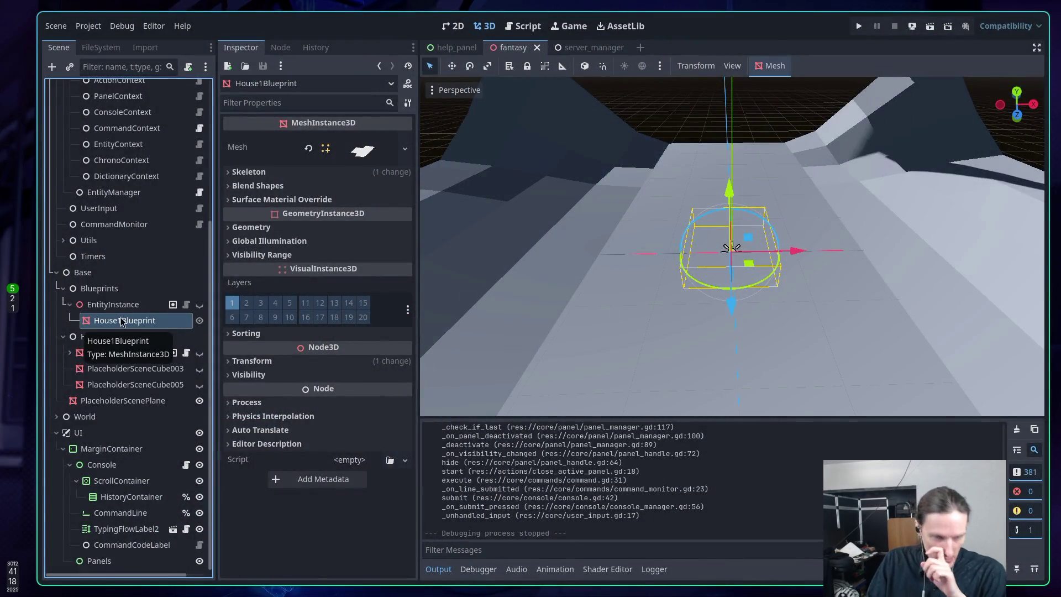
Step: Inspect ActionContext and Fantasy, then expand EntityInstance's Entity resource showing its DelayedAction settings
scroll(137, 310, up, 4)
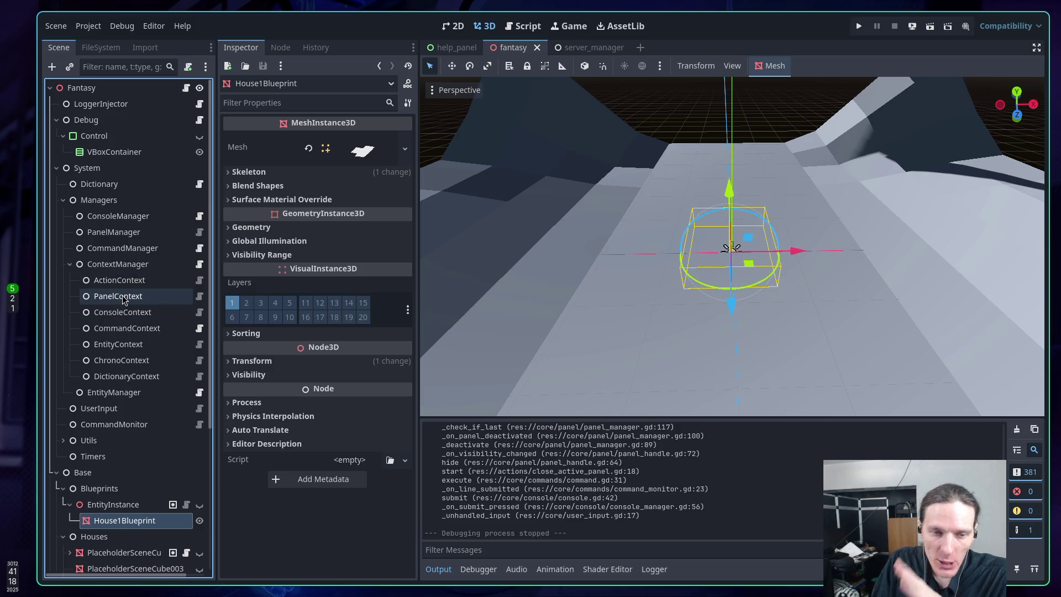
click(116, 285)
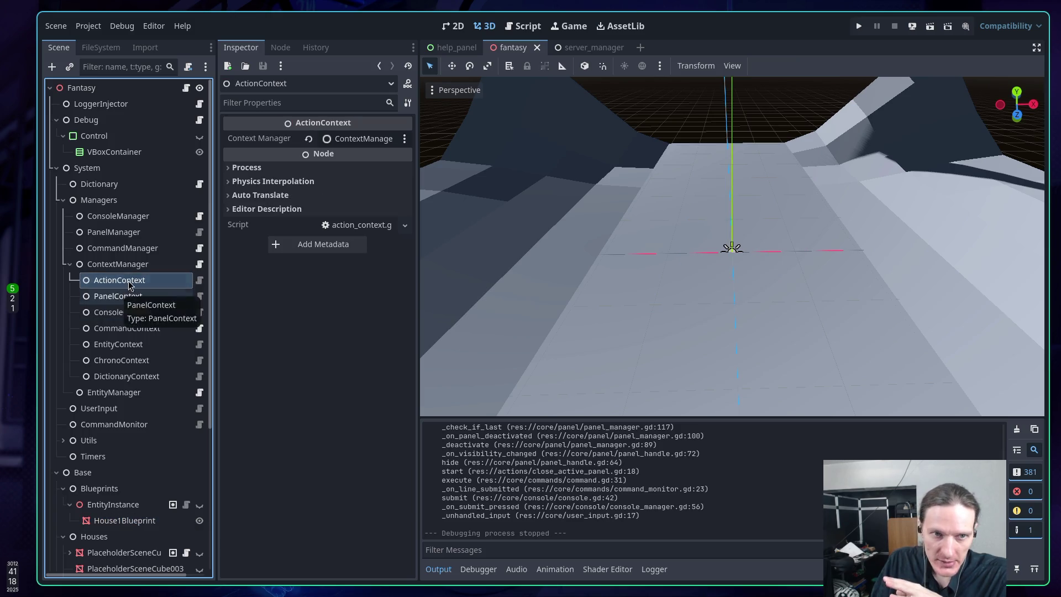
click(95, 91)
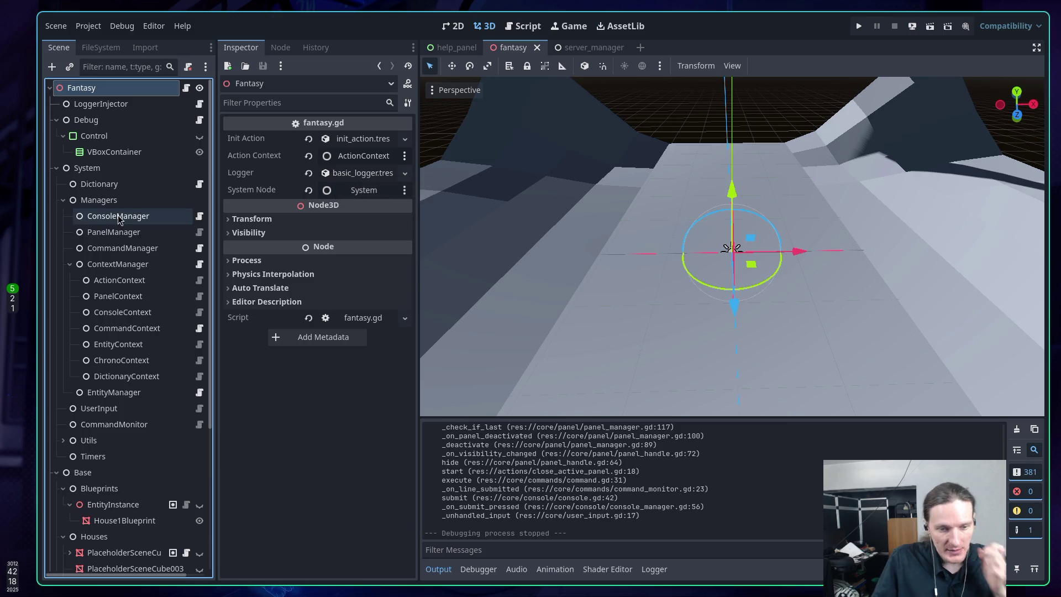
scroll(142, 206, down, 5)
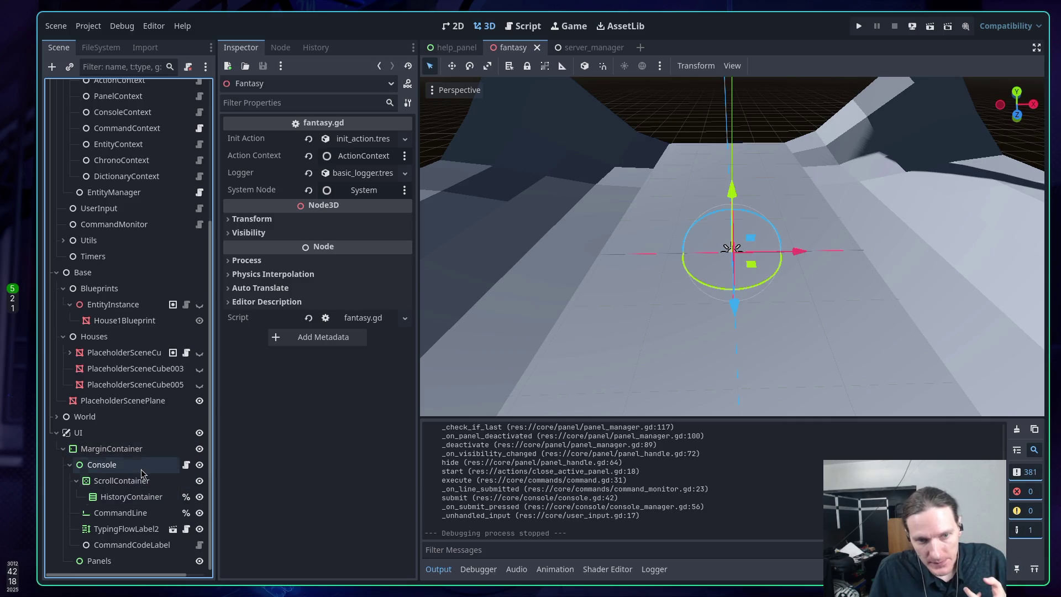
scroll(138, 465, up, 3)
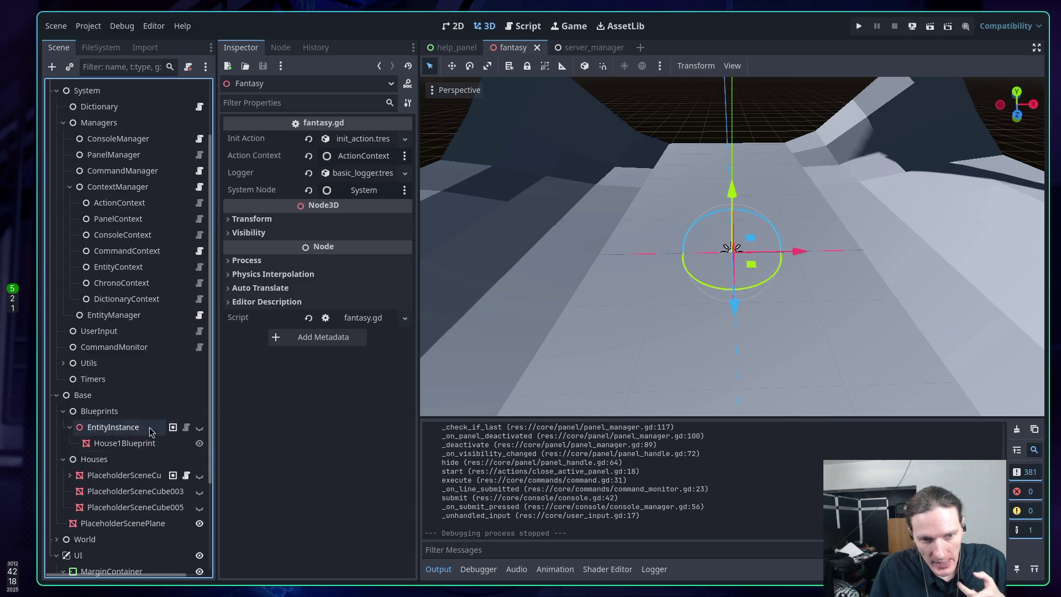
click(129, 429)
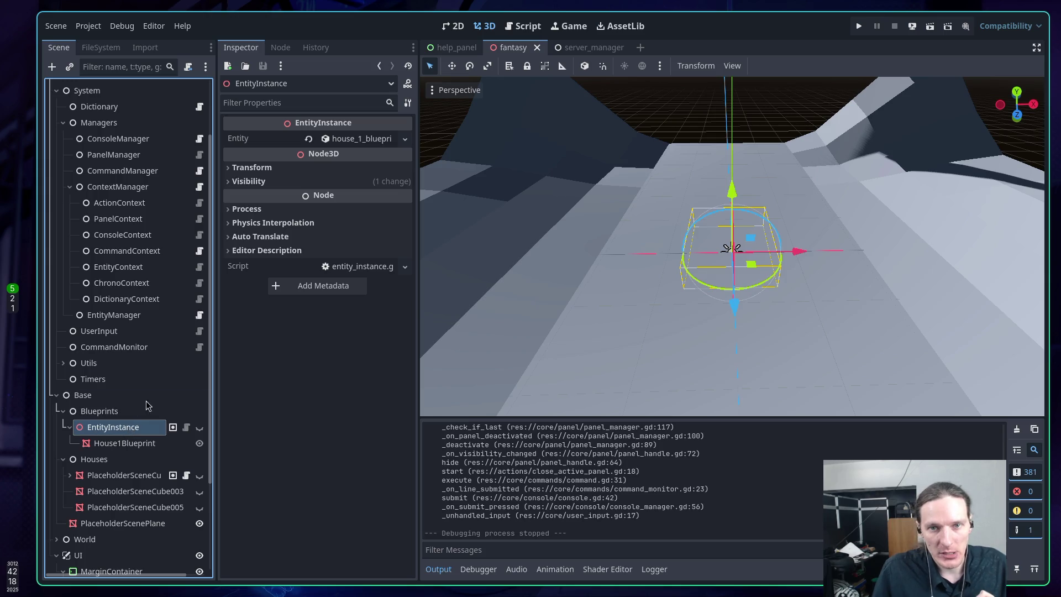
click(359, 141)
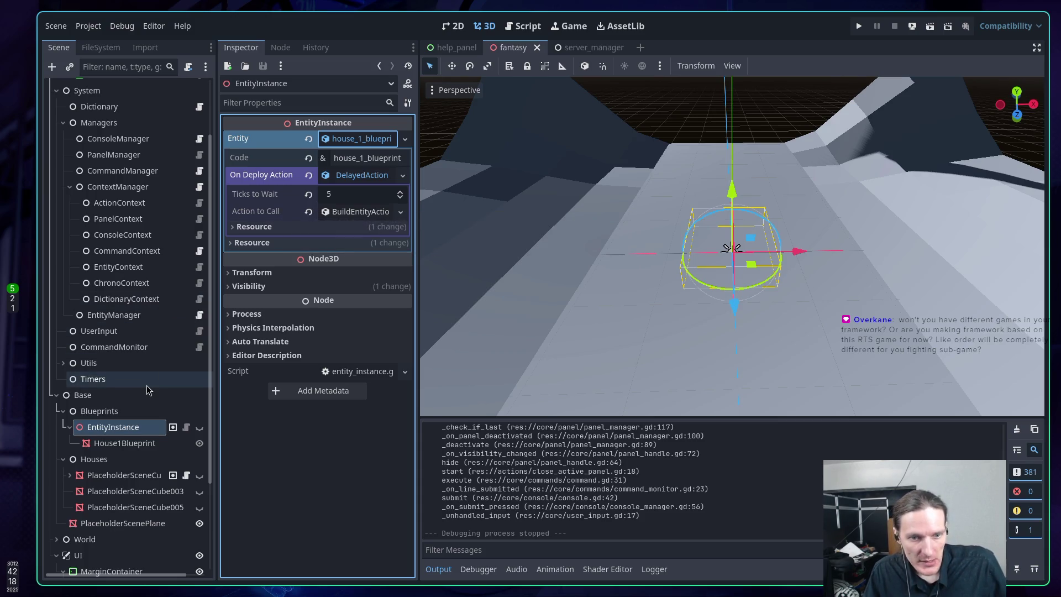
Step: Collapse the house_1_blueprint Entity resource in EntityInstance's Inspector
scroll(147, 387, up, 5)
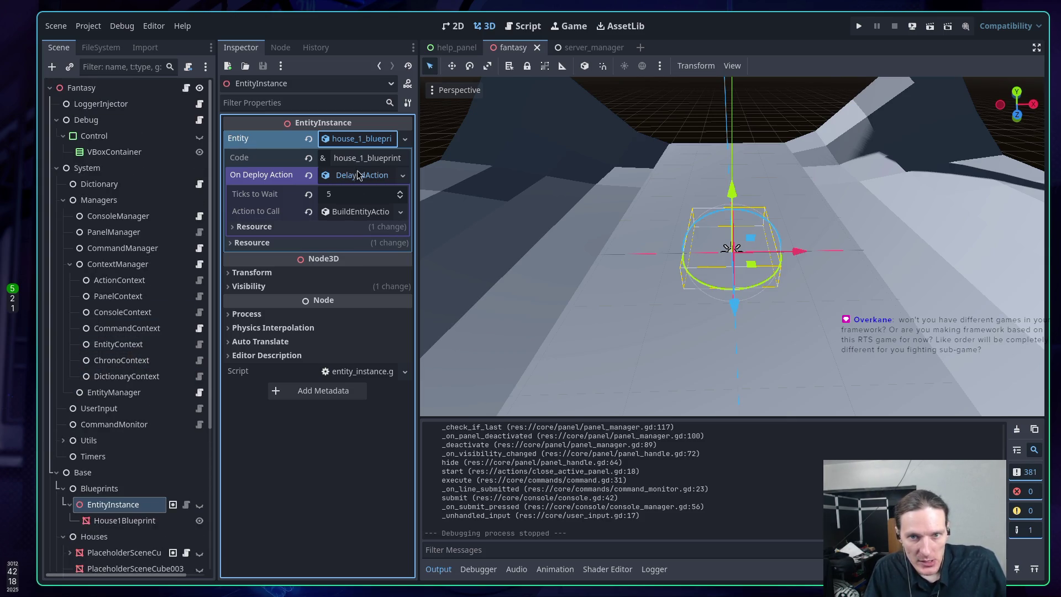
click(357, 141)
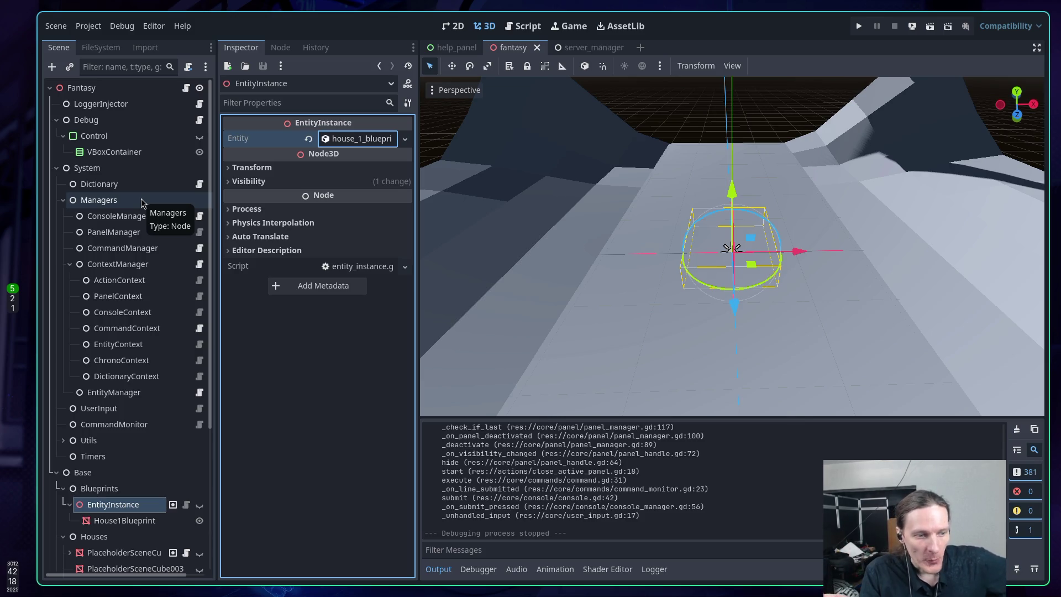
scroll(145, 232, down, 4)
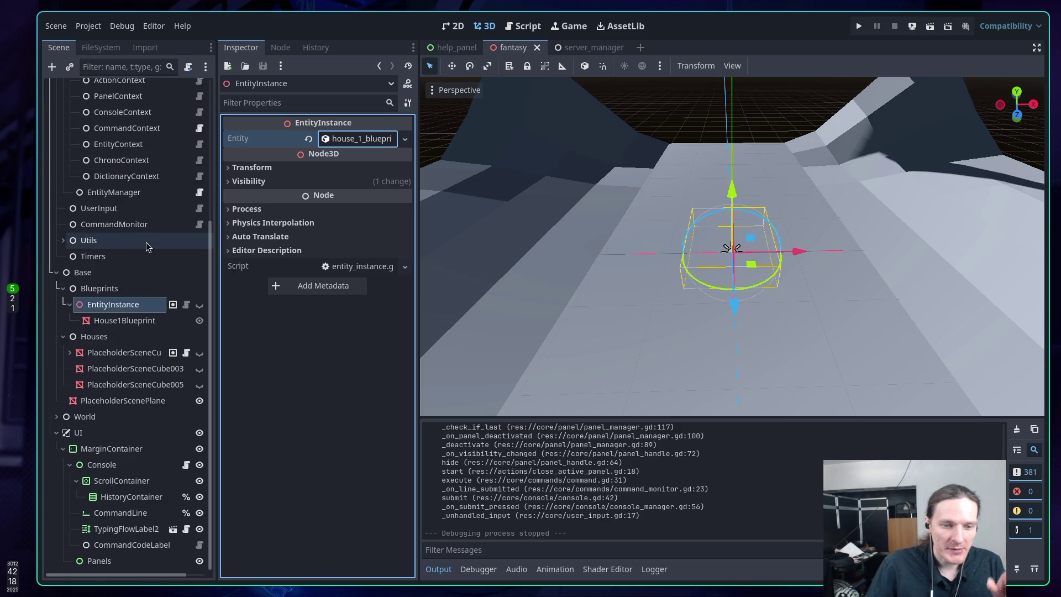
Step: In the FileSystem dock, browse game/actions' build_actions and command_actions folders and the levels folder
scroll(144, 254, up, 4)
click(101, 47)
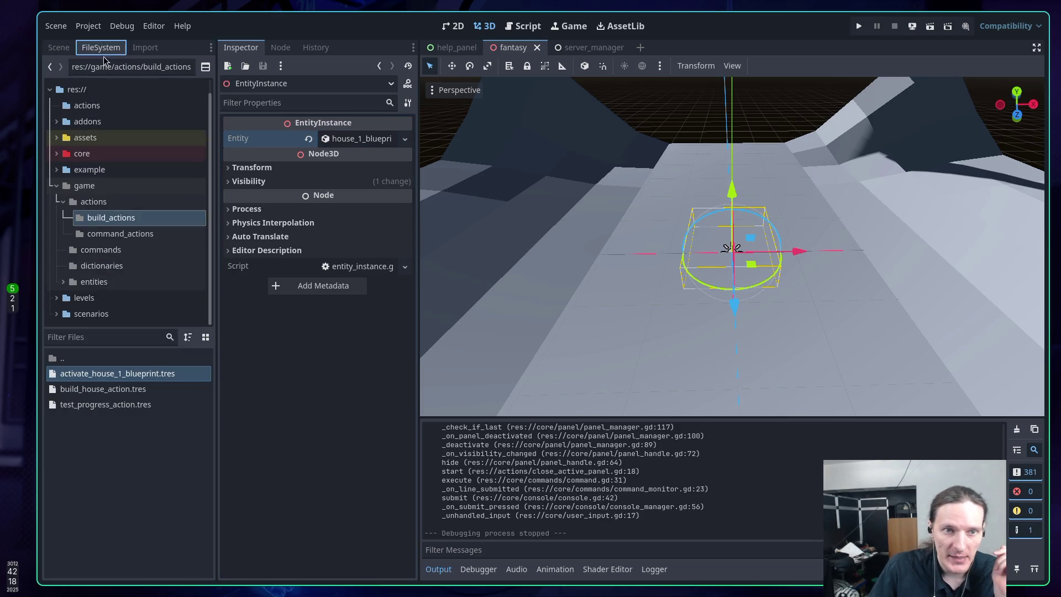
click(80, 186)
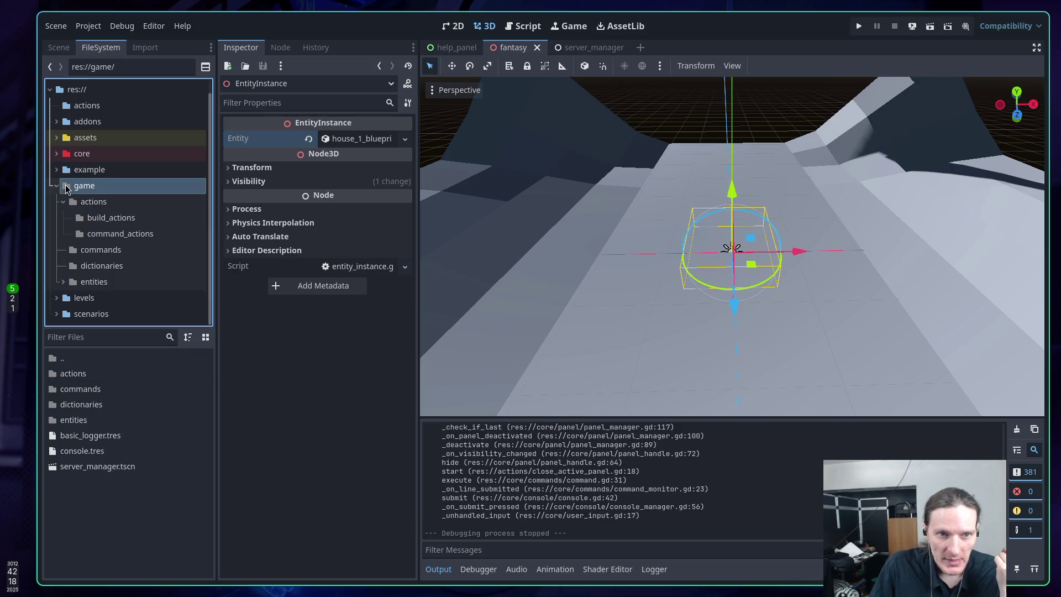
click(57, 186)
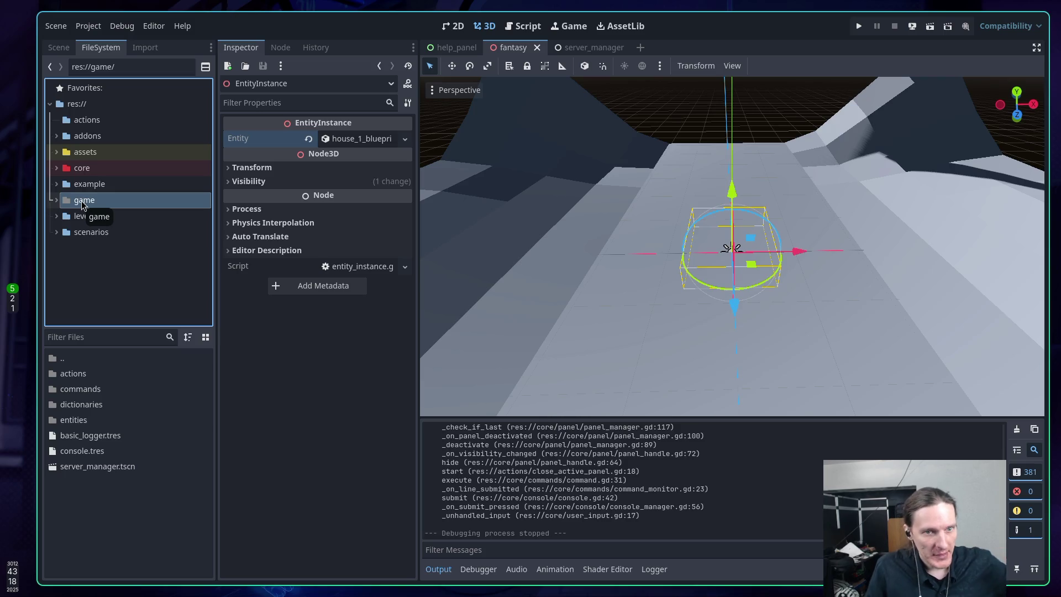
click(56, 199)
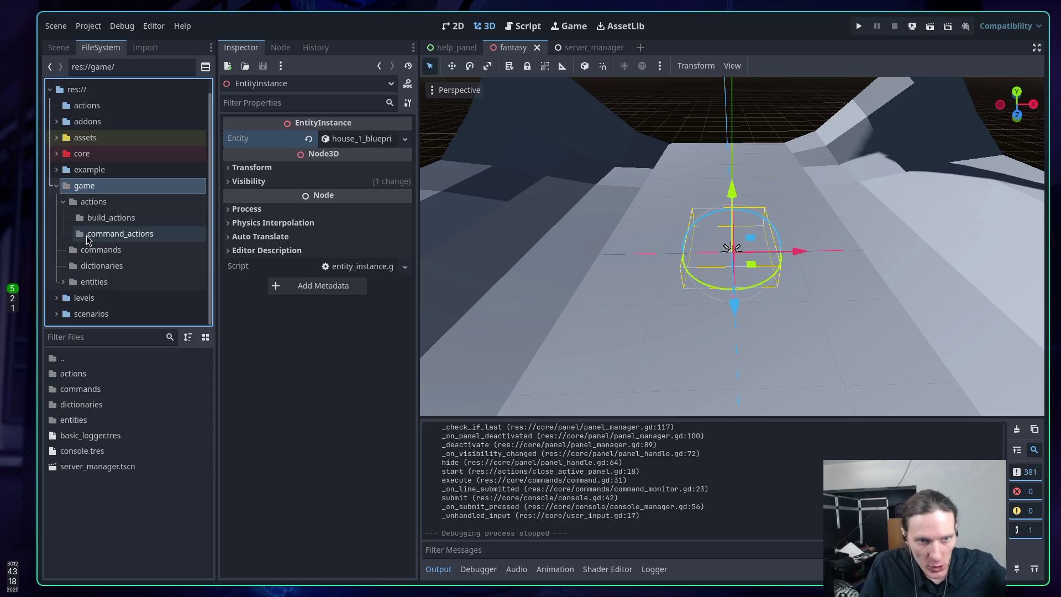
click(83, 201)
click(96, 218)
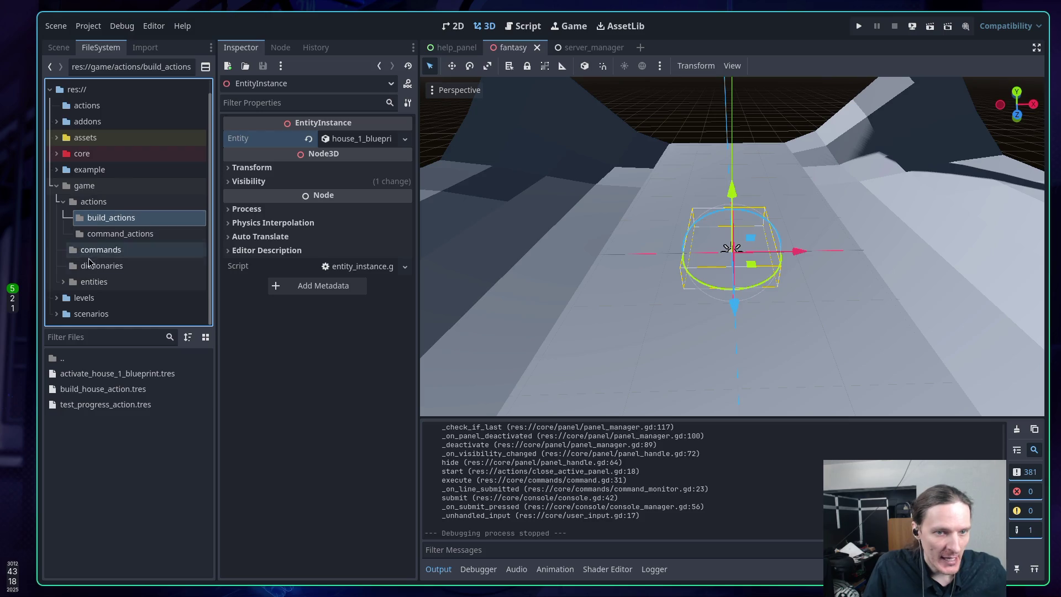
click(92, 235)
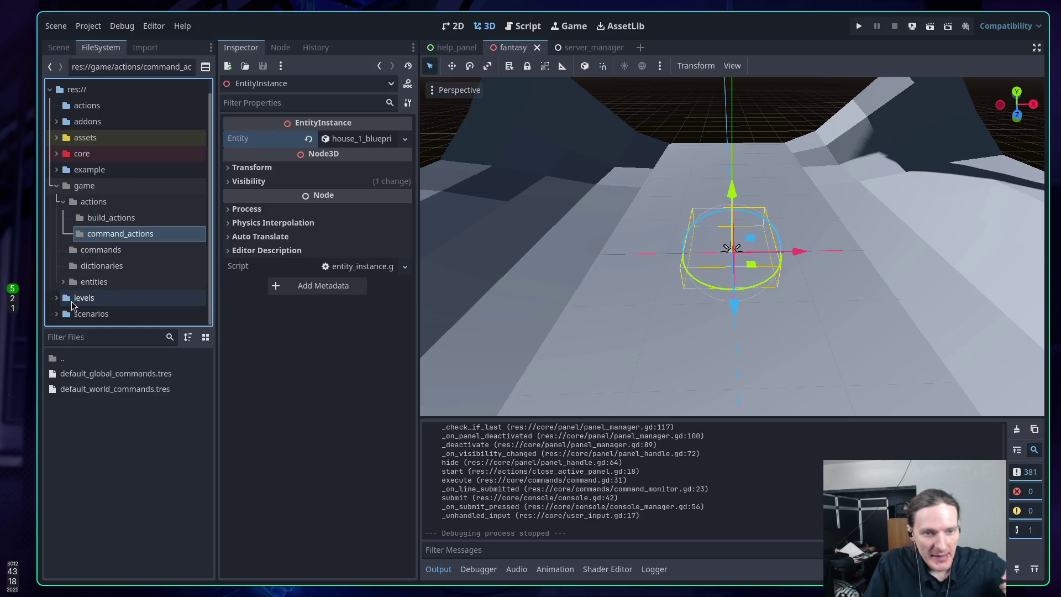
click(58, 299)
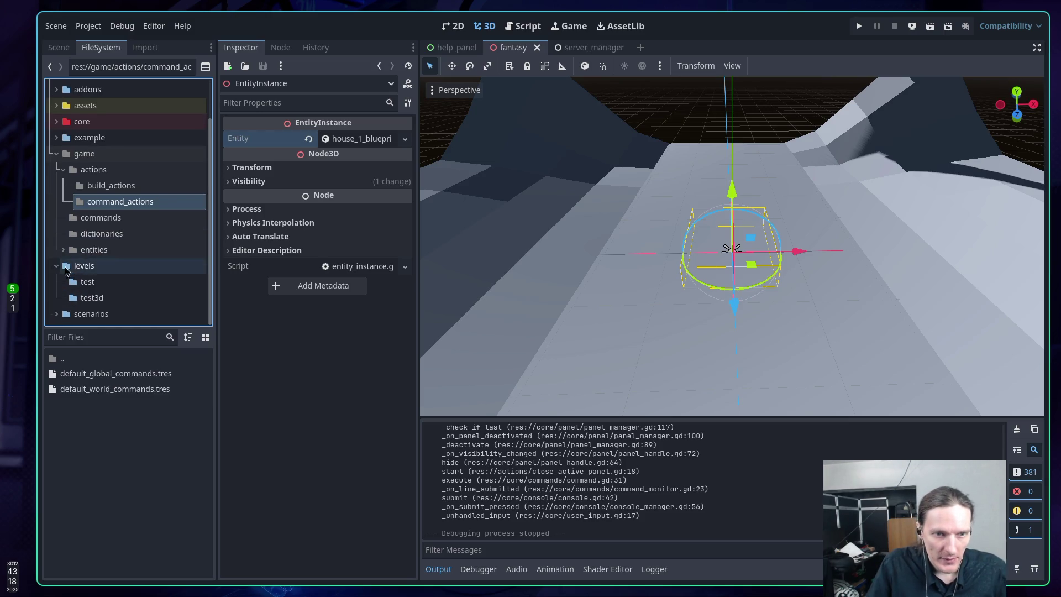
click(59, 268)
Step: View the house_1 blueprint files and the fantasy folder's contents, then collapse scenarios
click(57, 313)
scroll(91, 270, down, 3)
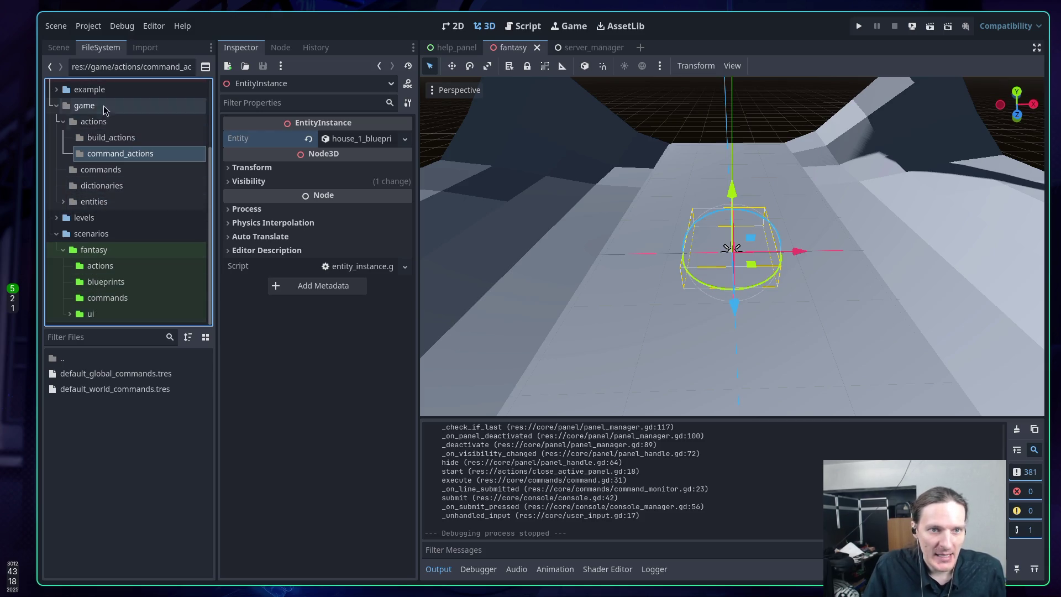
click(97, 282)
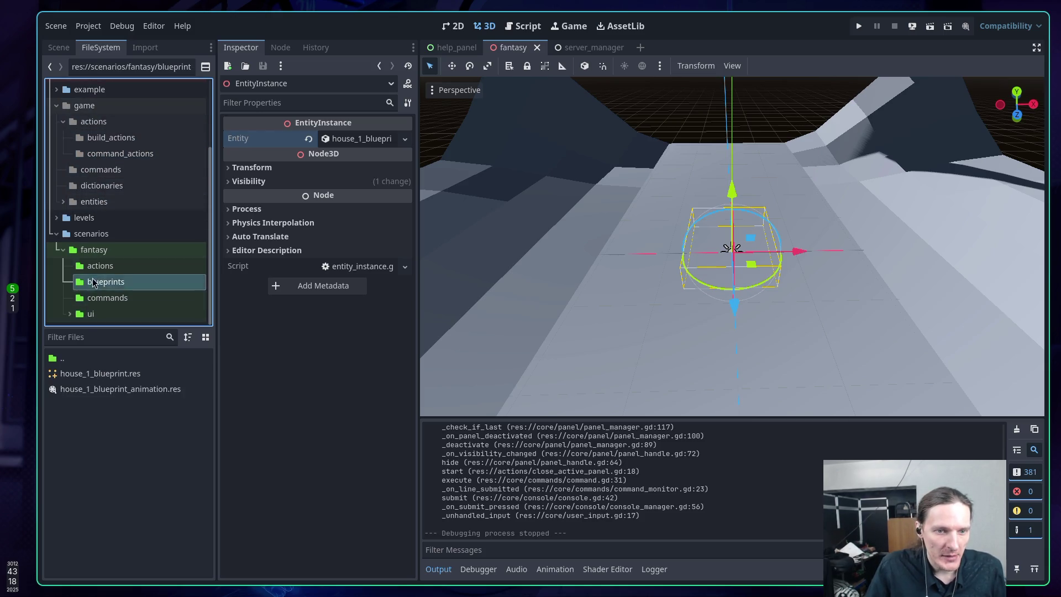
click(95, 250)
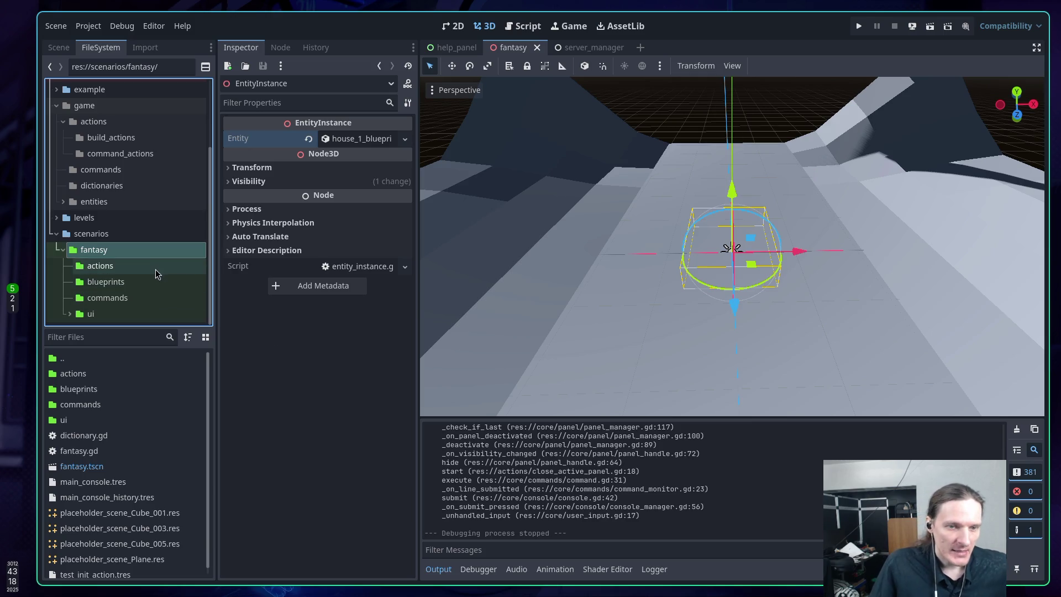
click(55, 234)
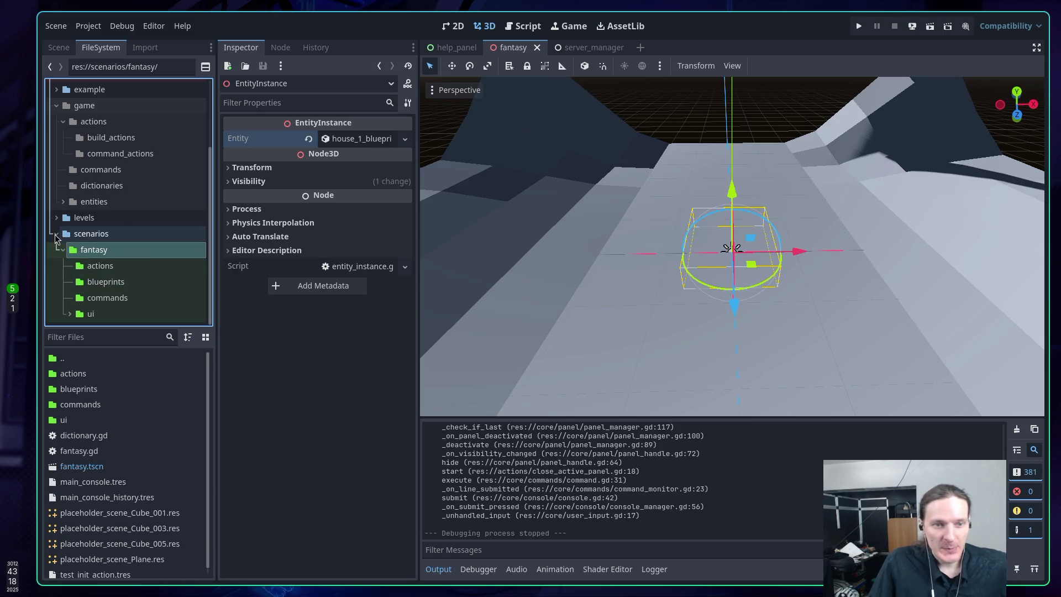
click(56, 234)
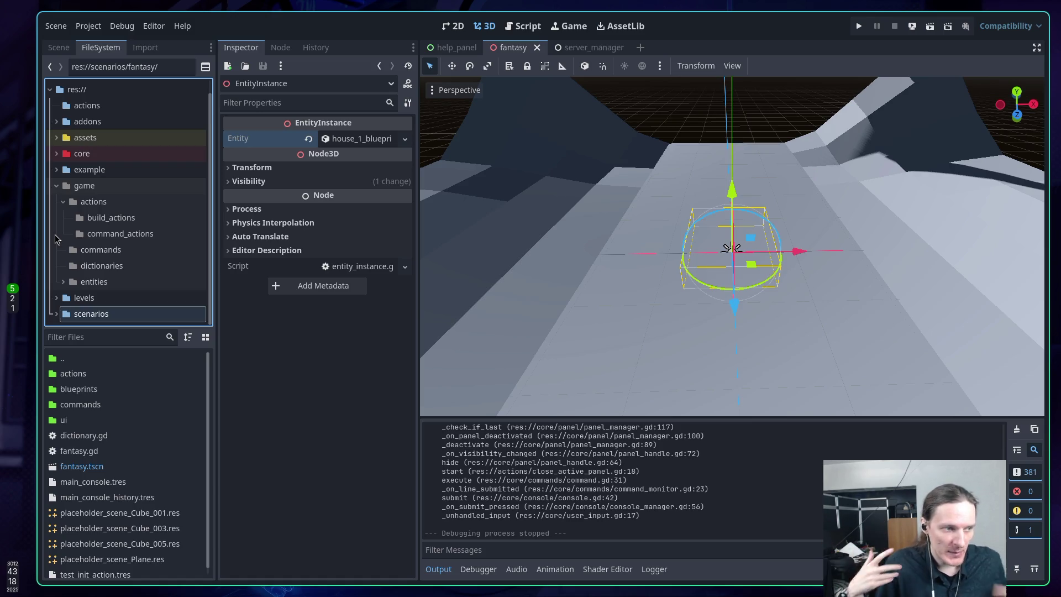
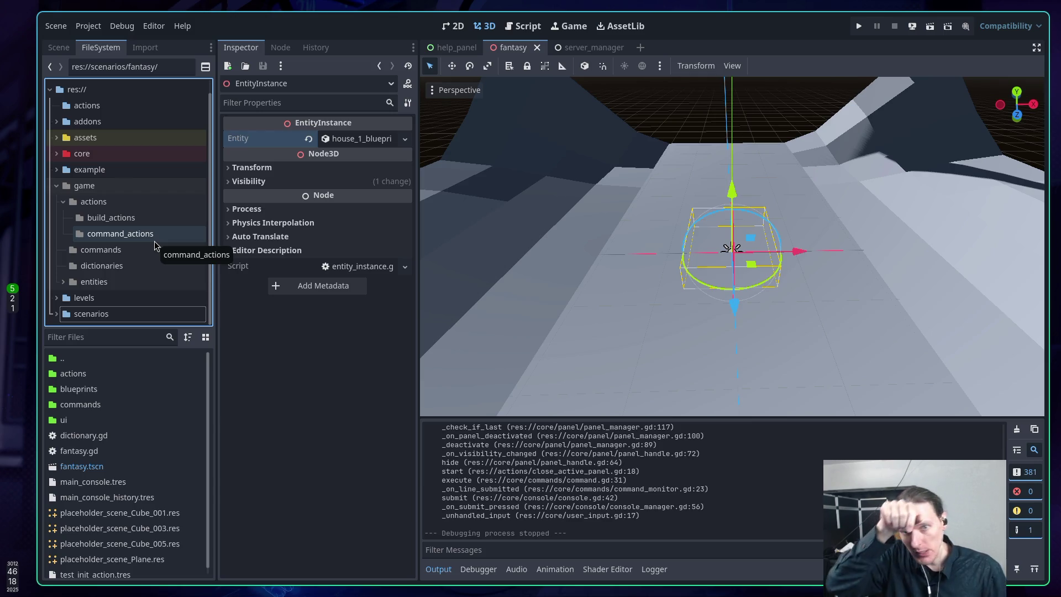
Step: Glance at the ChatGPT draft, then put the cursor on the init_action loop at line 27 of entity_manager.gd
key(super+2)
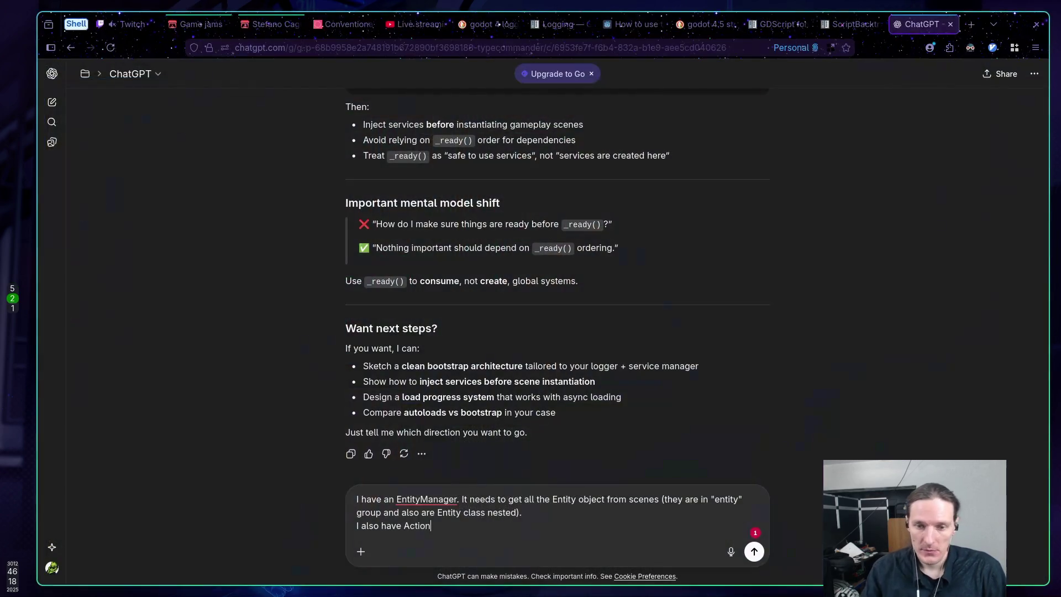
key(super+1)
key(j)
key(7)
key(j)
key(k)
key(j)
key(k)
key(k)
key(j)
key(j)
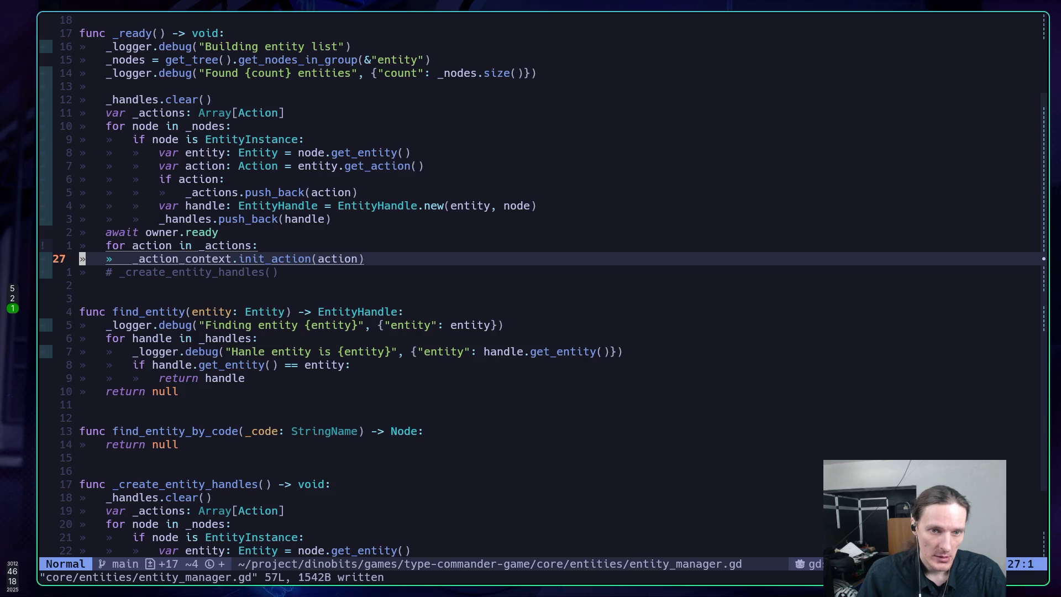
Step: Comment out the await owner.ready and init_action lines, save entity_manager.gd, and run the game
key(k)
key(k)
key(V)
key(j)
key(j)
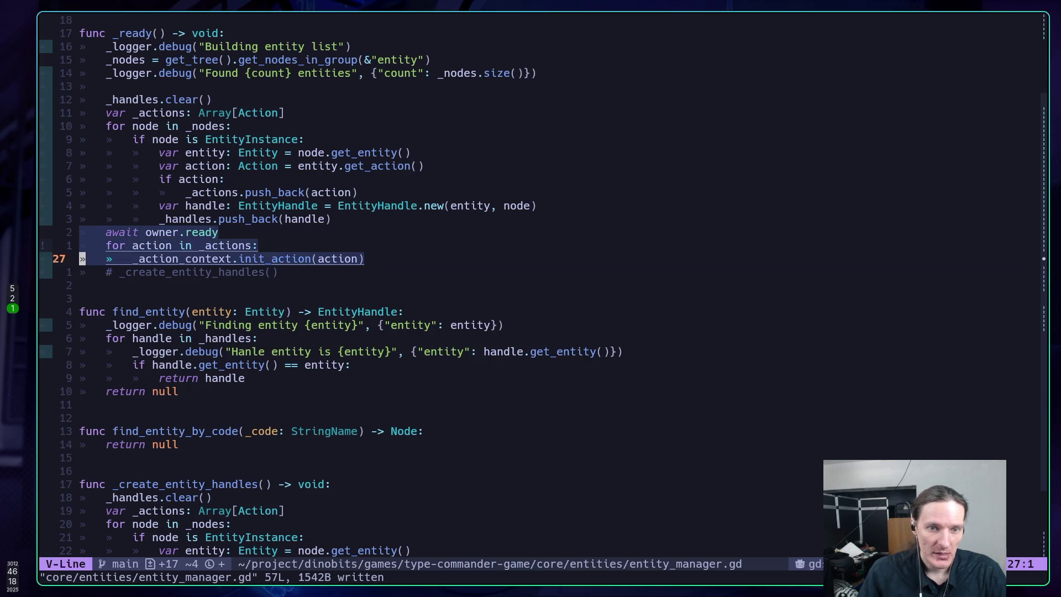
text(gc:w)
key(Return)
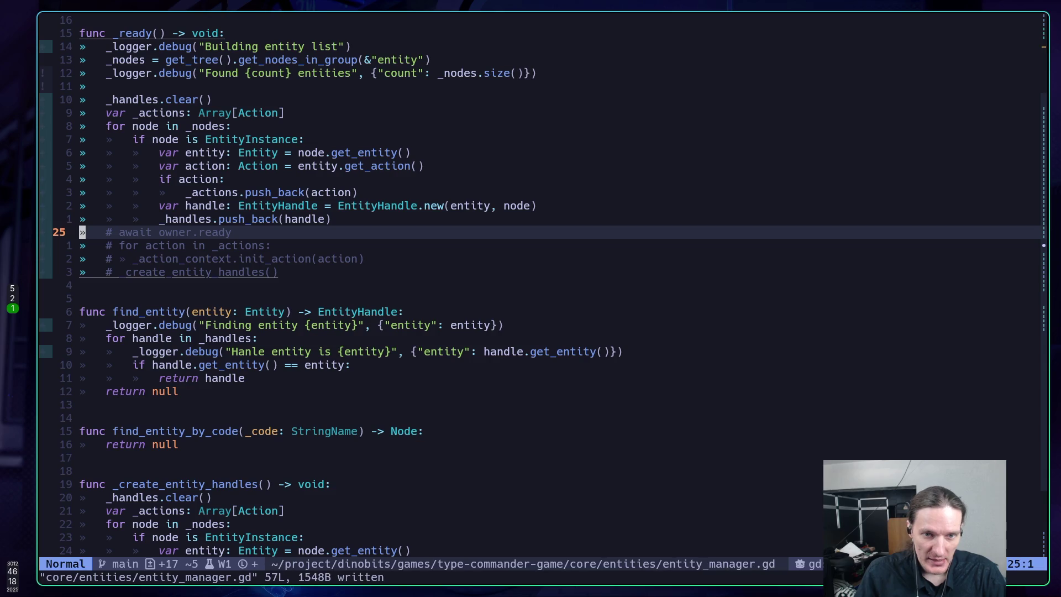
key(alt+Tab)
key(F5)
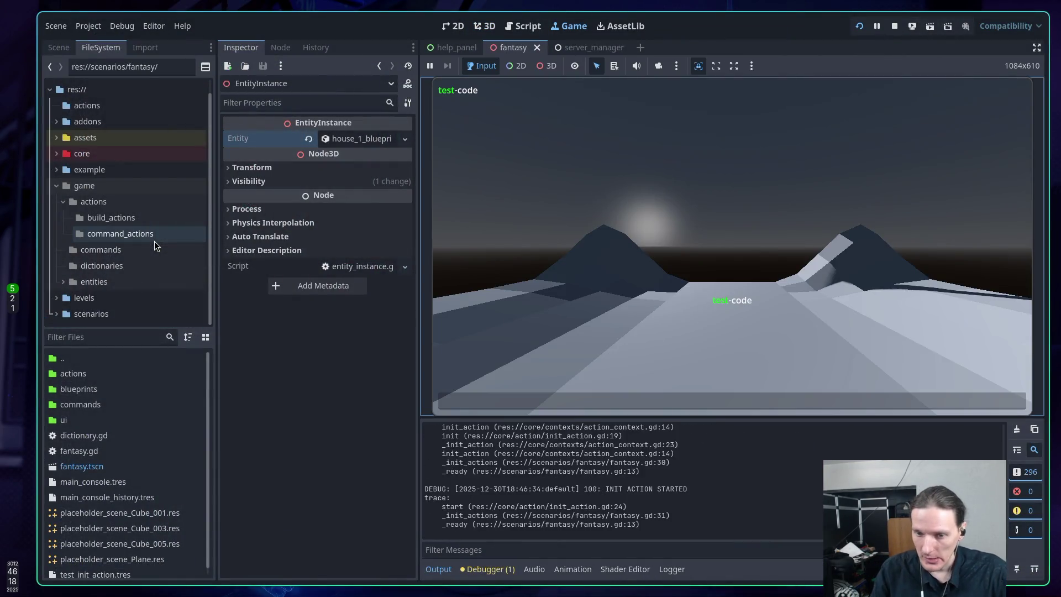
Step: Check the _action_context warning in the debugger's Errors panel, then return to the Stack Trace
click(489, 569)
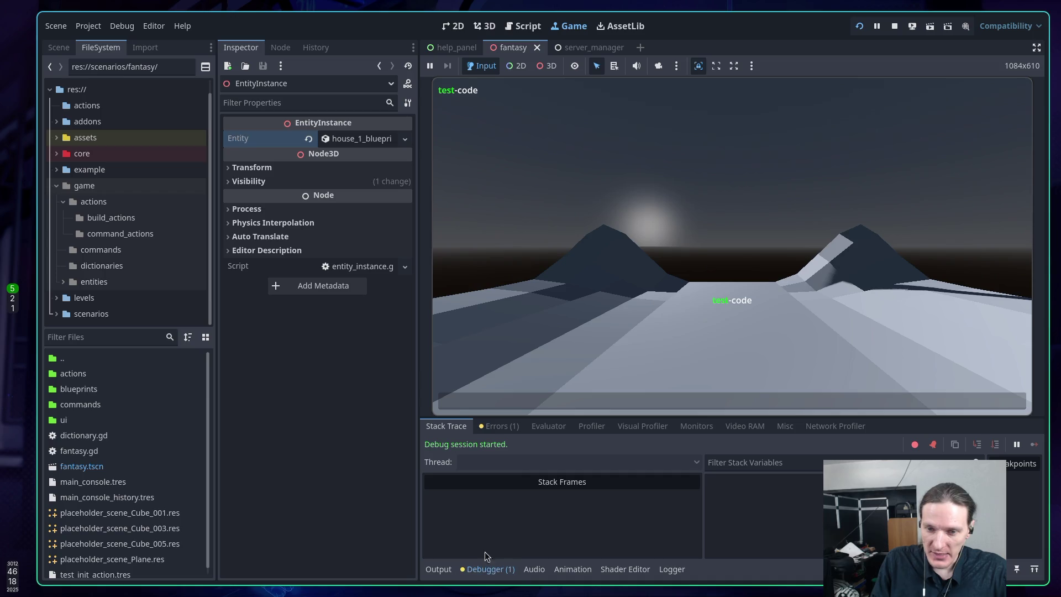
click(503, 427)
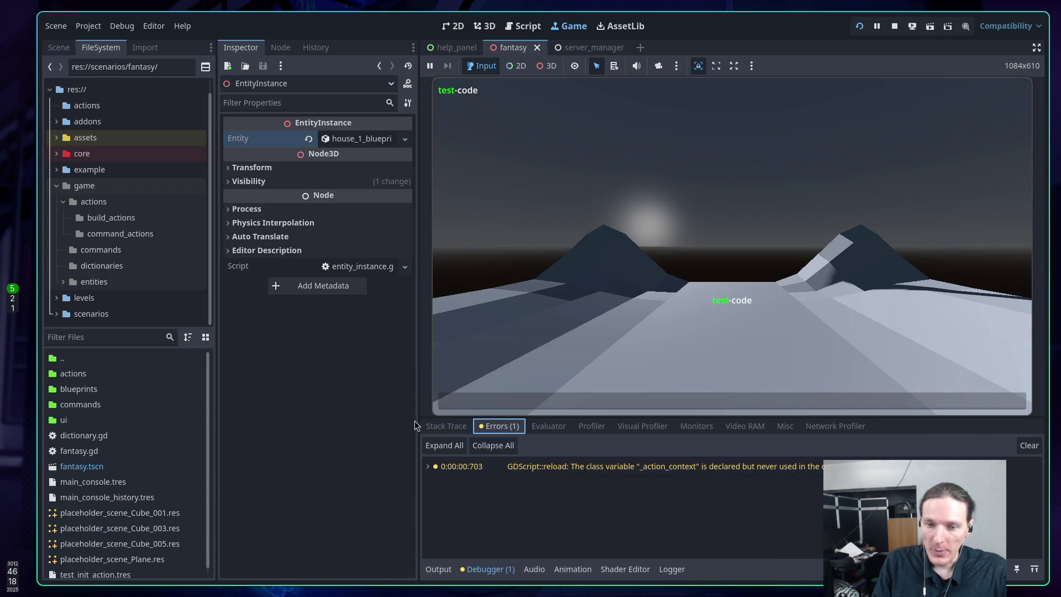
click(431, 426)
Step: Run the 'commands' and 'spell' commands in the game, then stop the run after the wait_for_ticks crash
click(733, 164)
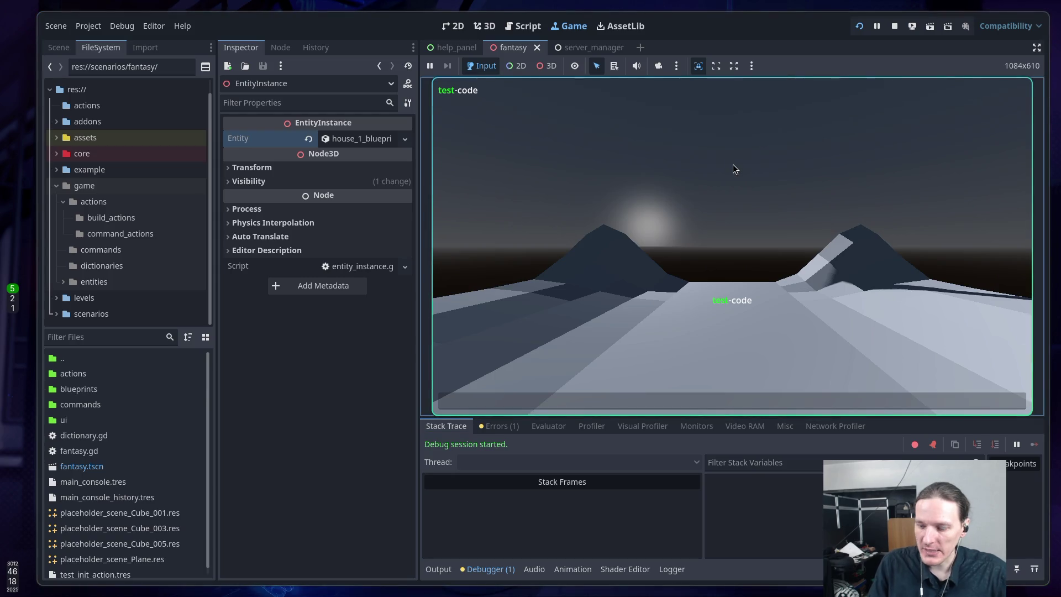
text(commands)
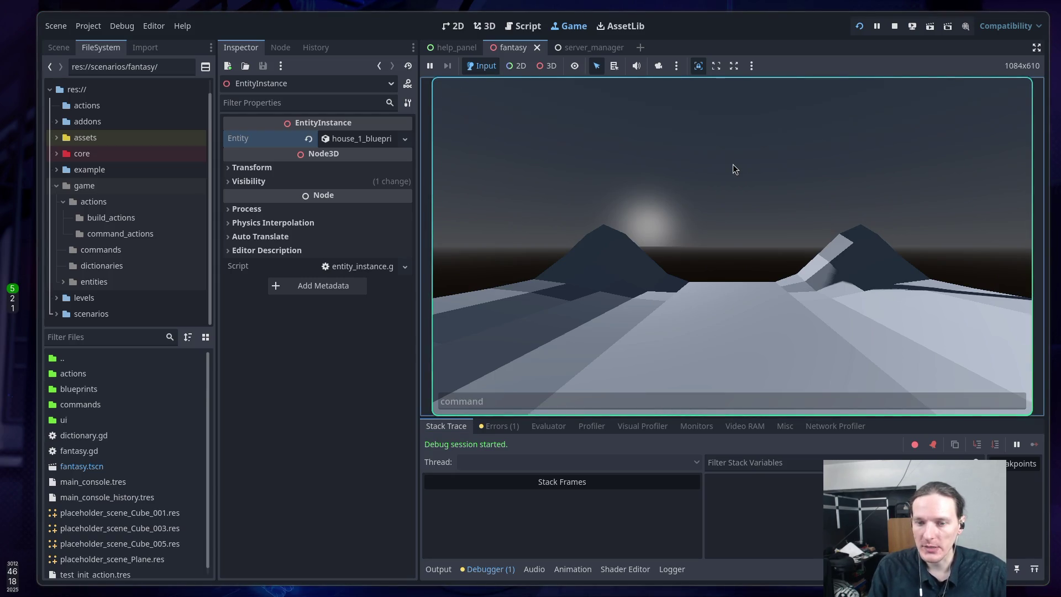
key(Return)
text(spell)
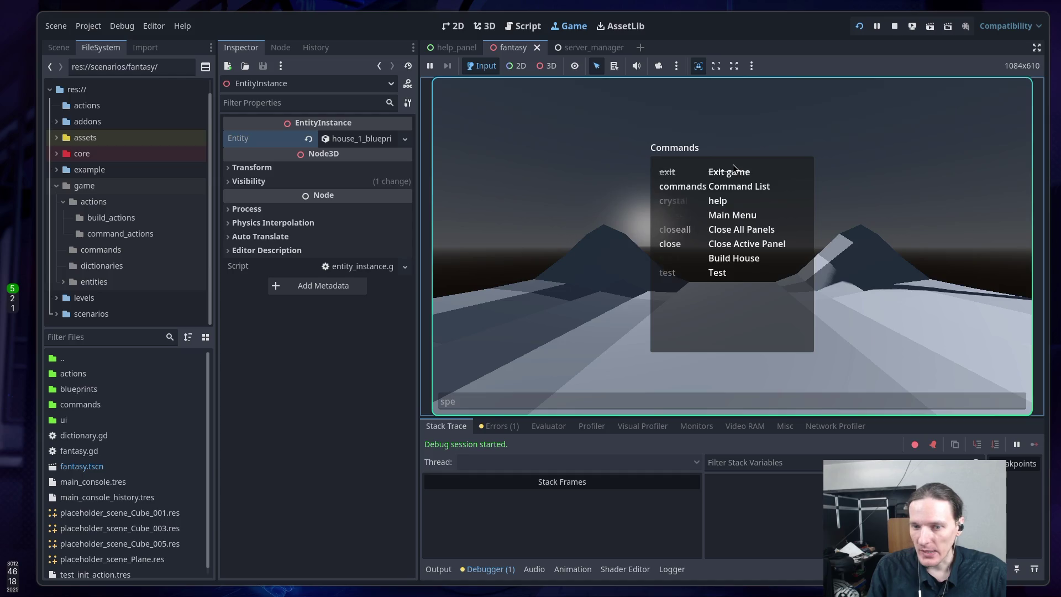
key(Return)
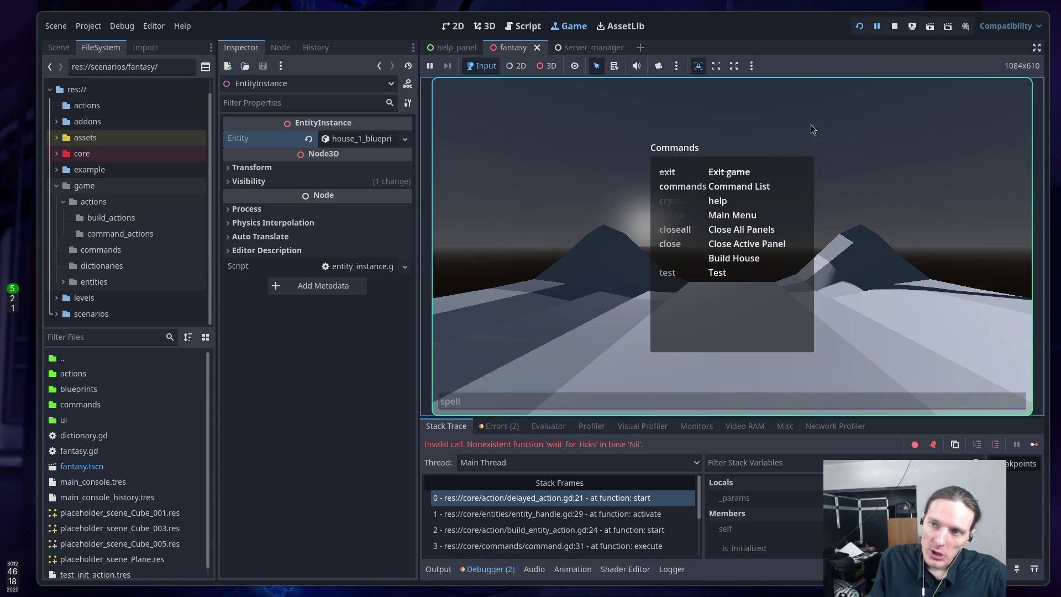
click(894, 26)
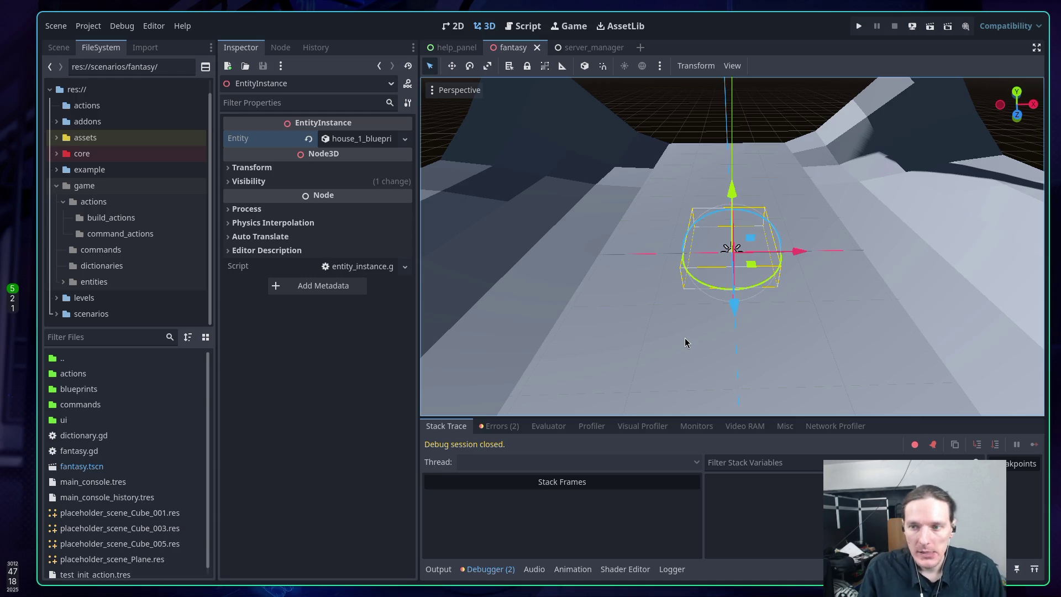
Step: Save delayed_action.gd in Neovim and move up to its init function
key(super+2)
key(super+1)
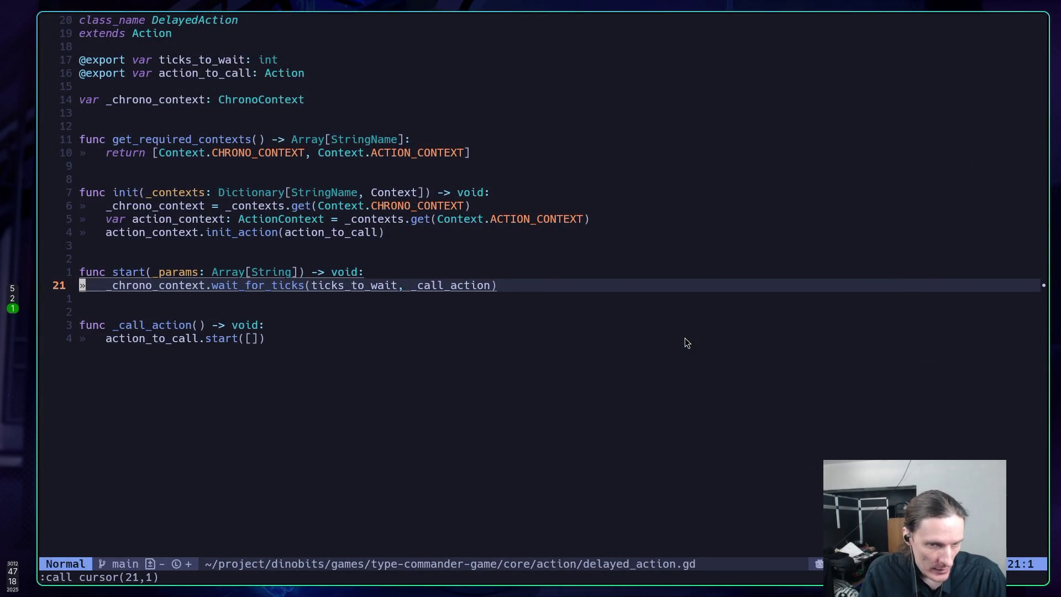
text(:w)
key(Return)
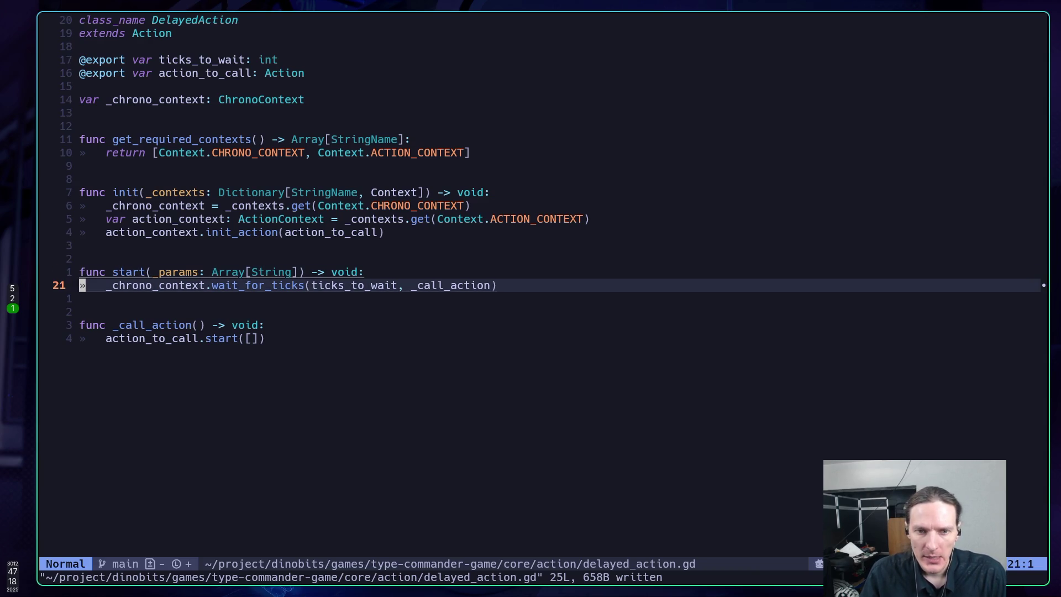
key(k)
key(k)
key(k)
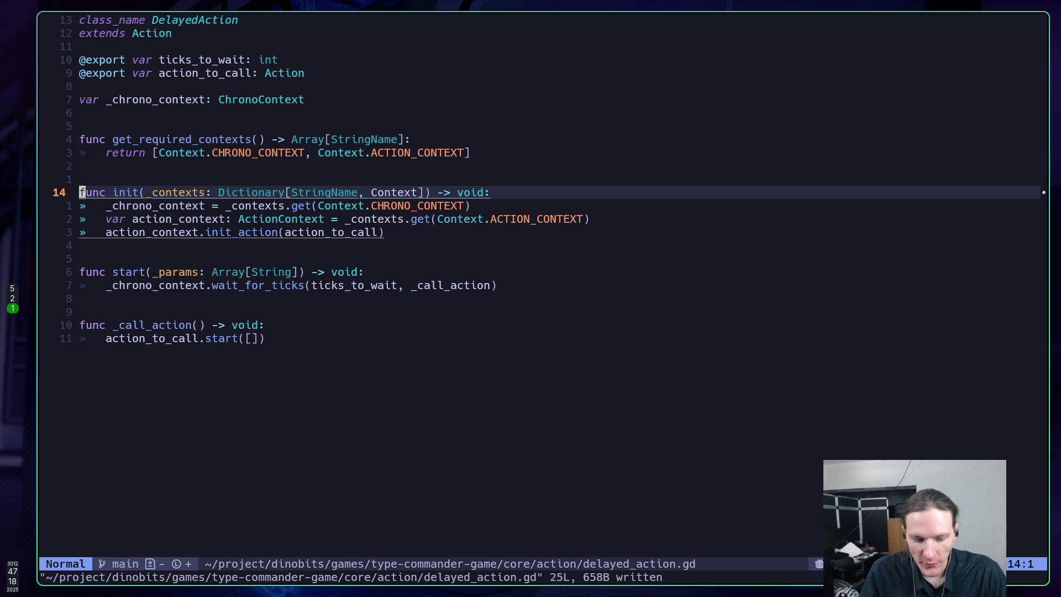
Step: Check Godot and ChatGPT, then return to Neovim and bring up the project file finder
key(super+5)
key(super+2)
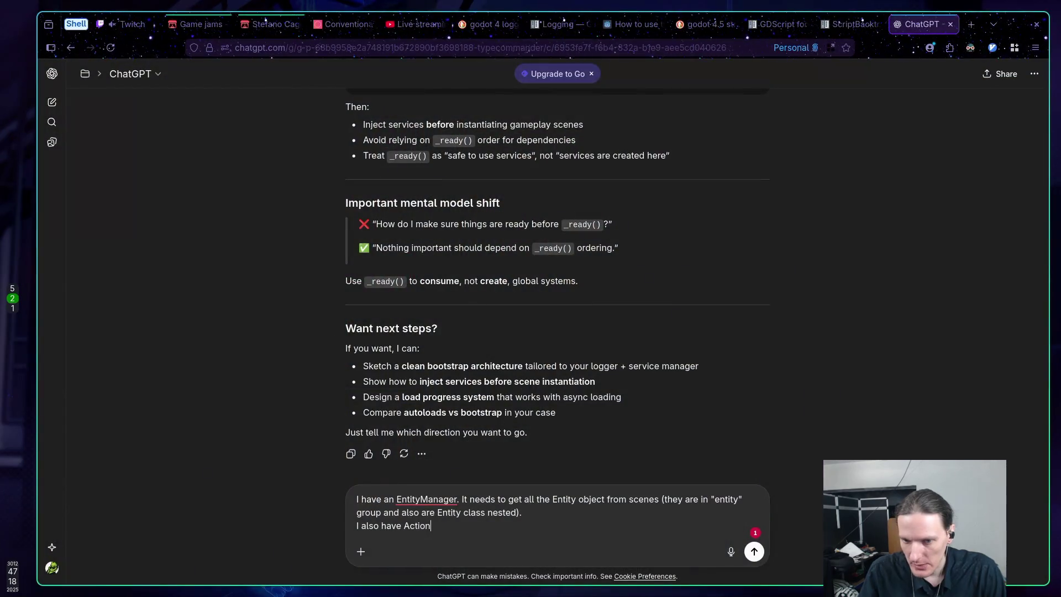
key(super+5)
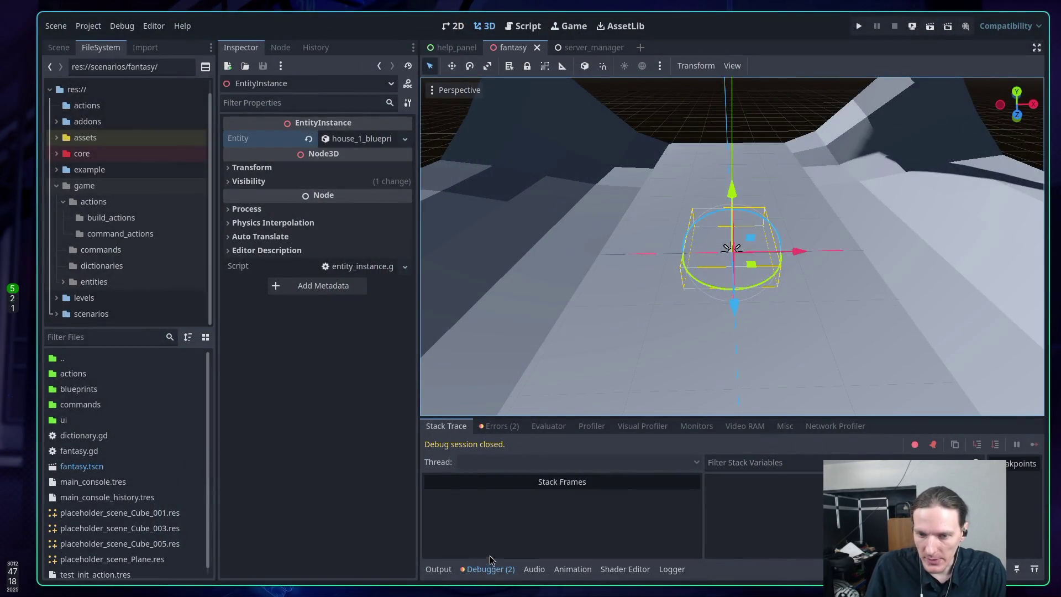
key(super+1)
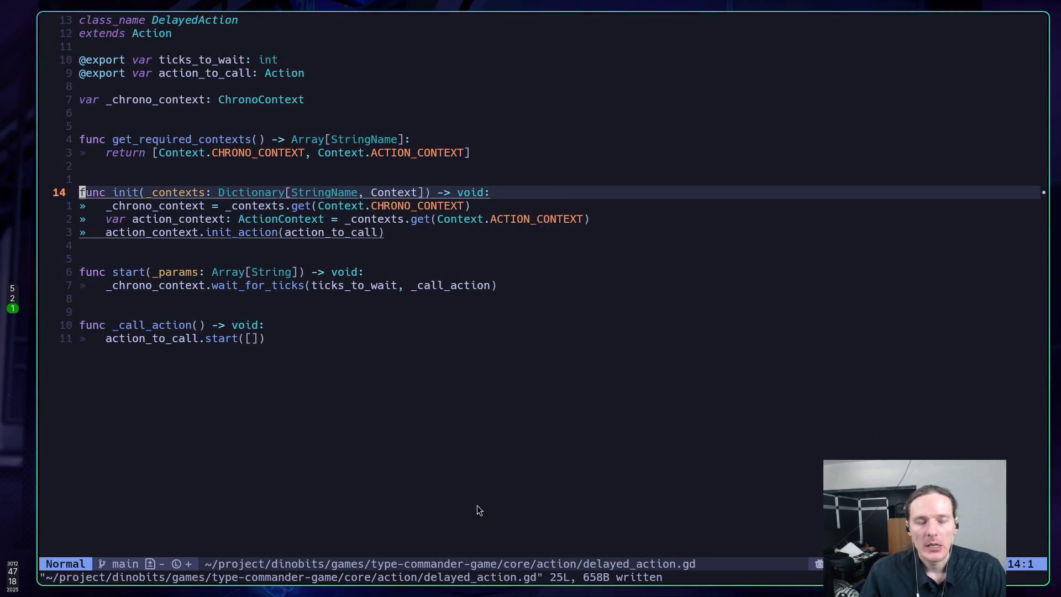
key(space)
Step: Open build_entity_action.gd and locate the find_entity and printerr lines in init
key(f)
key(f)
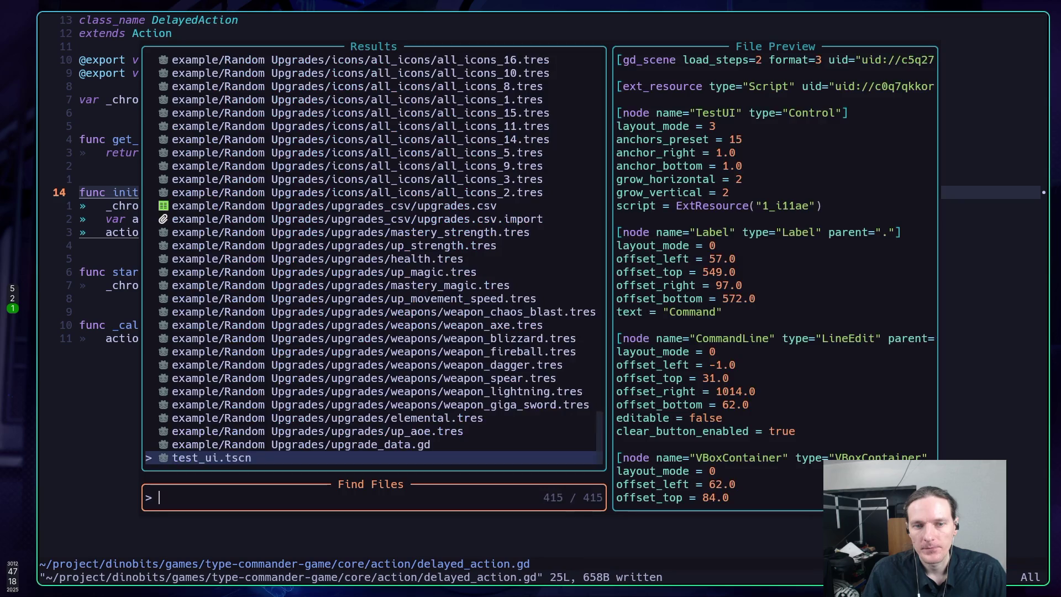
text(build)
key(Return)
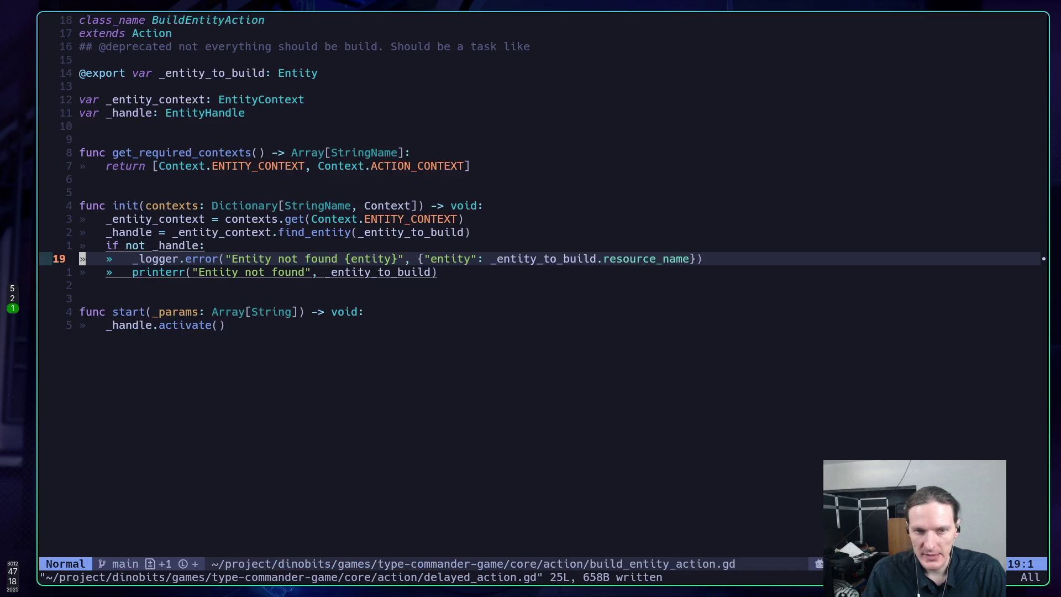
key(j)
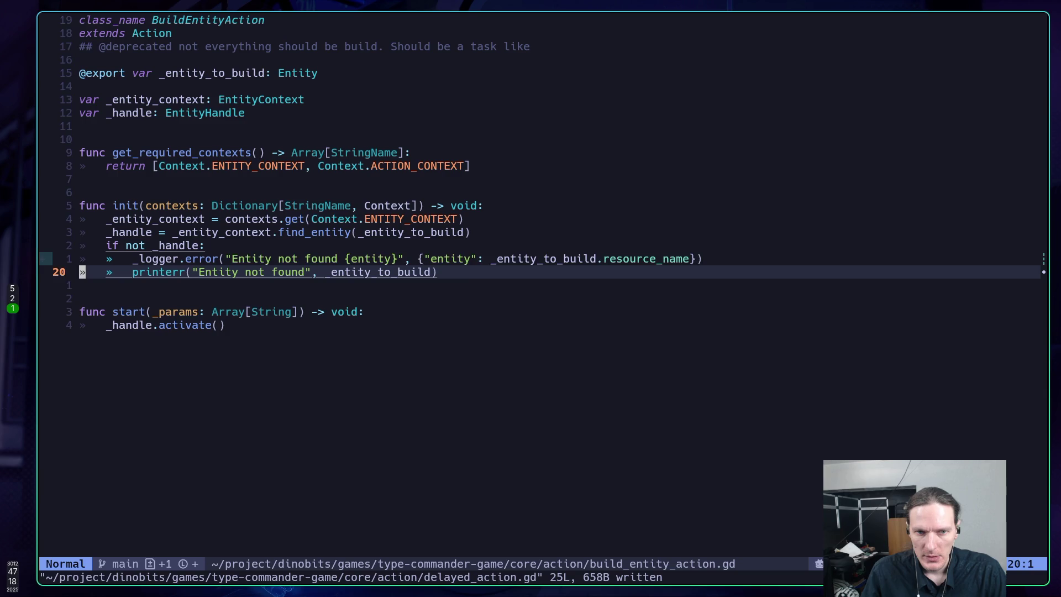
key(k)
key(k)
key(k)
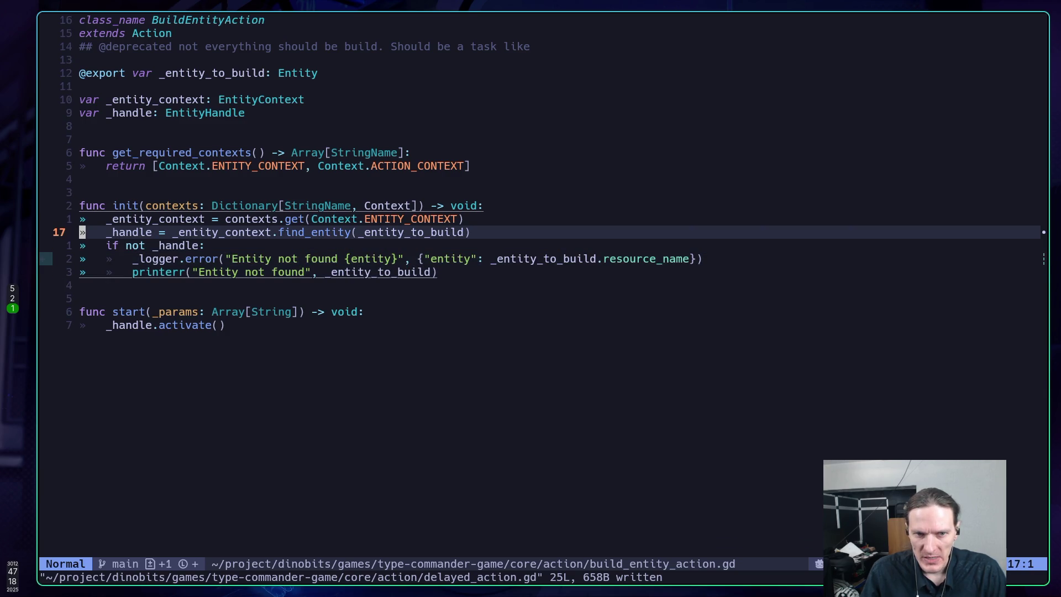
key(j)
key(j)
key(j)
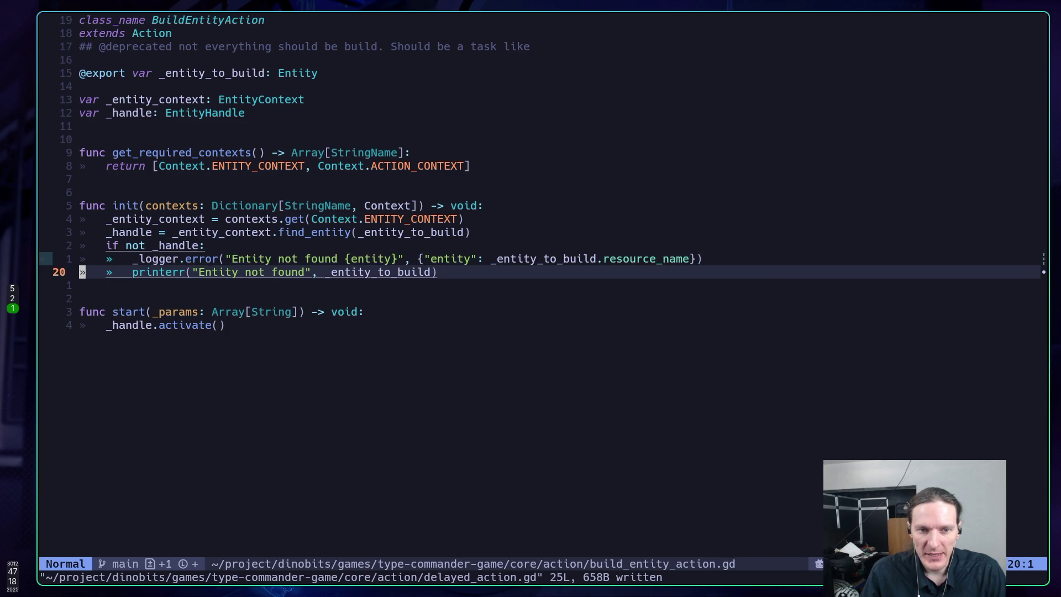
Step: Open a new blank line above the find_entity call in init
key(o)
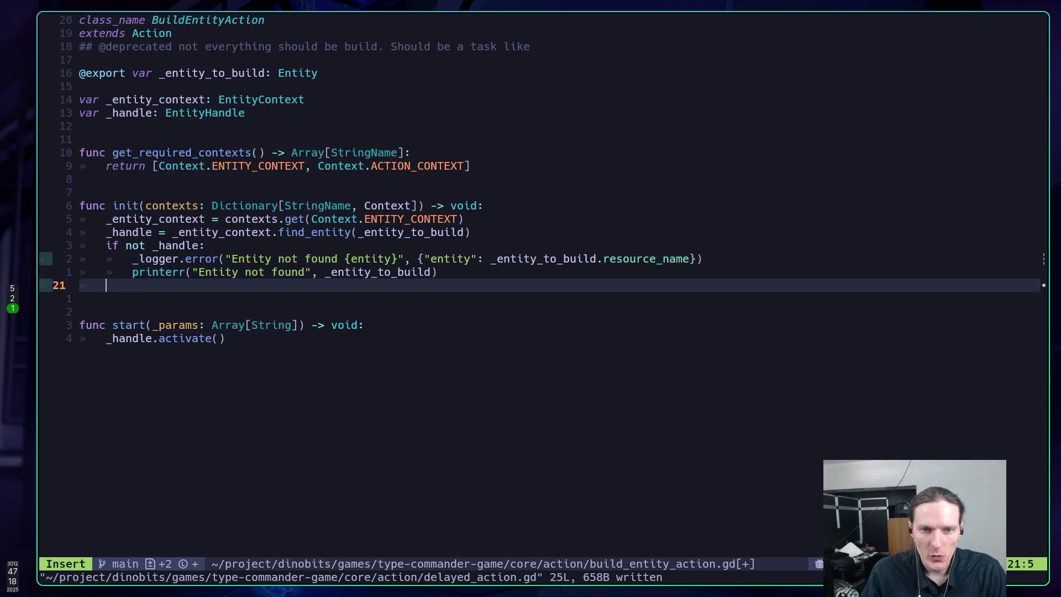
key(Escape)
key(k)
key(k)
key(k)
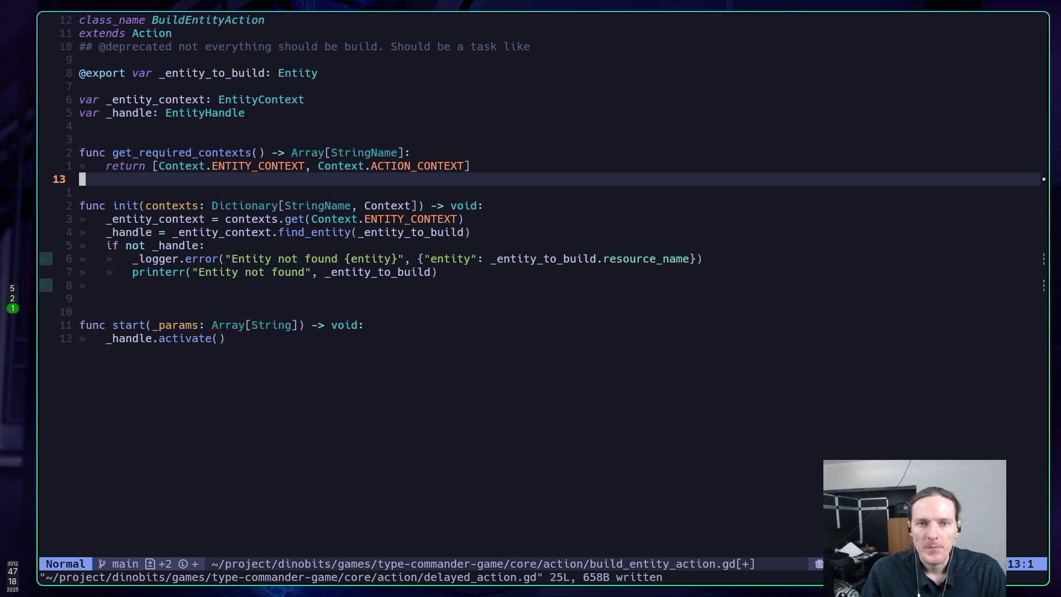
key(j)
key(j)
key(j)
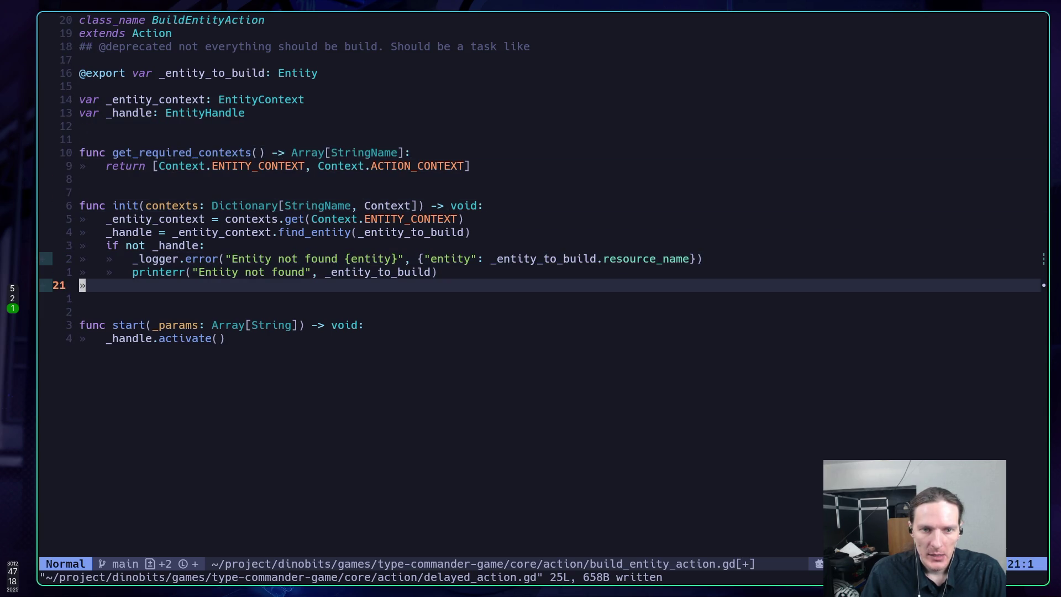
key(A)
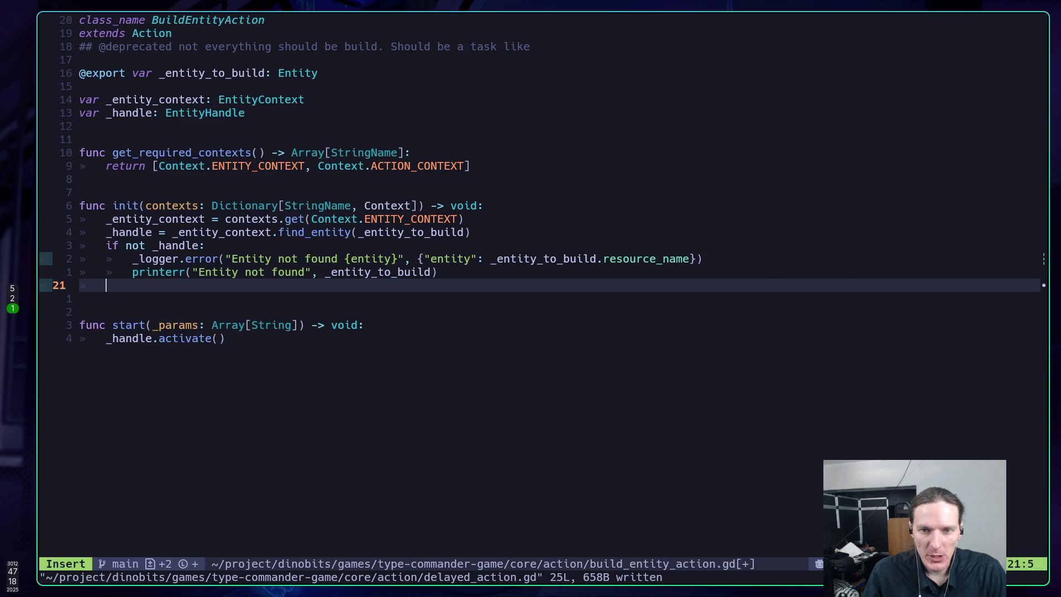
key(Escape)
key(k)
key(k)
key(k)
text(o)
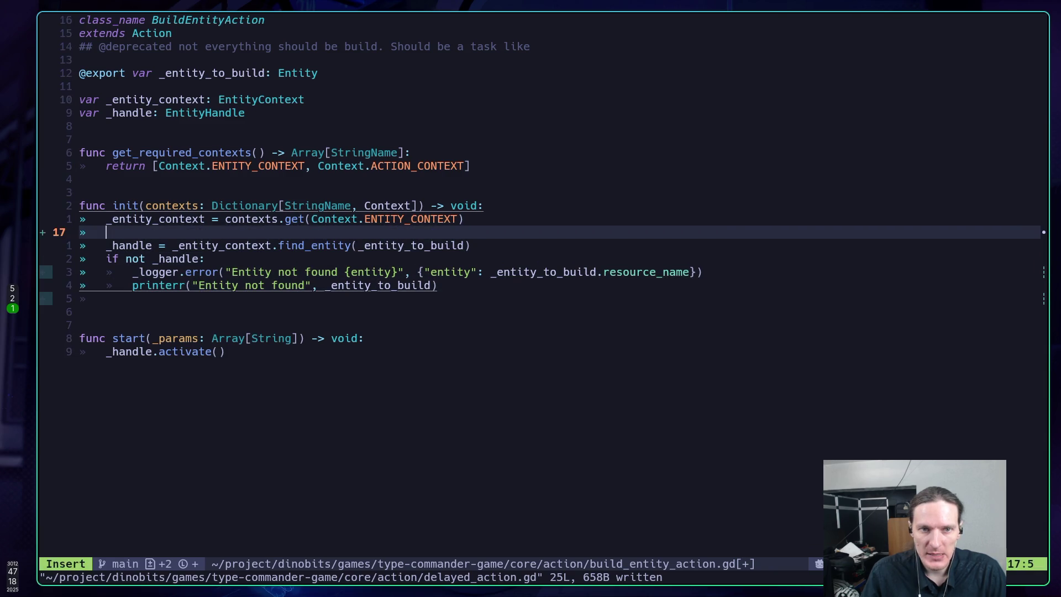
text(_)
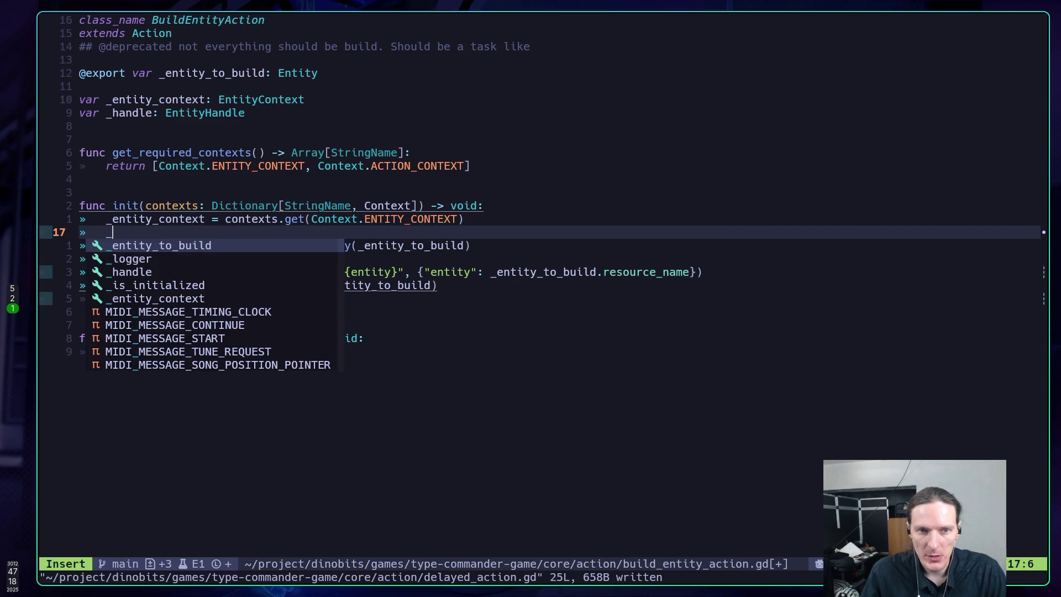
key(BackSpace)
Step: Add 'var action_context = context.get(Context.ACTION_CONTEXT)' and save the script
text(v)
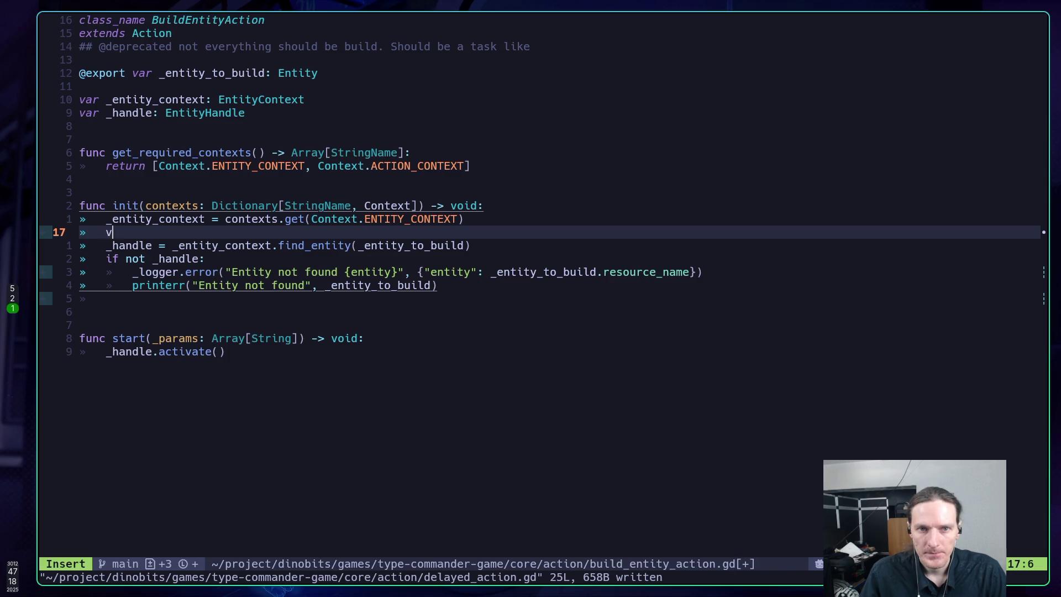
text(ar _)
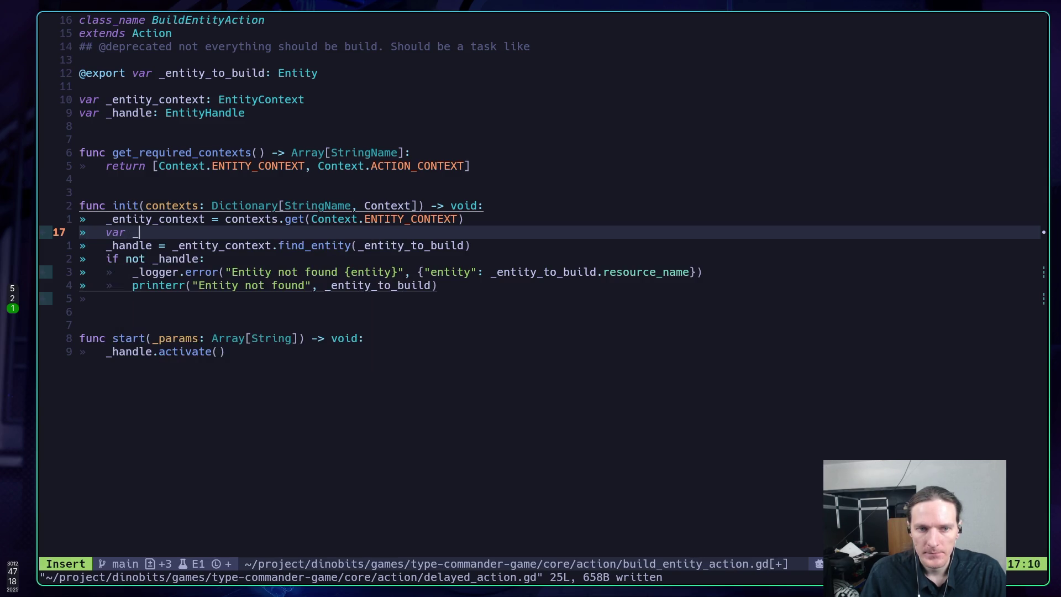
key(BackSpace)
text(action)
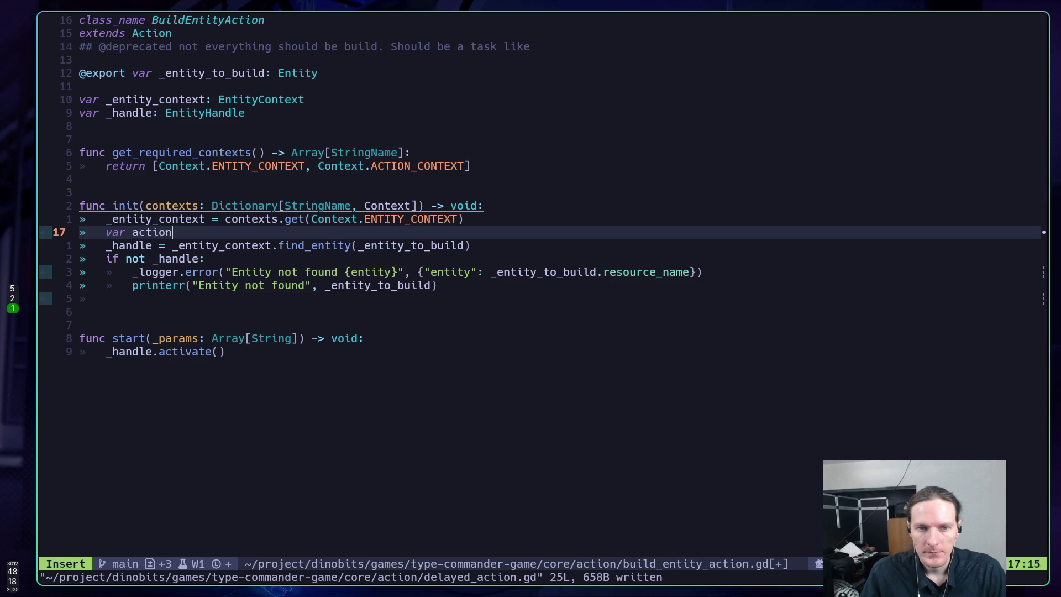
text(_context =)
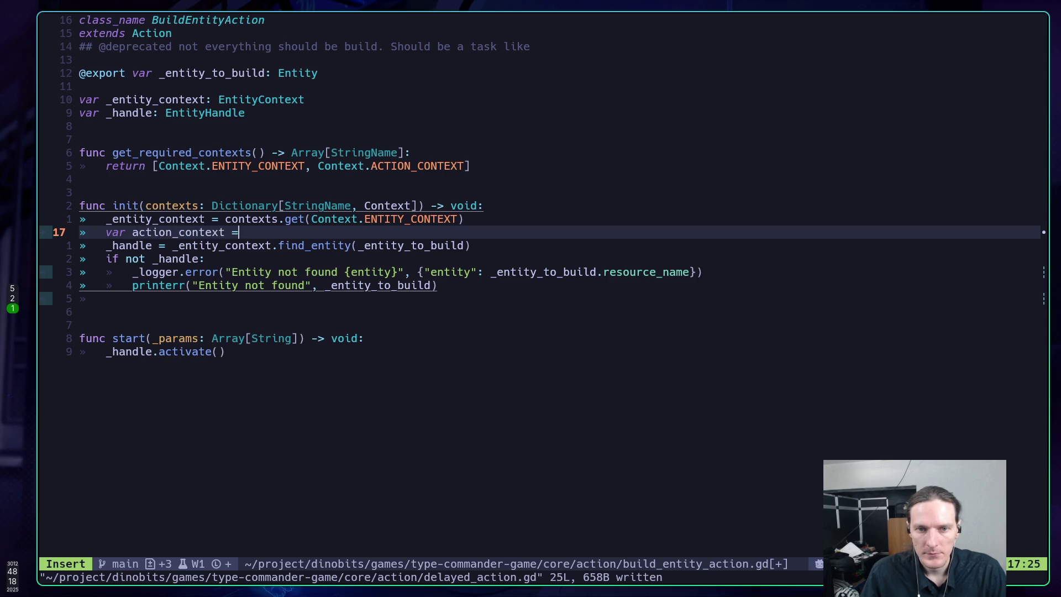
text( context)
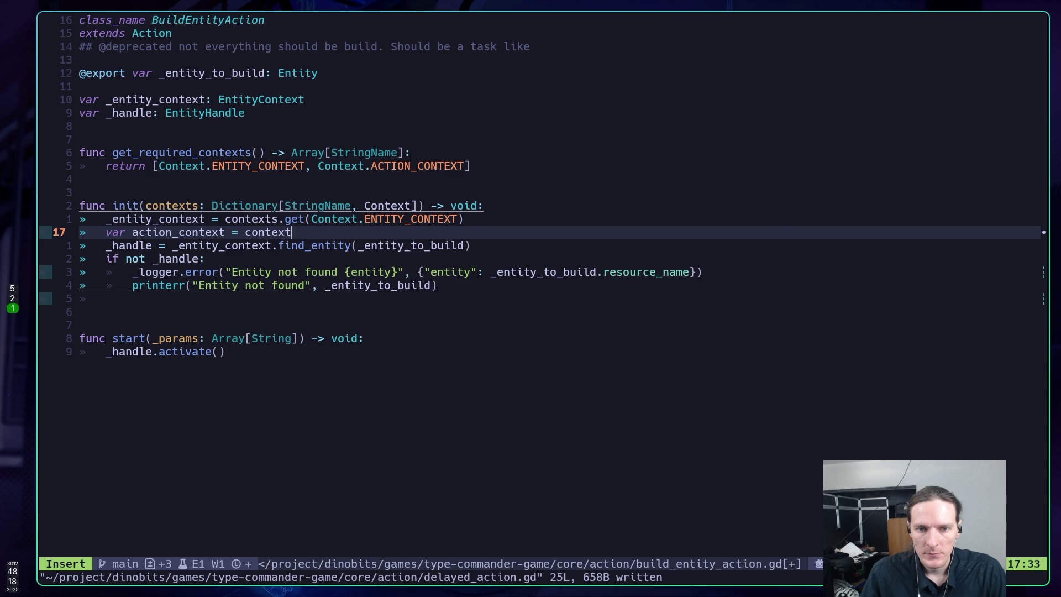
text(.get(Con)
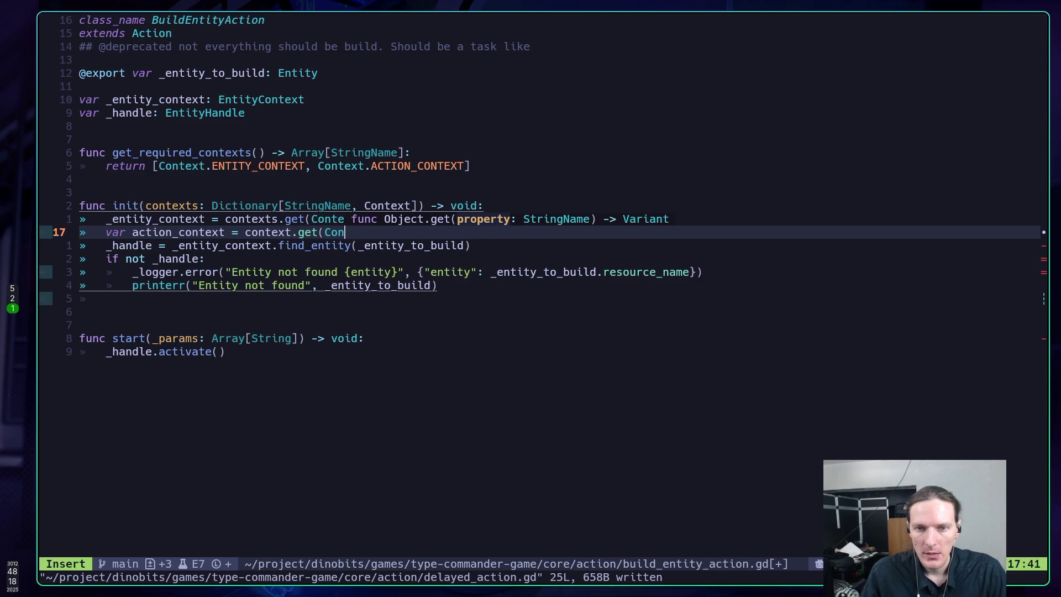
text(text.)
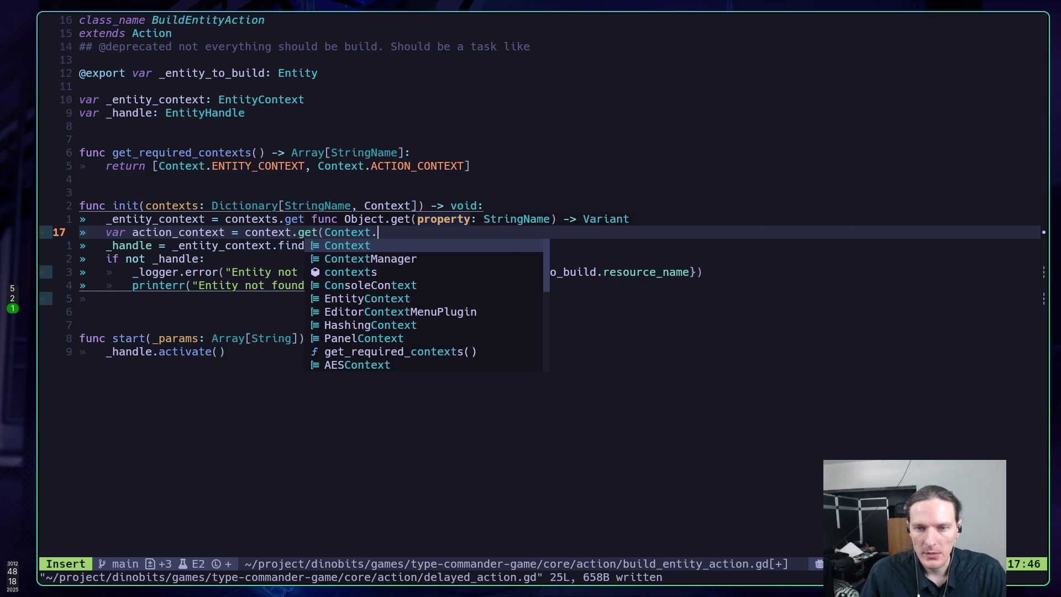
text(ACTION_CONTEXT))
key(Escape)
text(:w)
key(Return)
Step: Correct 'context' to 'contexts' in the action_context lookup line
key(j)
key(j)
key(j)
key(k)
key(k)
key(k)
key(k)
key(k)
key(b)
key(b)
key(b)
key(e)
key(l)
key(b)
key(b)
key(b)
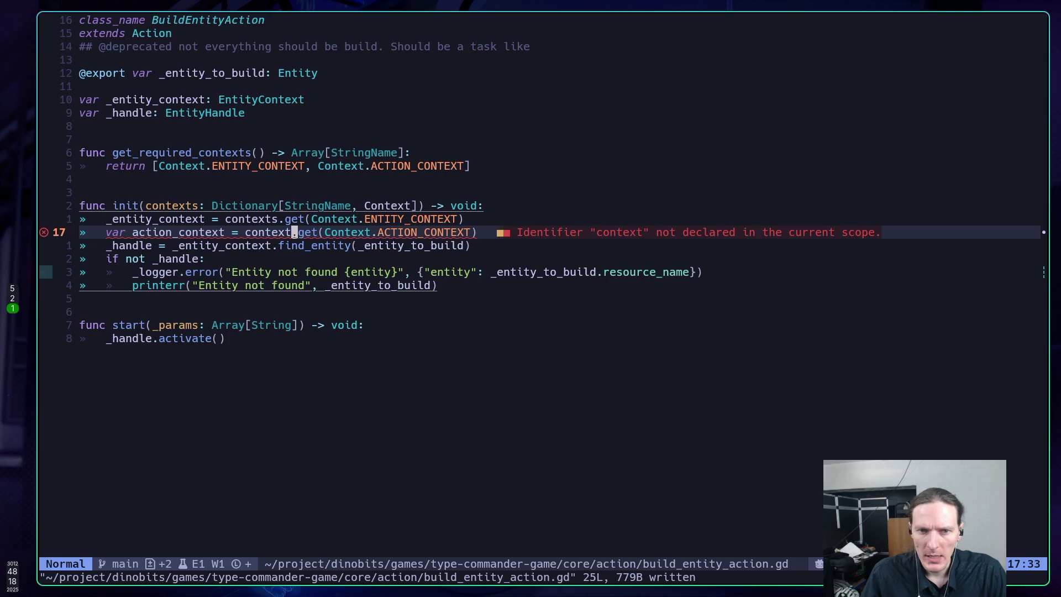
key(l)
key(l)
text(e )
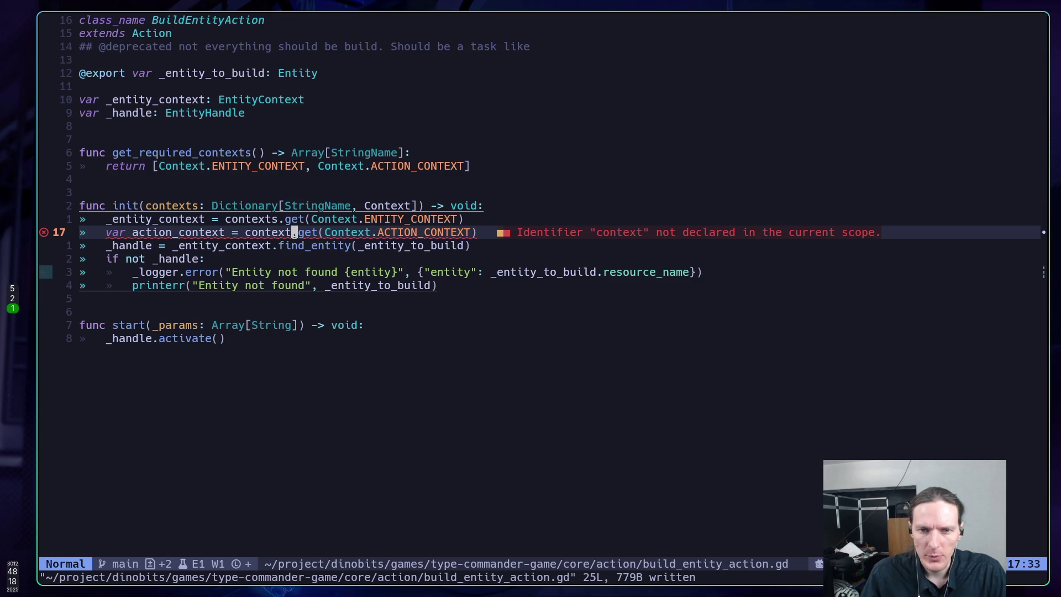
text(a tas)
key(Escape)
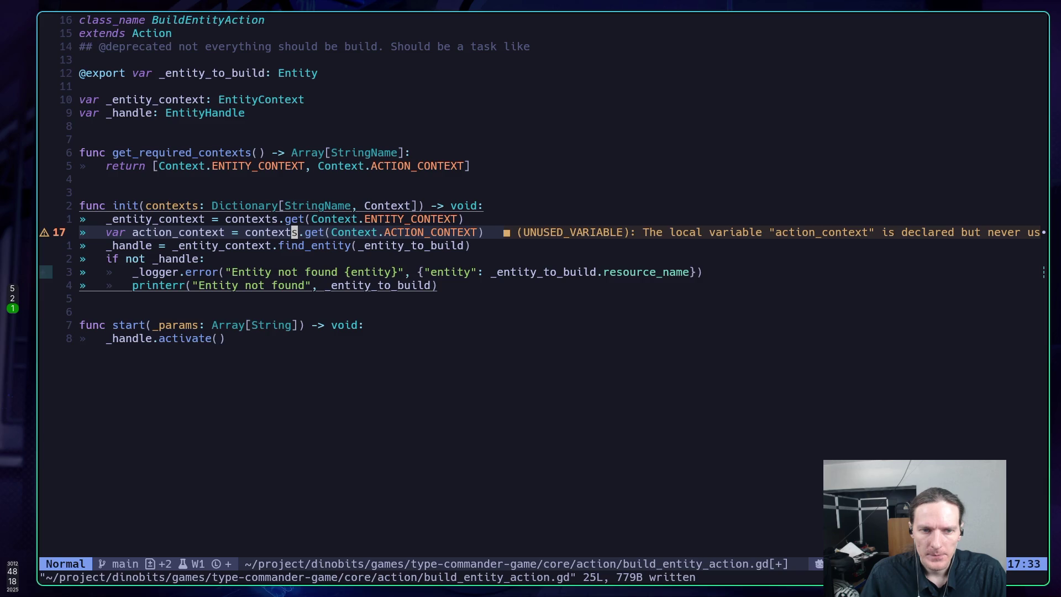
Step: Below the error handling, add 'var action: Action = _handle.get_entity().get_action()'
key(braceright)
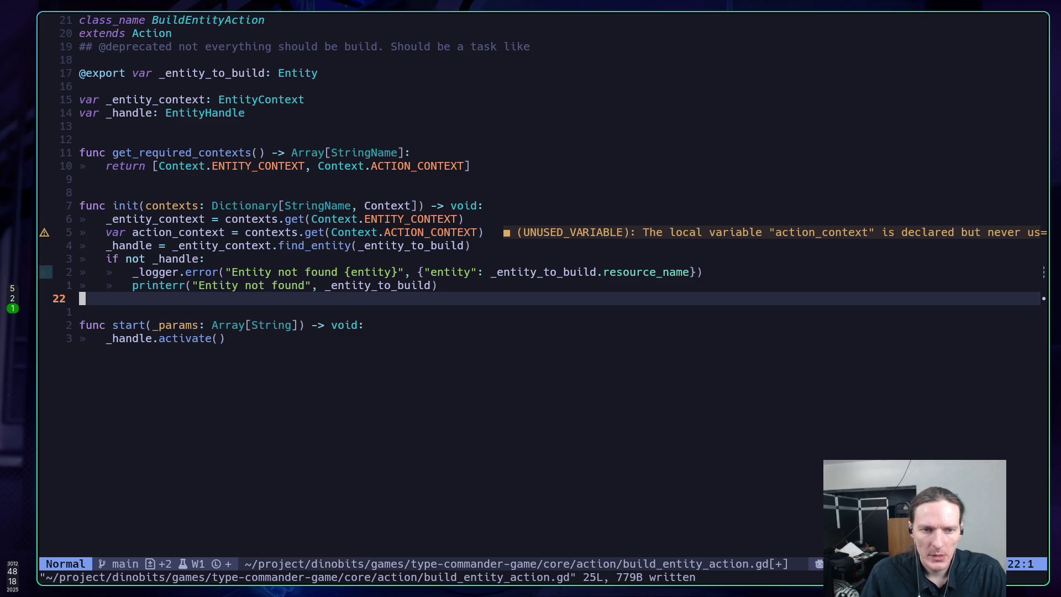
key(O)
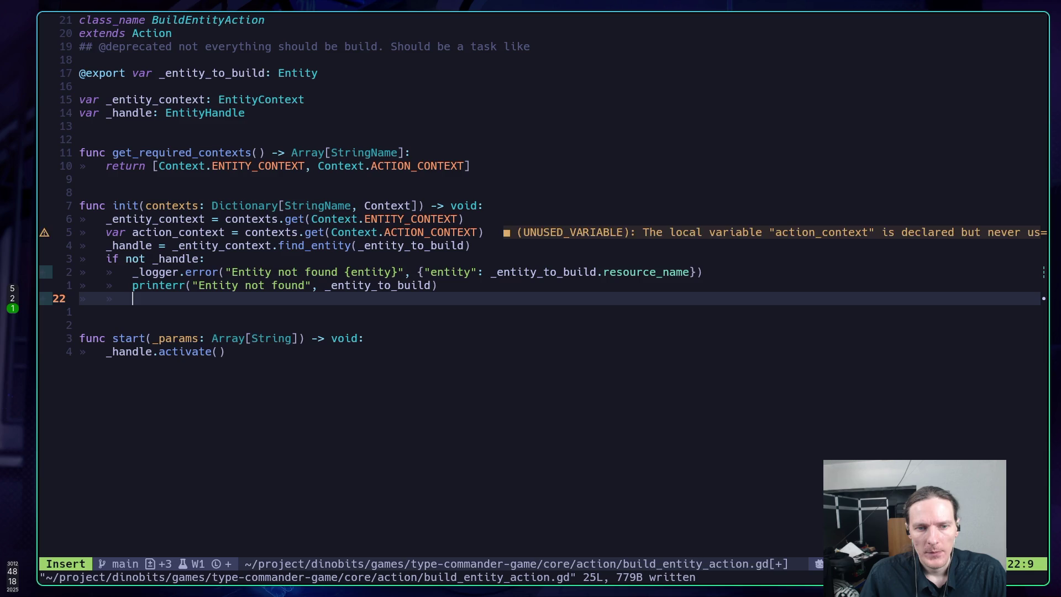
key(BackSpace)
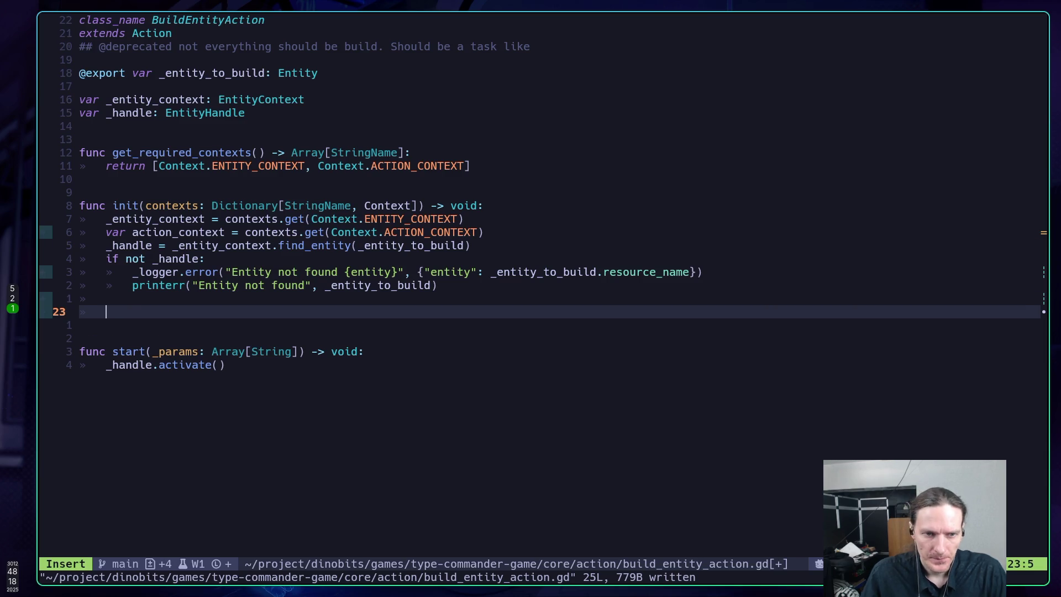
text(_ha)
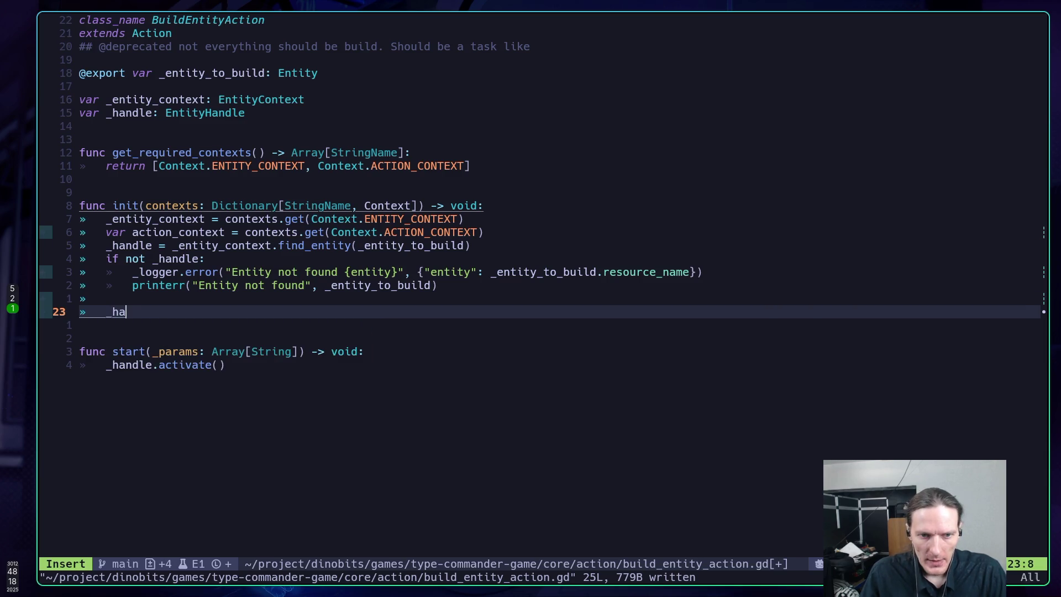
text(ndle.get)
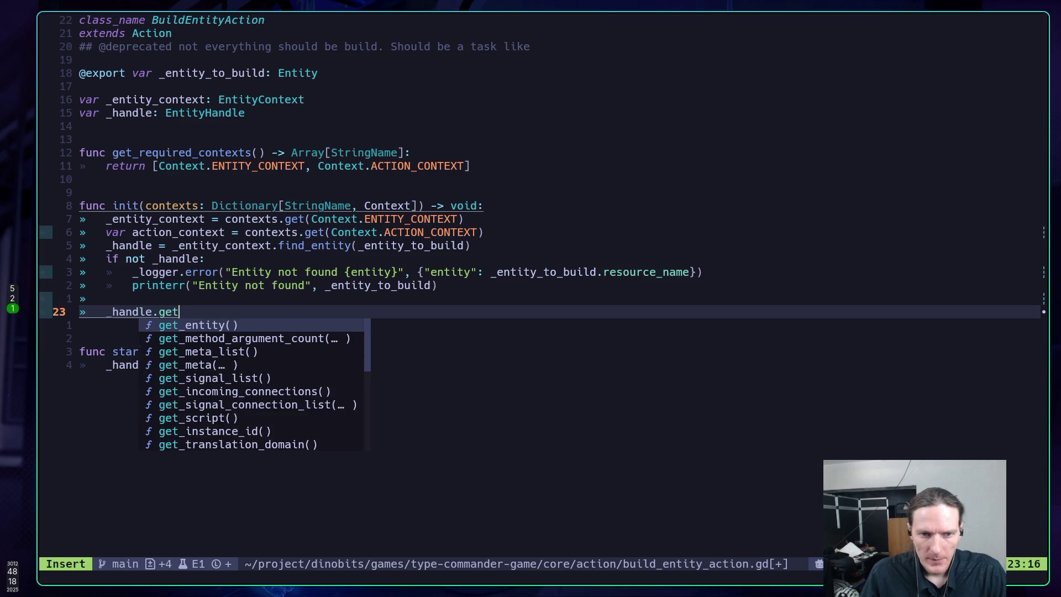
key(Return)
text(.)
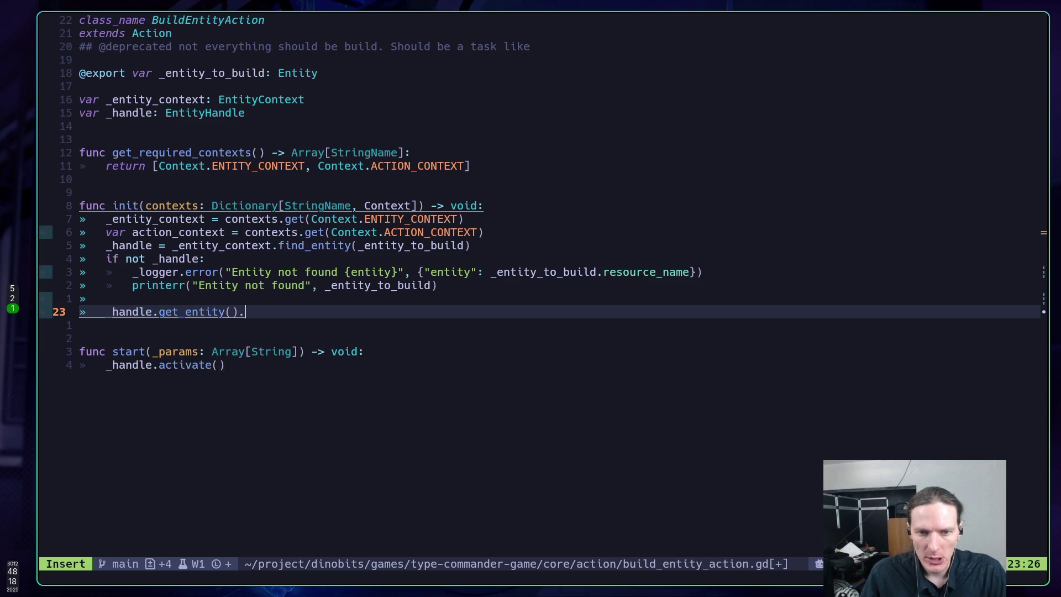
text(get_ac)
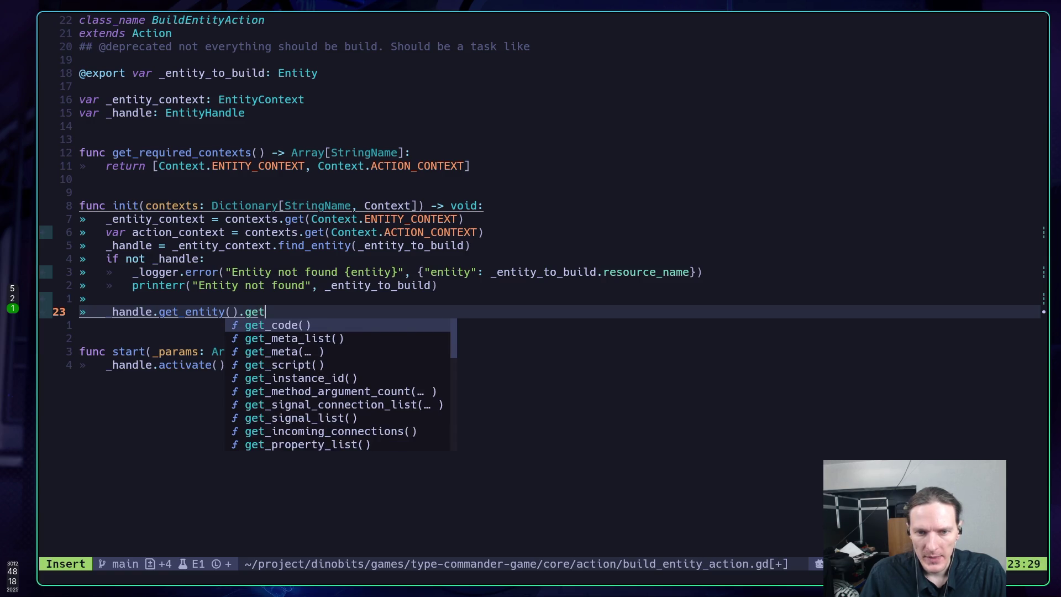
key(Return)
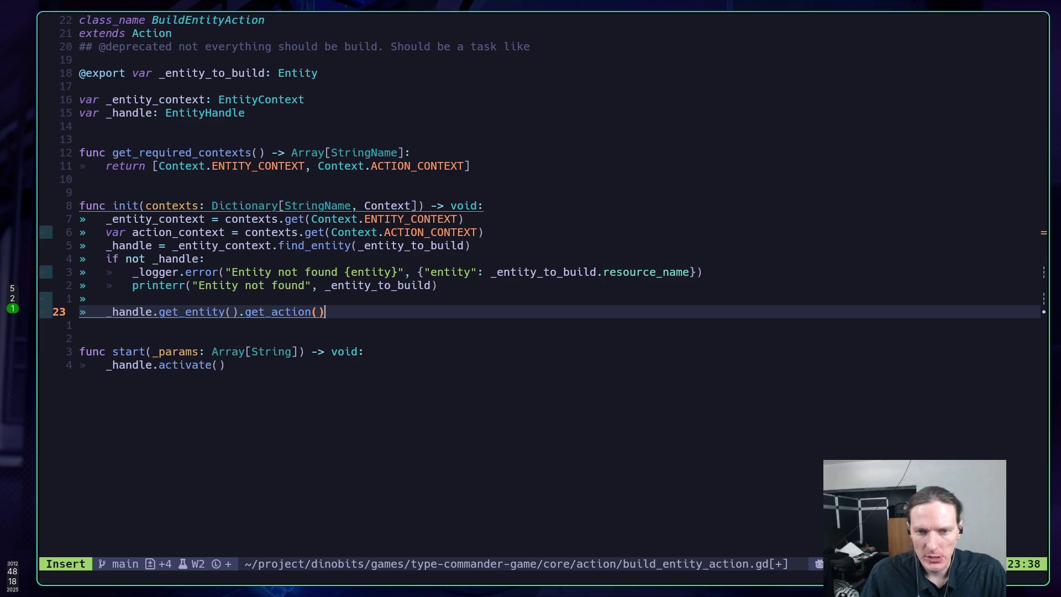
click(81, 312)
key(Right)
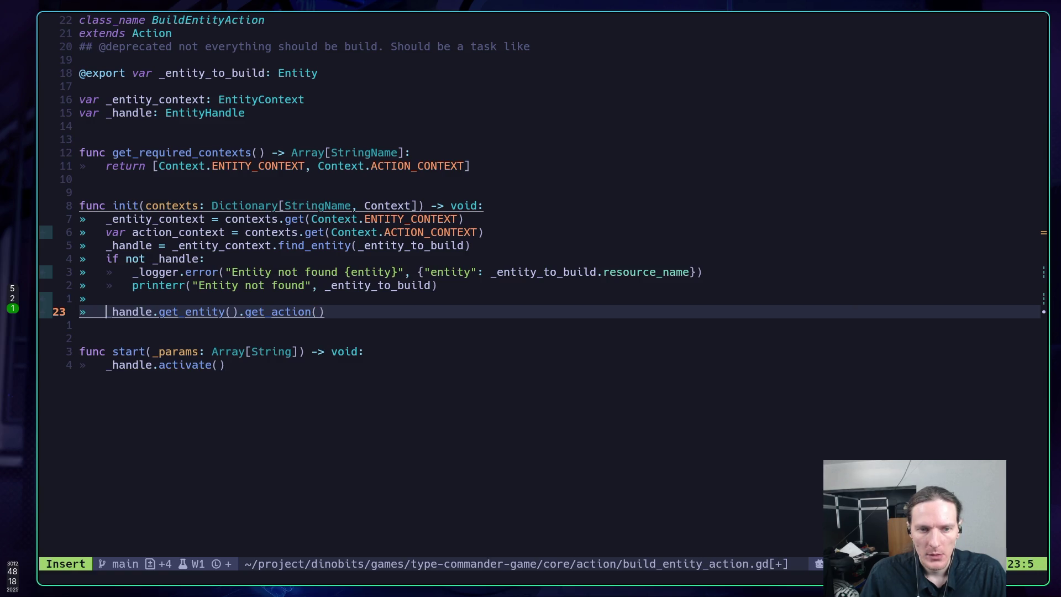
text(var )
text(act)
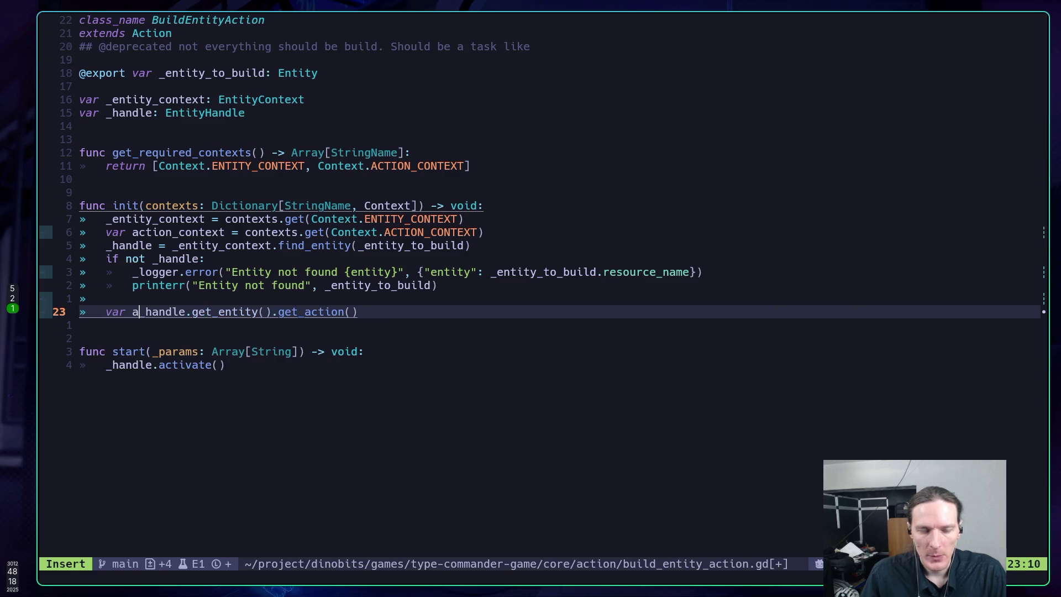
text(ion: )
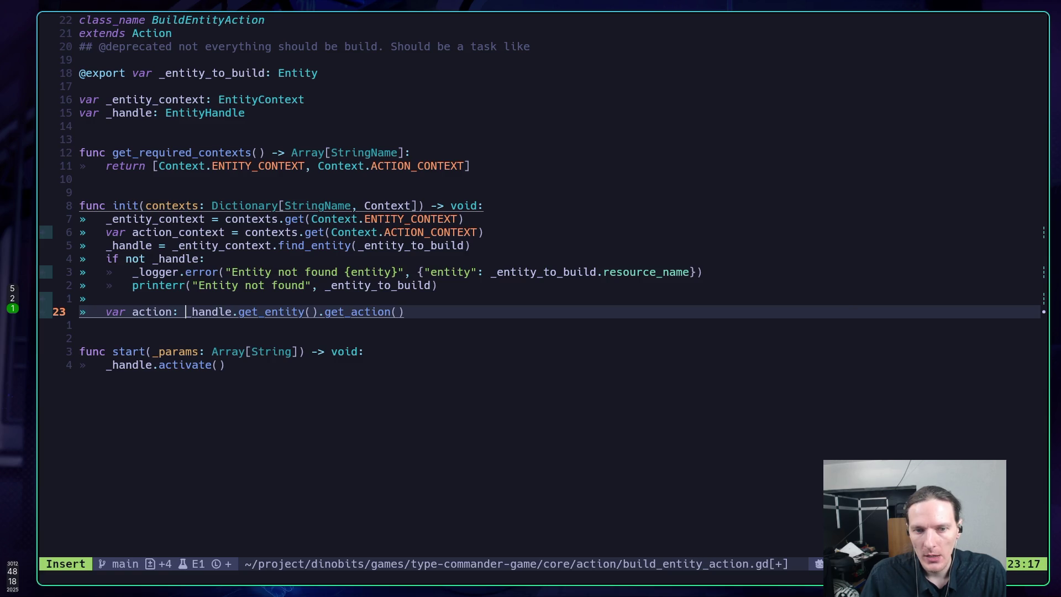
text(Action =)
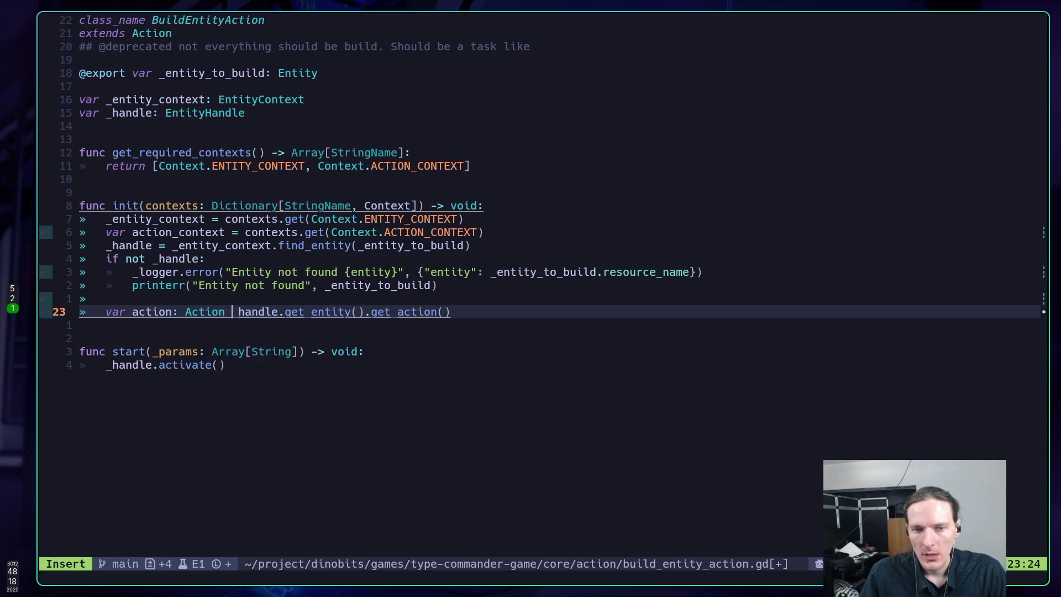
key(Escape)
Step: Start an 'if action:' block under the action variable
text(o)
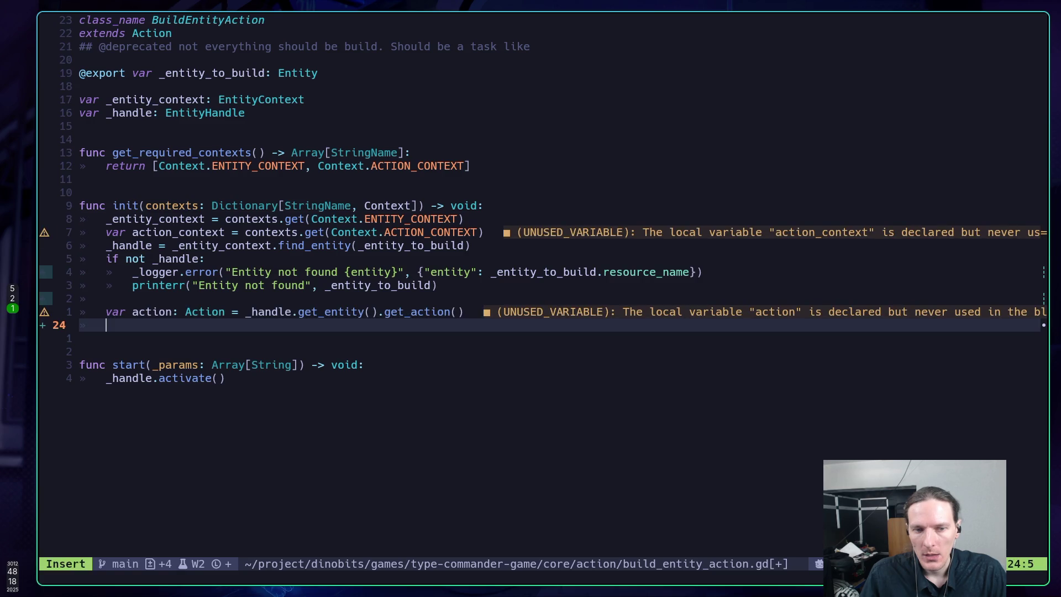
text(if _)
key(BackSpace)
text(action:)
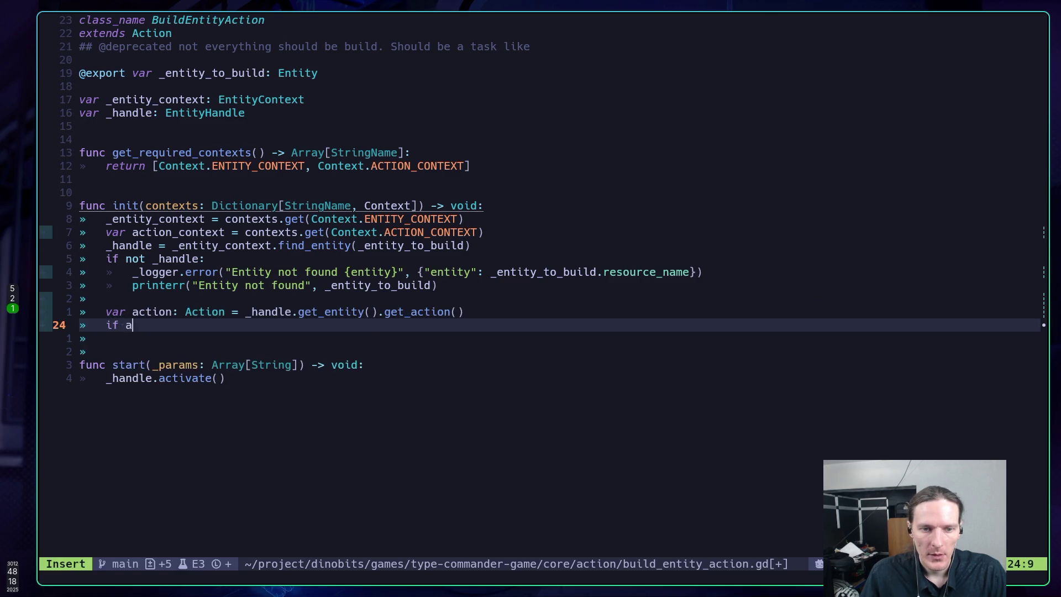
key(Return)
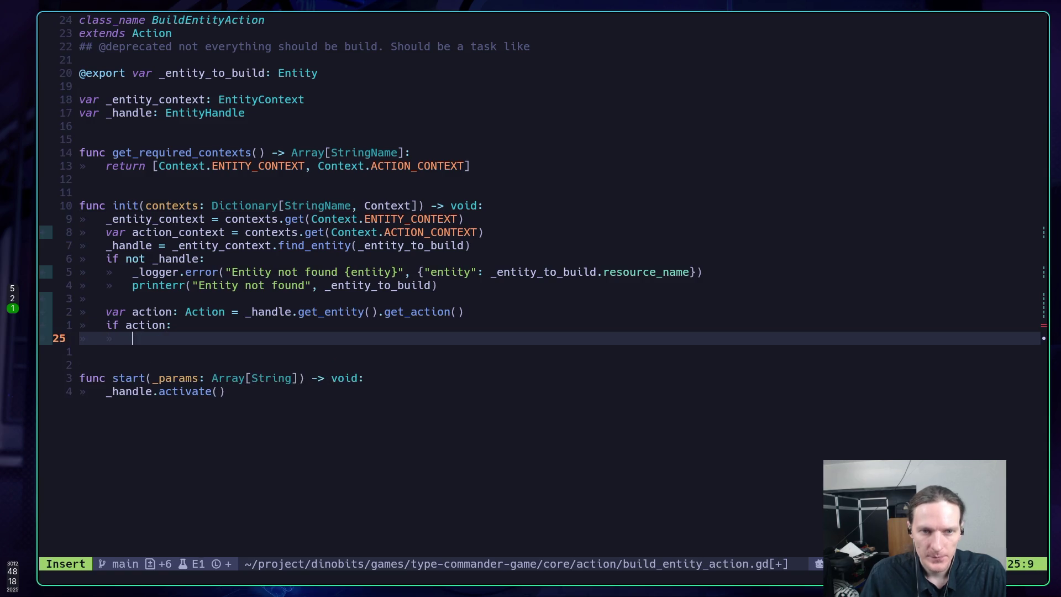
key(Escape)
Step: Move the action_context lookup line into the 'if action:' block and fix its indentation
key(k)
key(k)
key(k)
key(k)
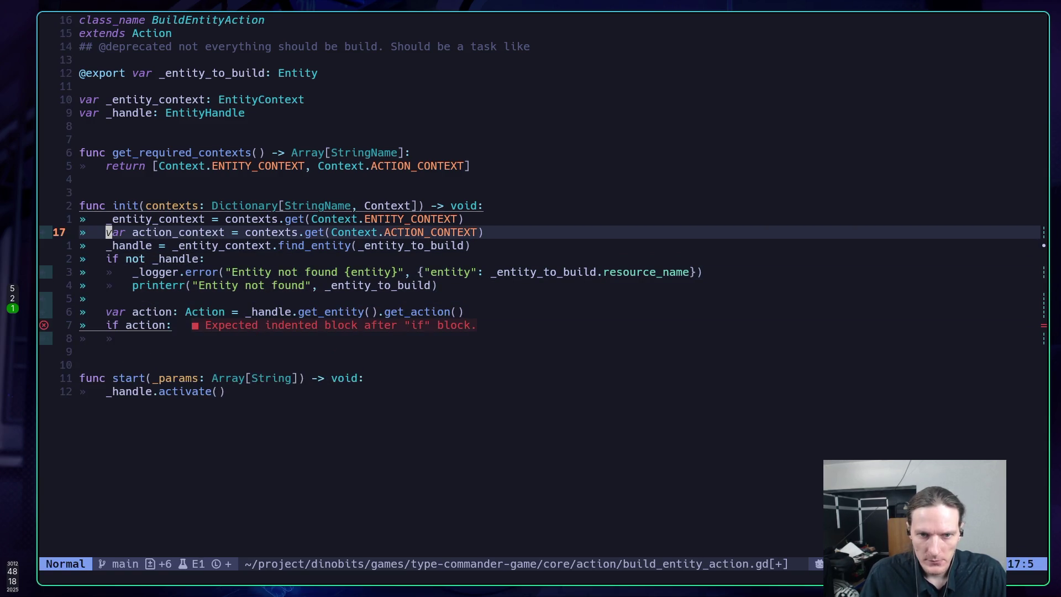
key(y)
key(y)
key(d)
key(d)
key(j)
key(j)
key(j)
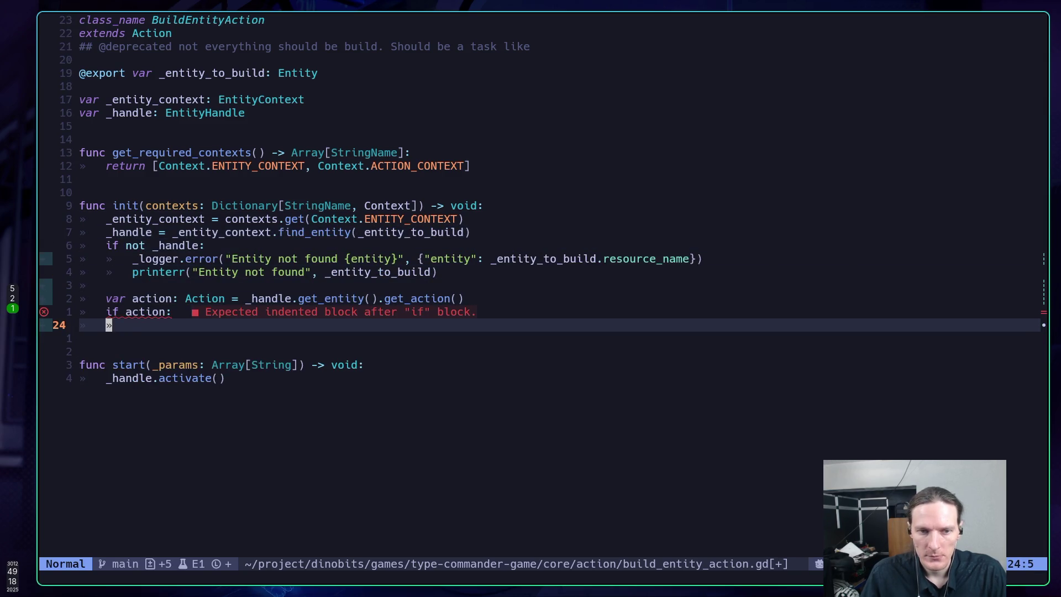
key(A)
key(Escape)
key(p)
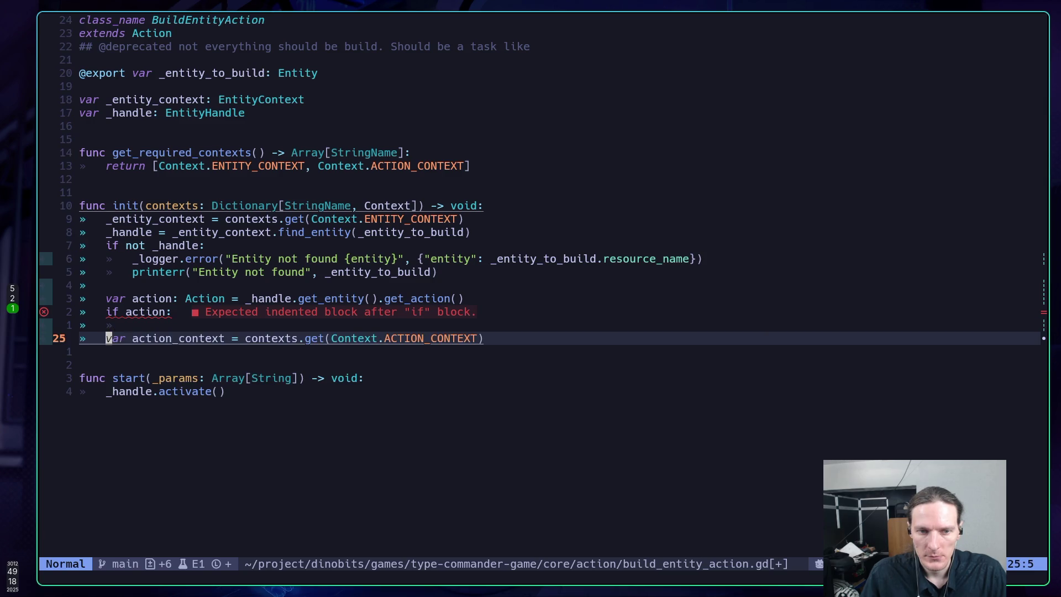
key(k)
key(d)
key(d)
key(greater)
key(greater)
Step: Add an action_context.init line and type the variable as ActionContext
text(o)
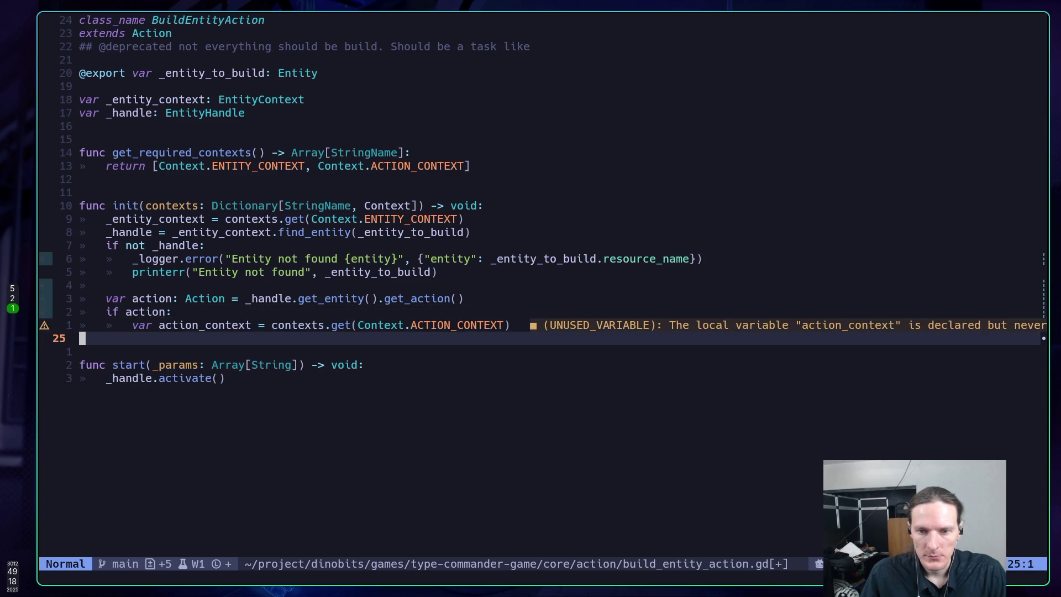
text(action_context)
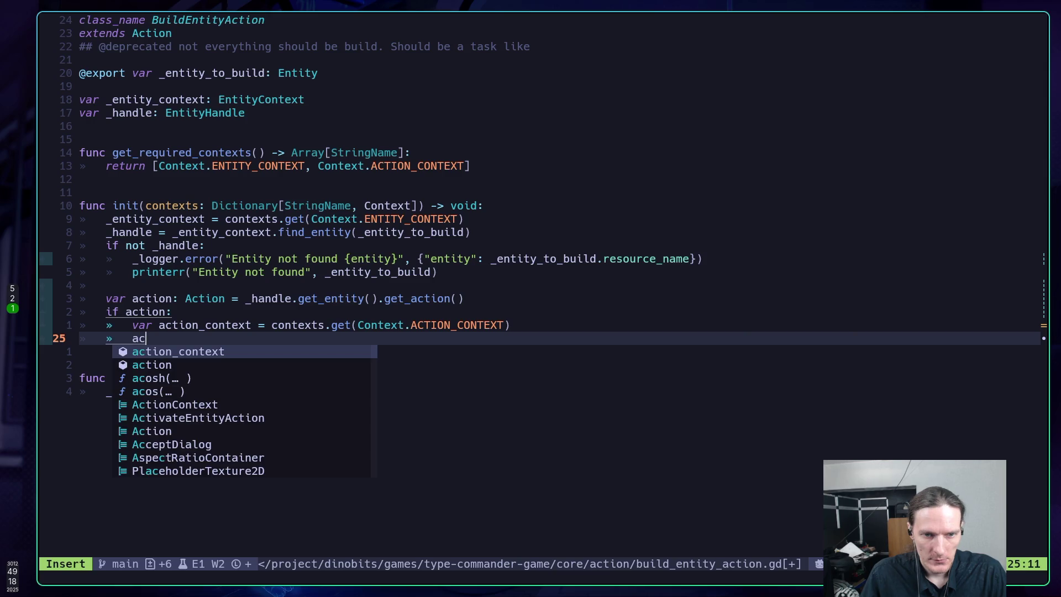
key(Return)
text(.init)
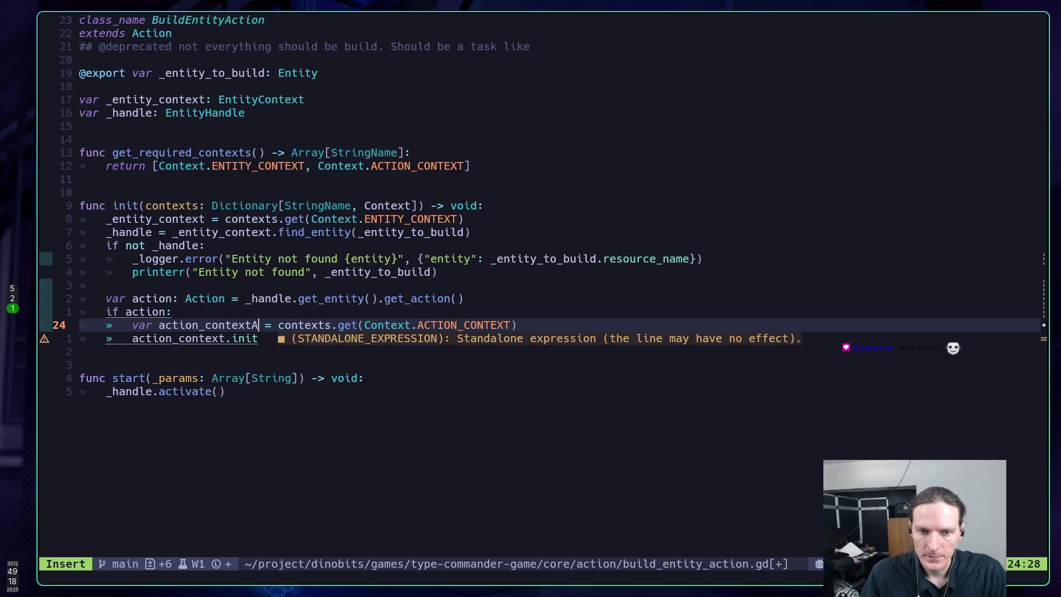
key(Up)
text(: Ac)
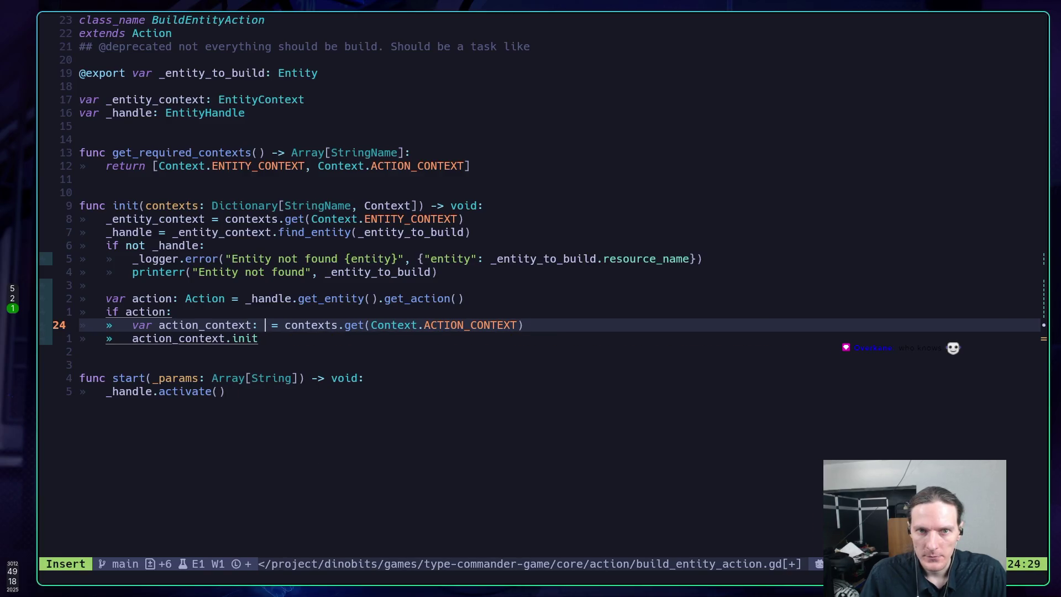
key(Return)
key(Escape)
key(j)
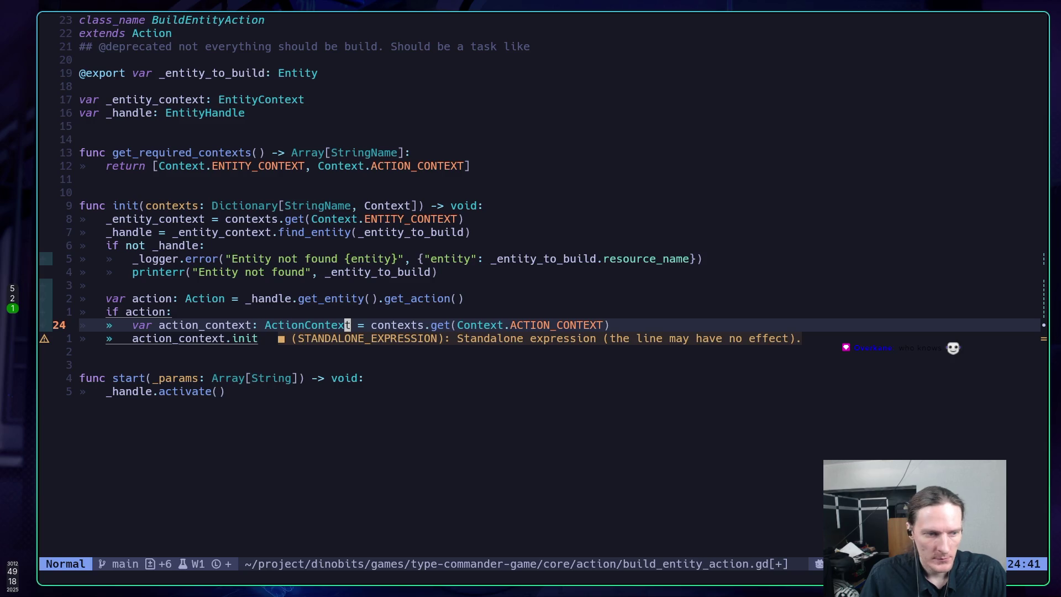
key(b)
key(super+2)
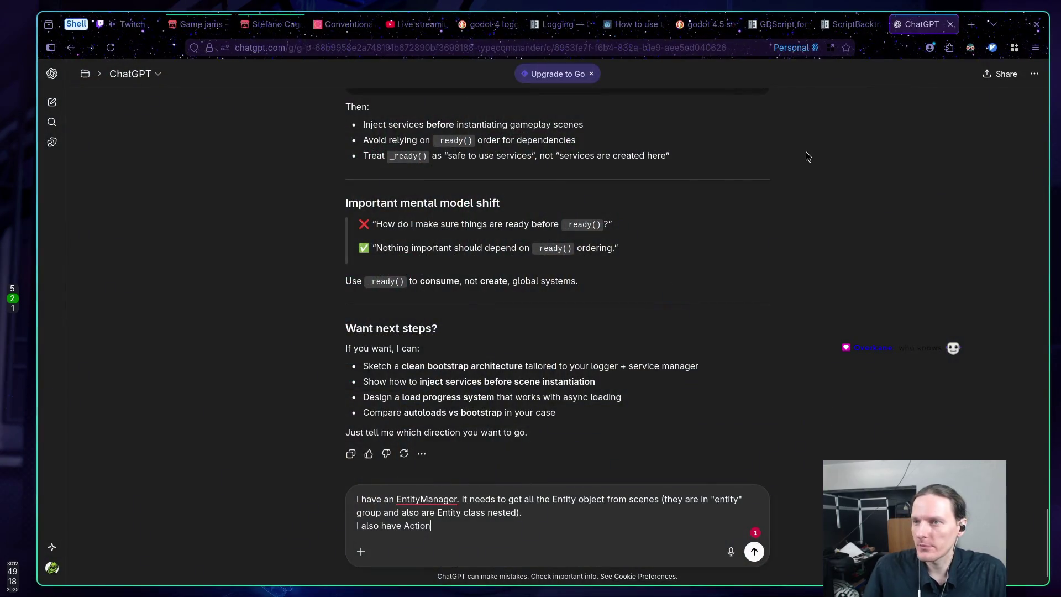
Step: Search the web in a new tab for cartoon "Time to action" hero
click(971, 27)
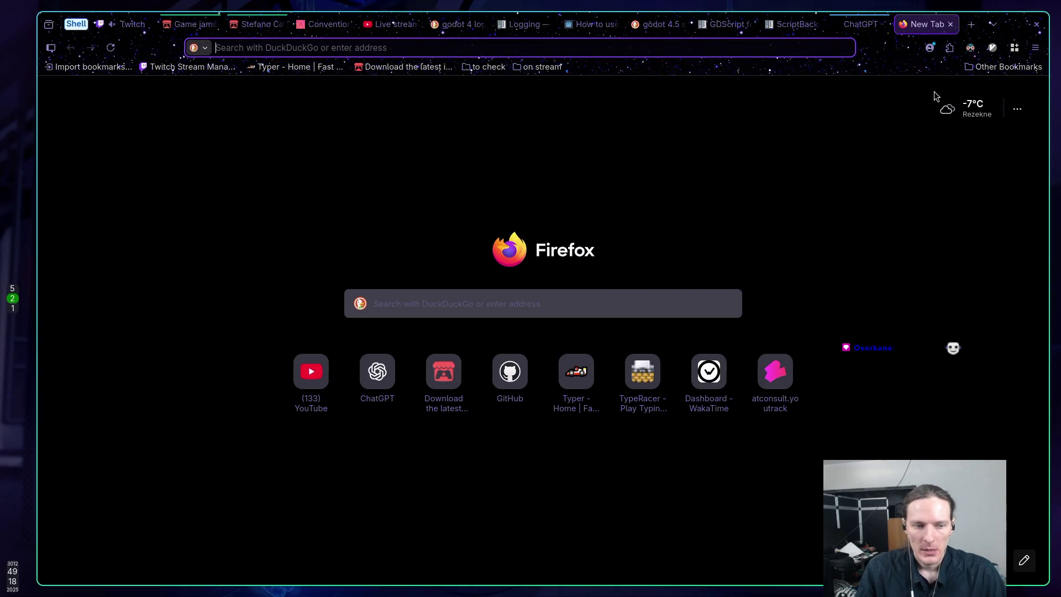
text(ca)
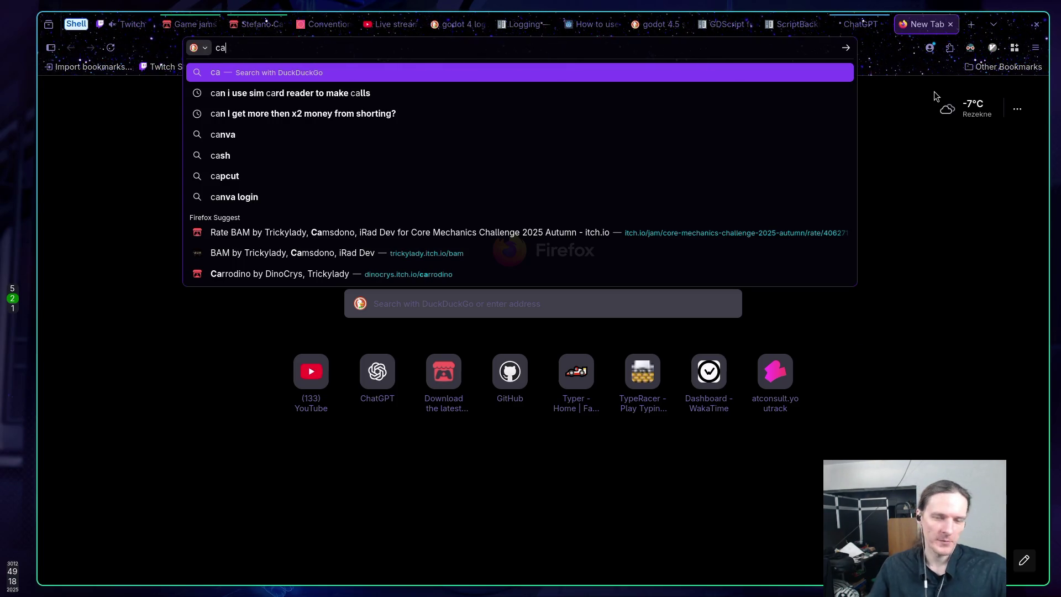
text(r)
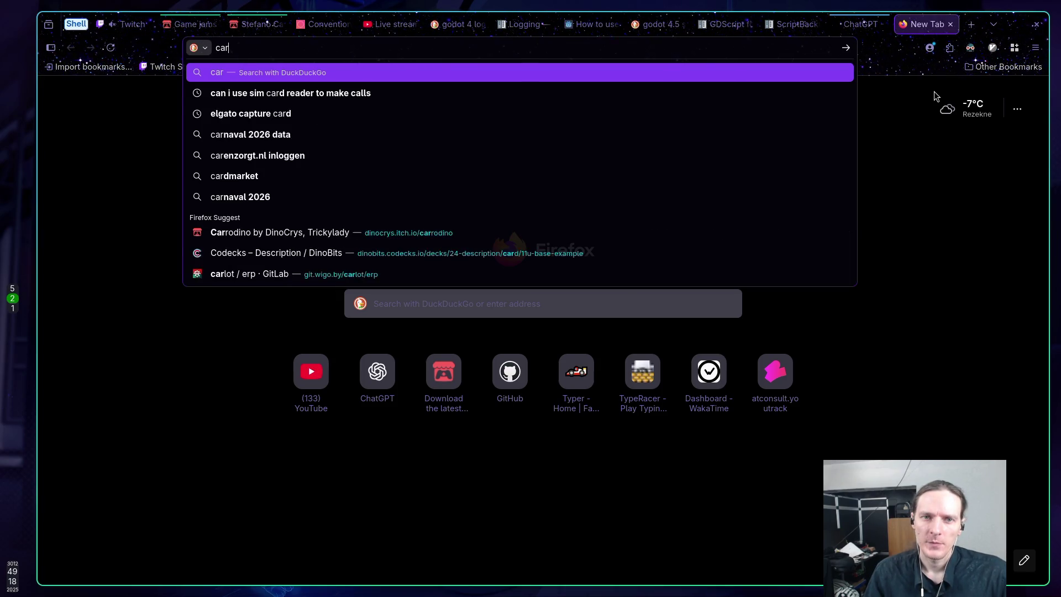
text(toon "Tim)
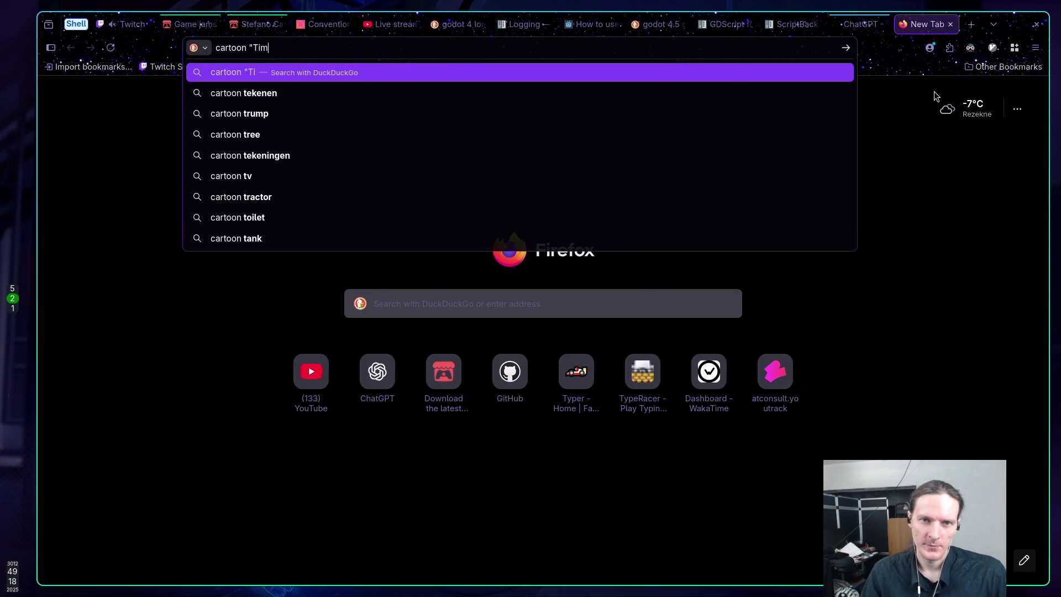
text(e to action)
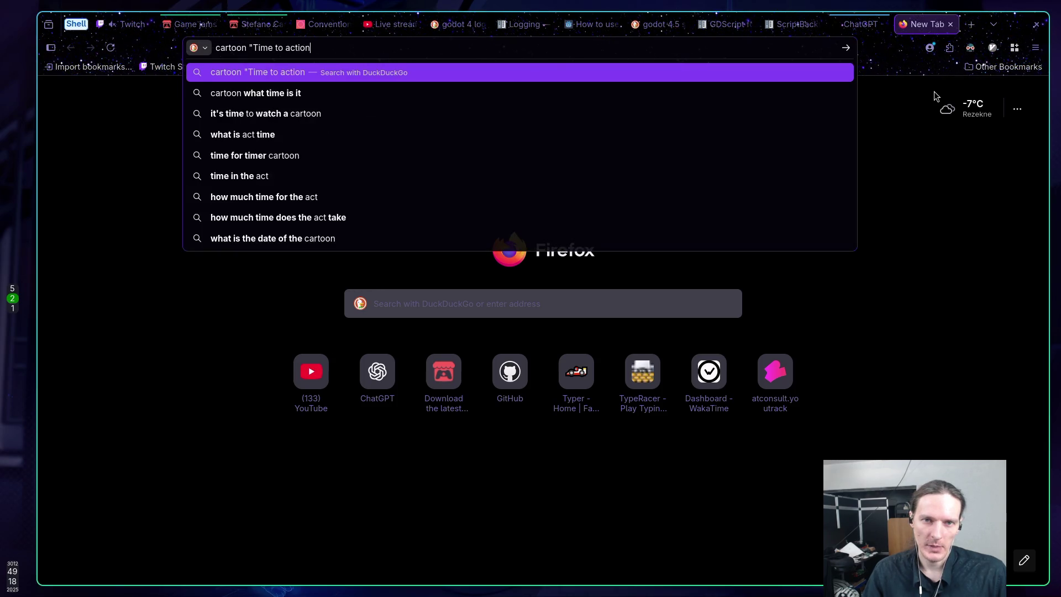
text(" hero)
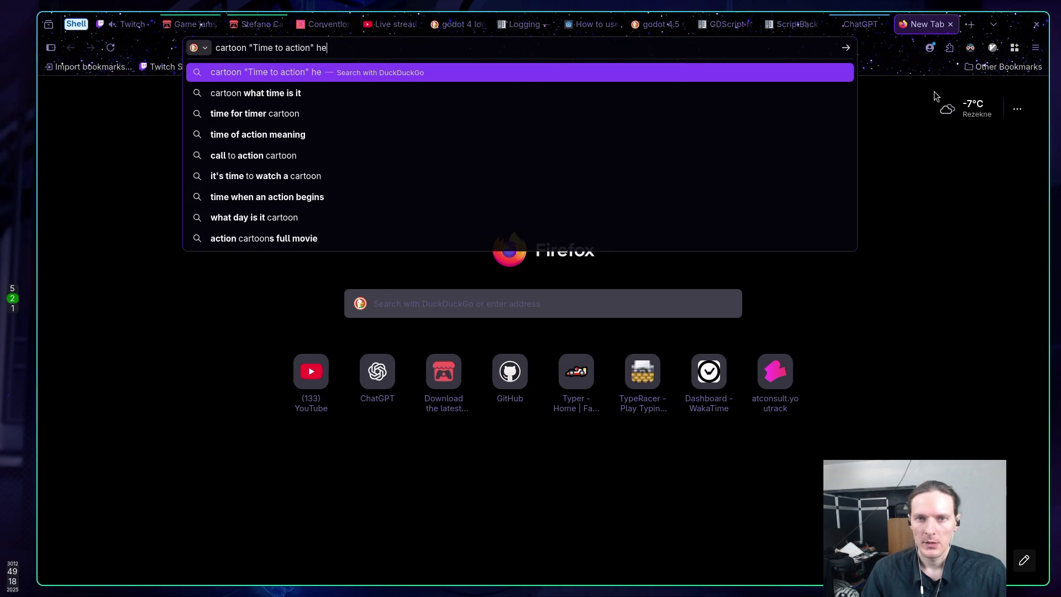
key(Return)
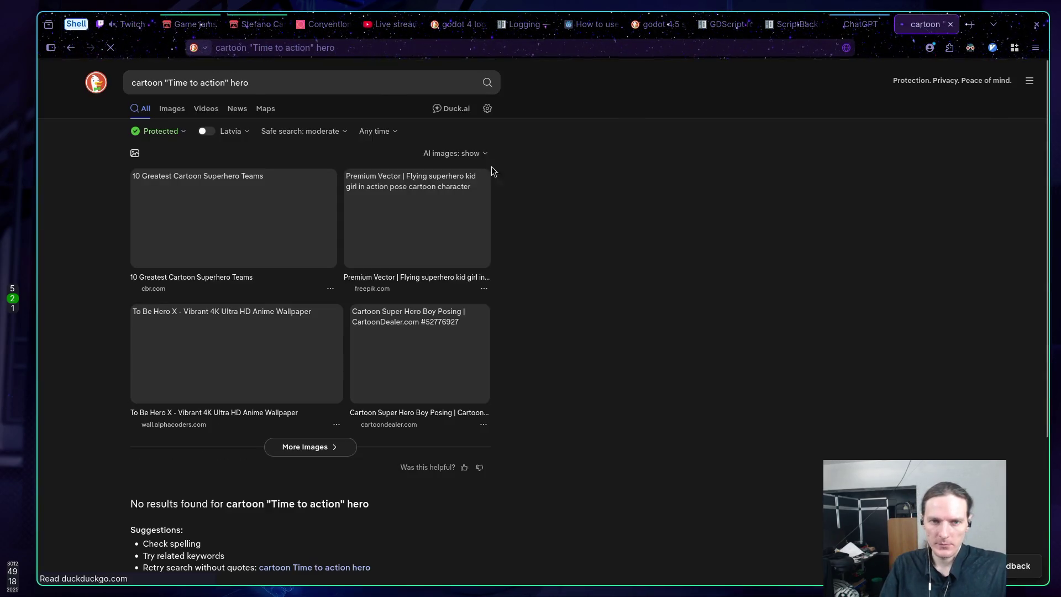
scroll(67, 203, down, 3)
scroll(68, 203, up, 3)
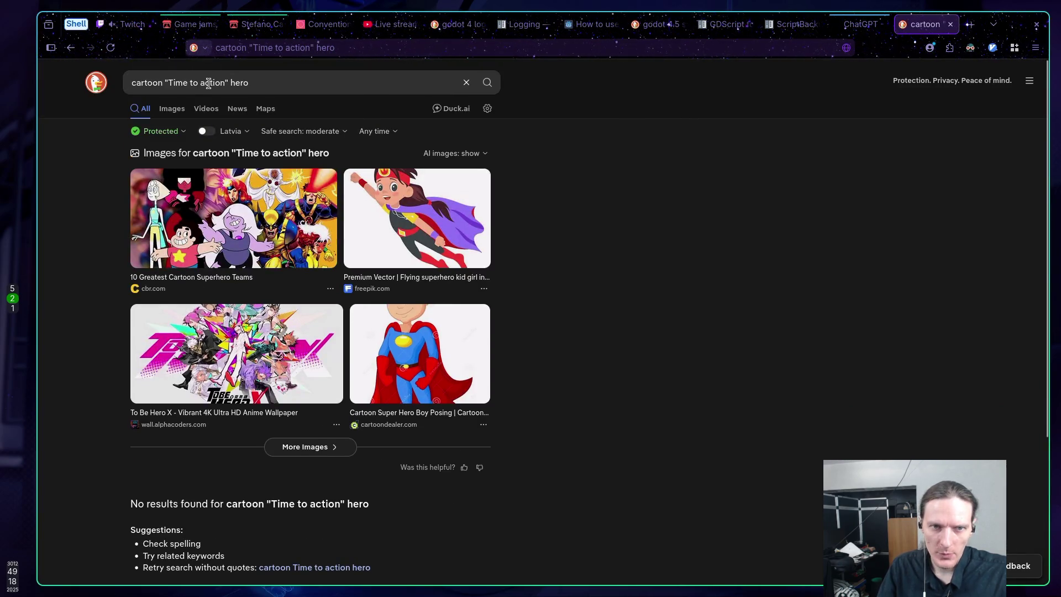
Step: Remove the quotation marks from the query and search again
click(167, 80)
key(BackSpace)
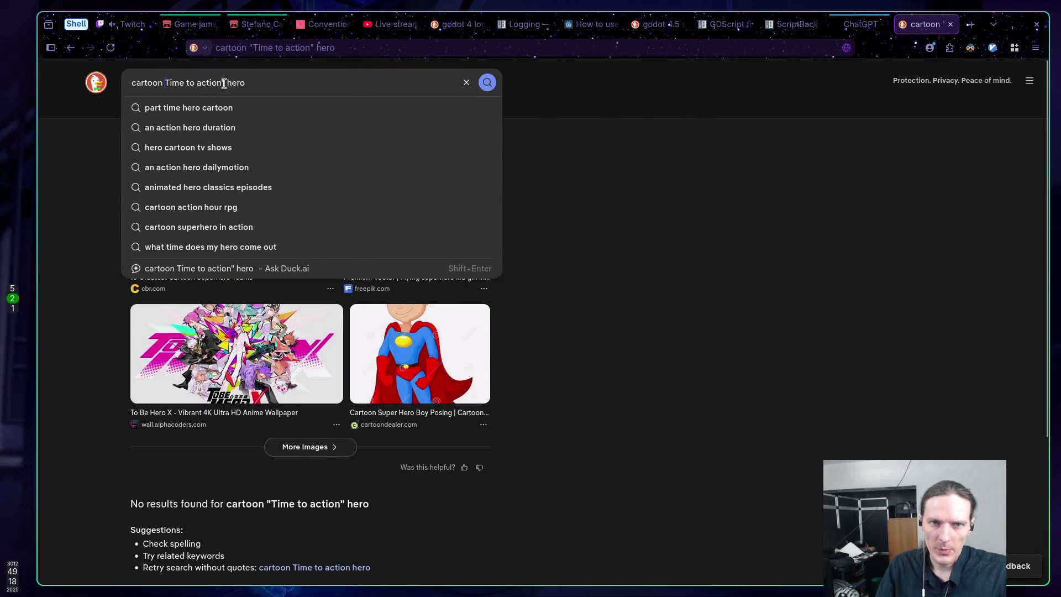
key(BackSpace)
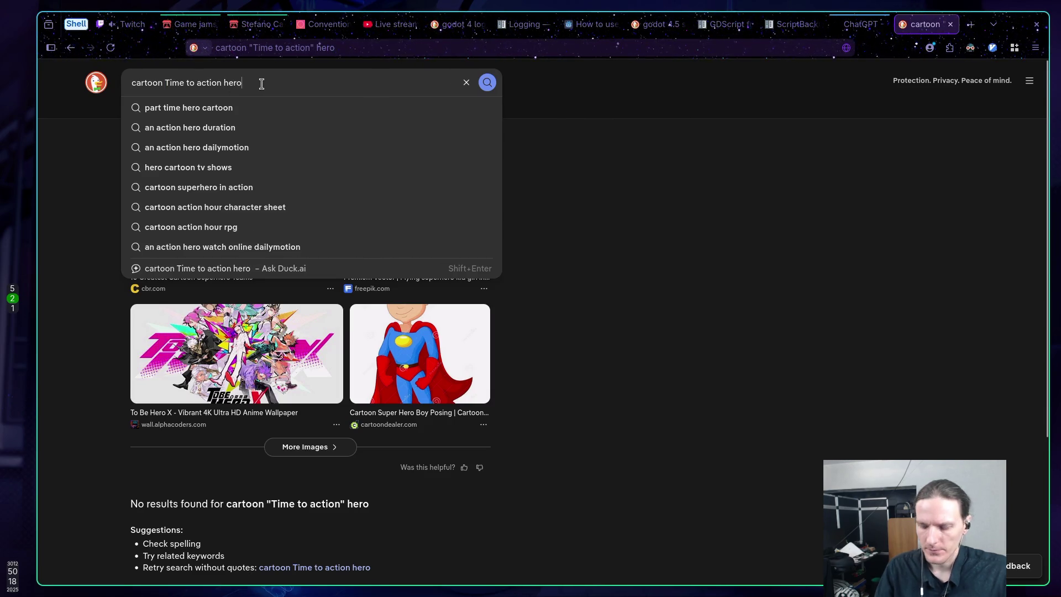
key(Return)
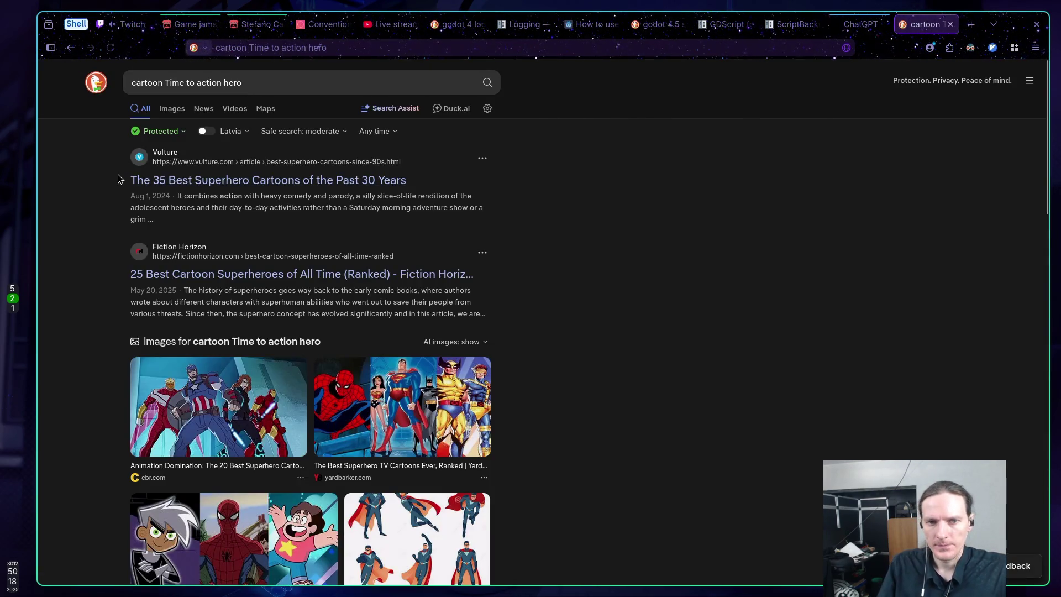
Step: Add 'slowmotion' to the search query and rerun it
scroll(89, 177, down, 4)
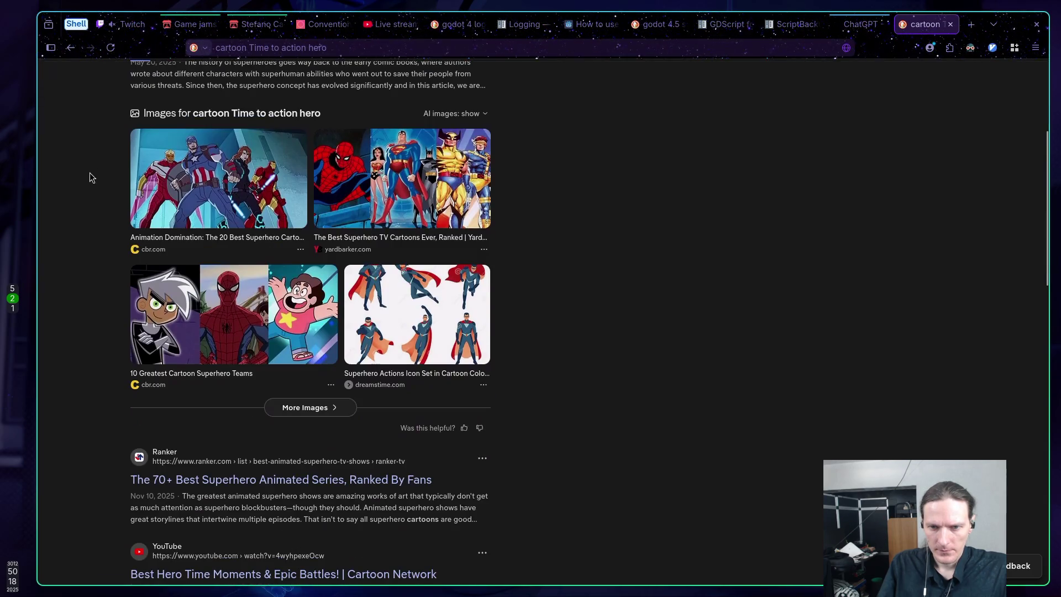
scroll(91, 178, down, 5)
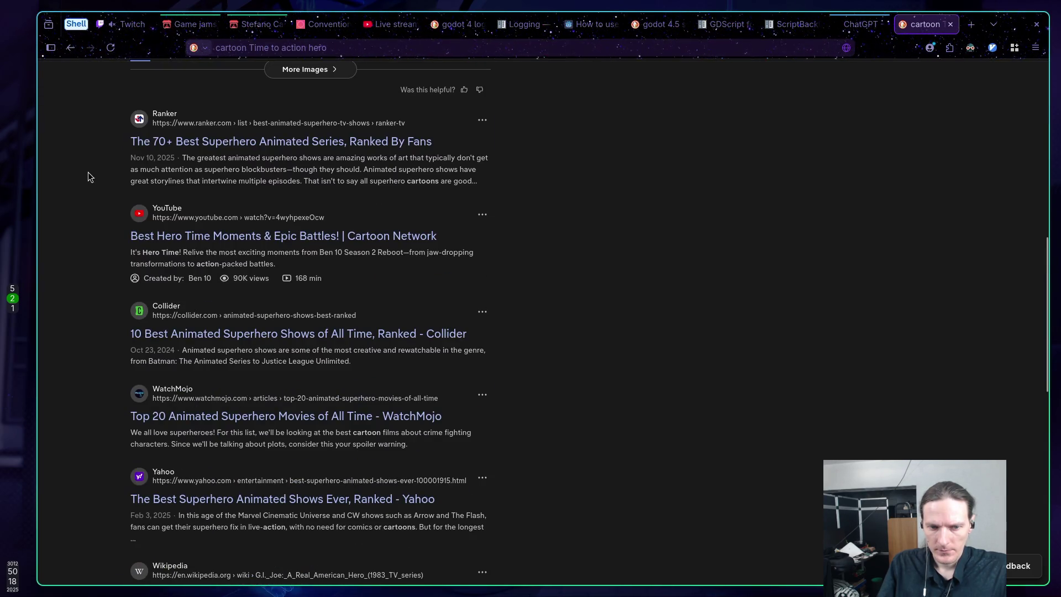
scroll(88, 172, up, 10)
click(262, 83)
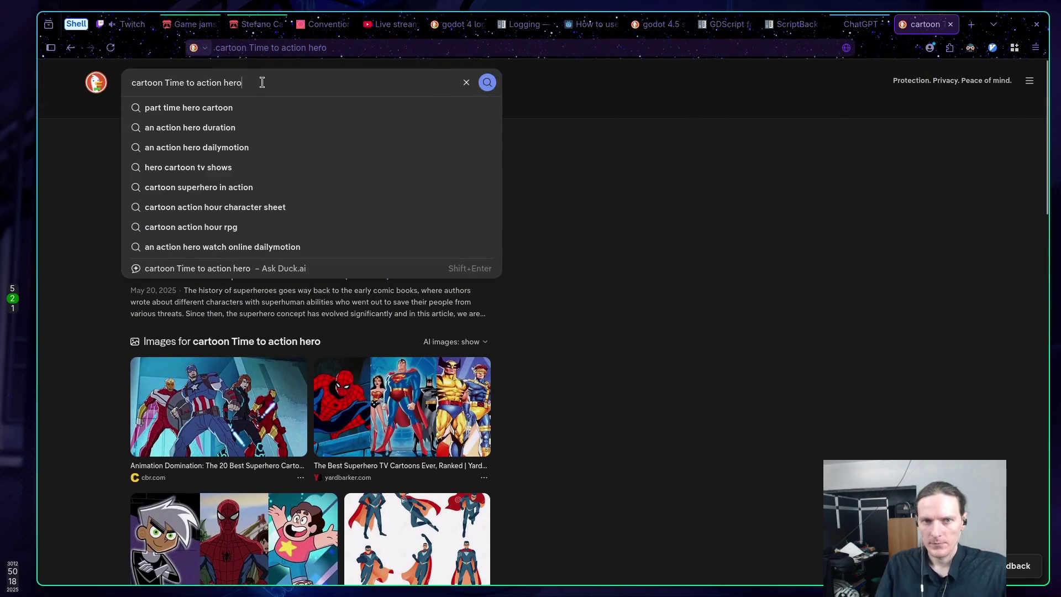
text(slowmotion)
key(Return)
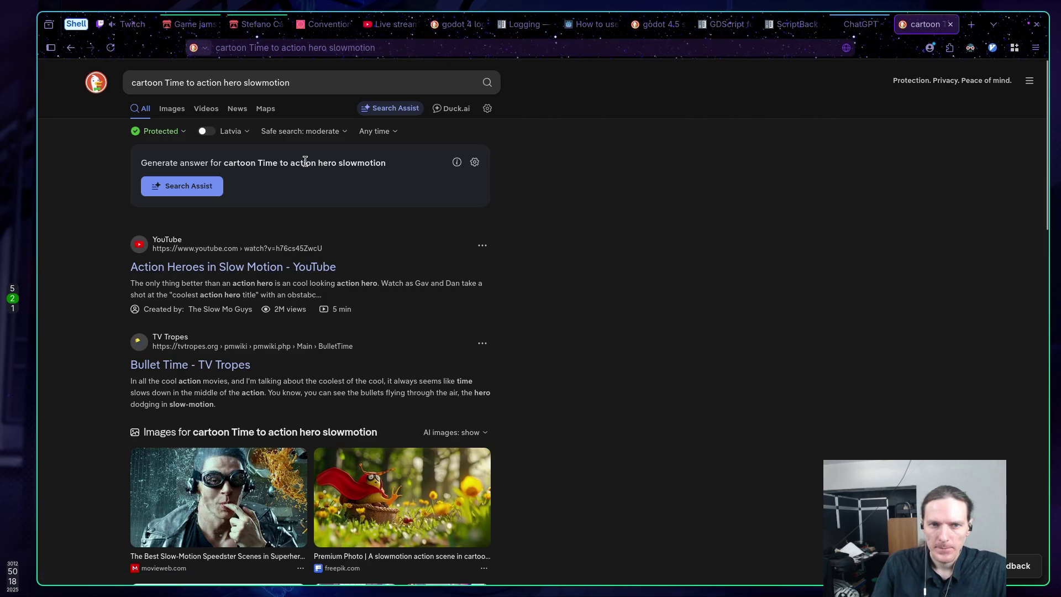
Step: Replace the query with 'animated cartoon main hero says time to action' and search
click(303, 84)
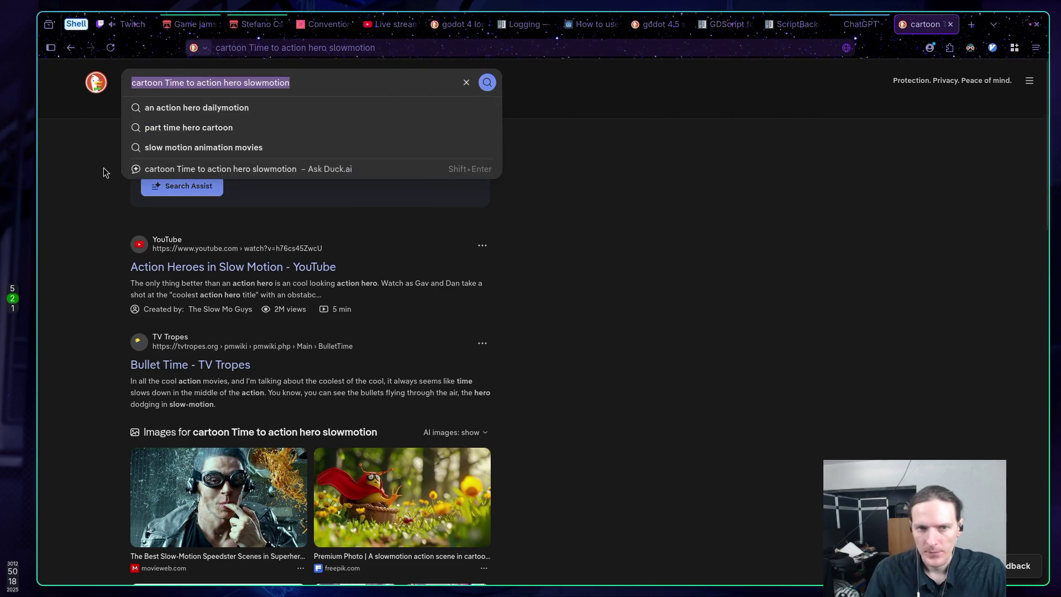
text(comi)
key(BackSpace)
key(BackSpace)
key(BackSpace)
text(an)
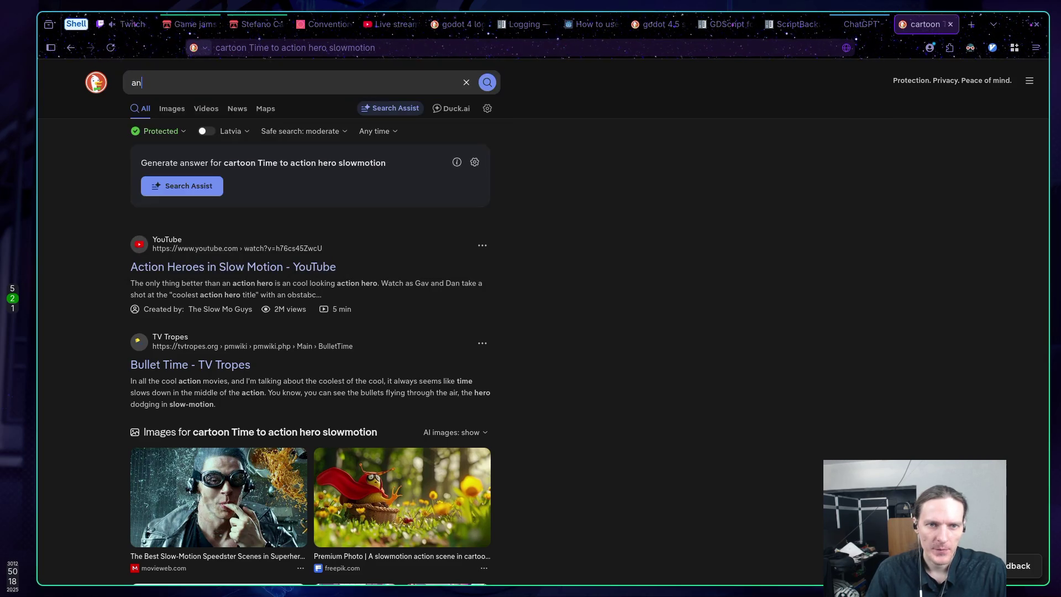
text(imated )
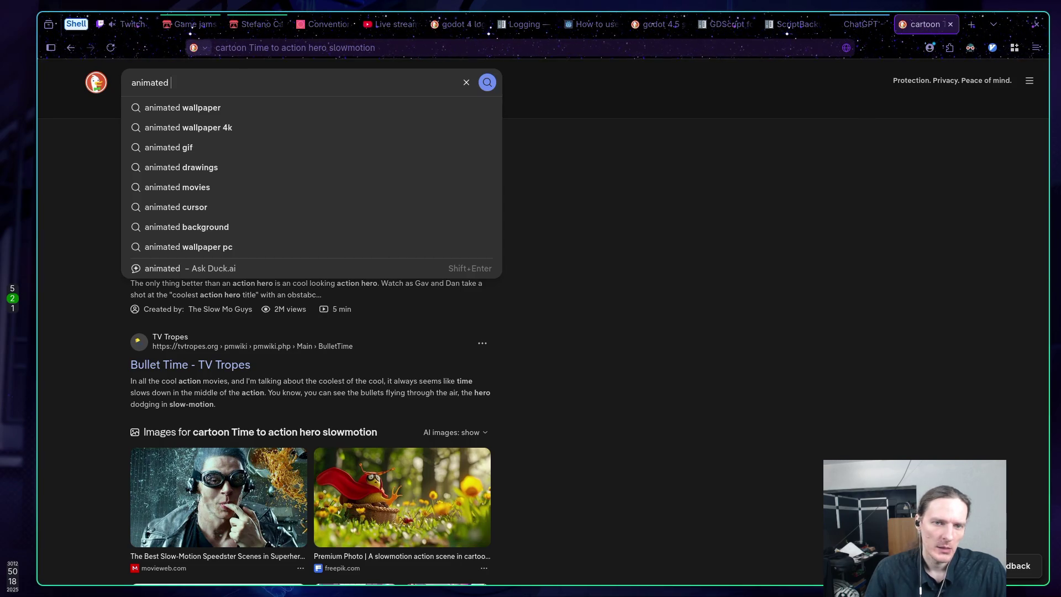
text(cartoon )
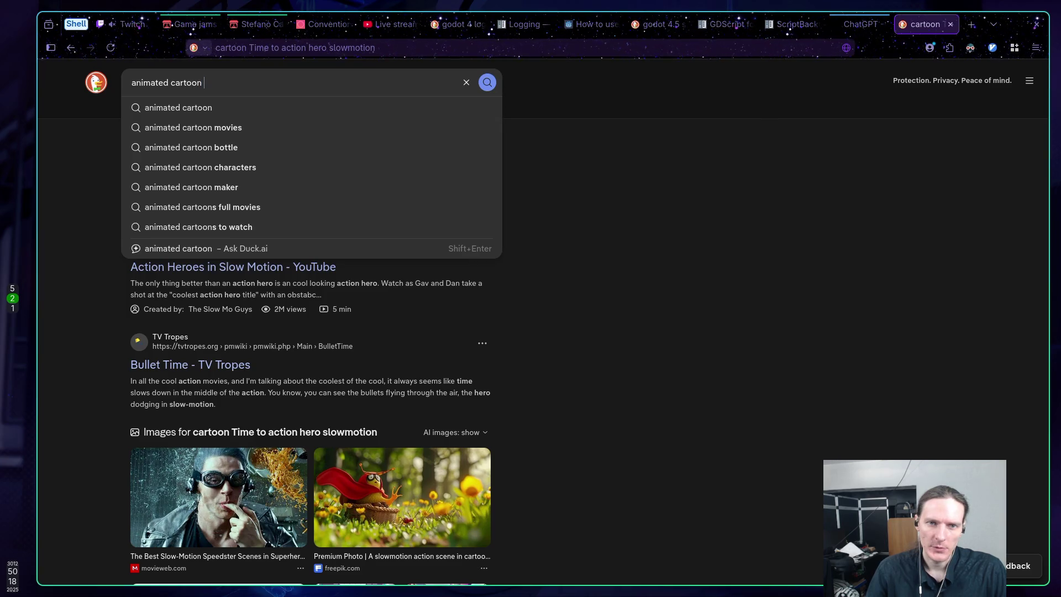
text(main hero)
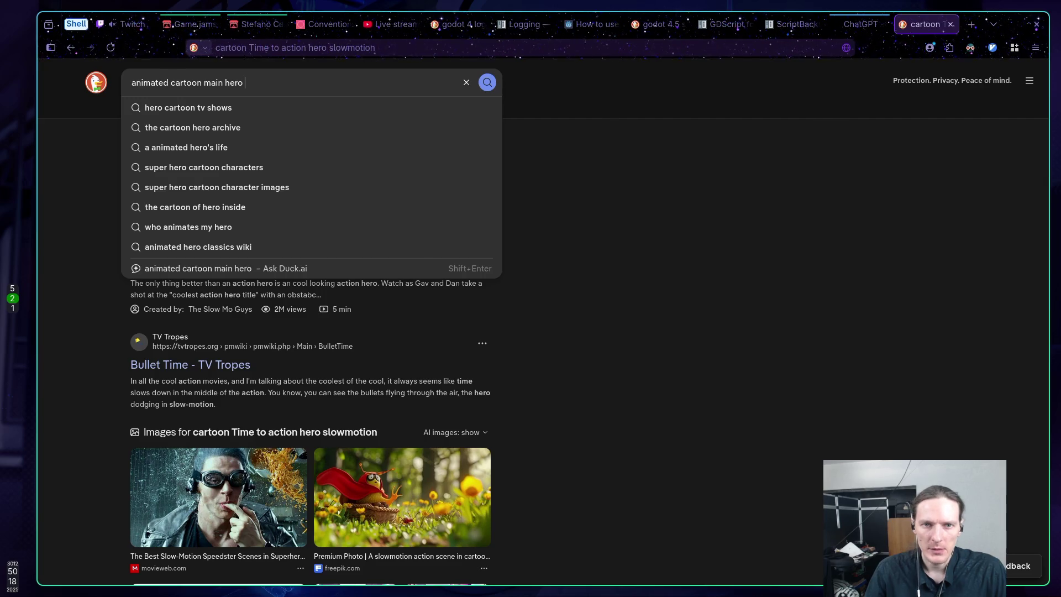
text( says )
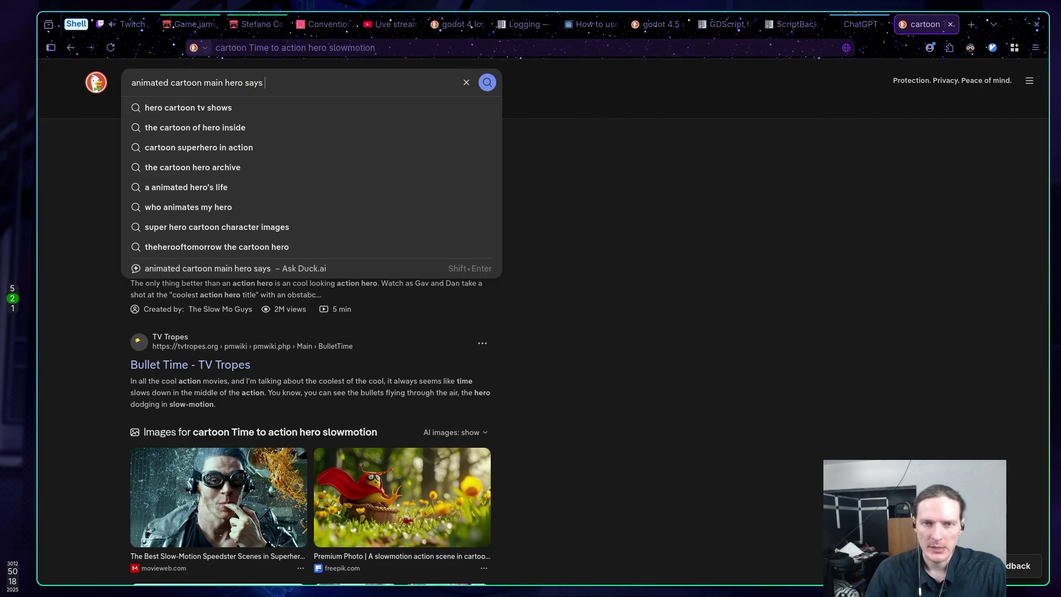
text(time t)
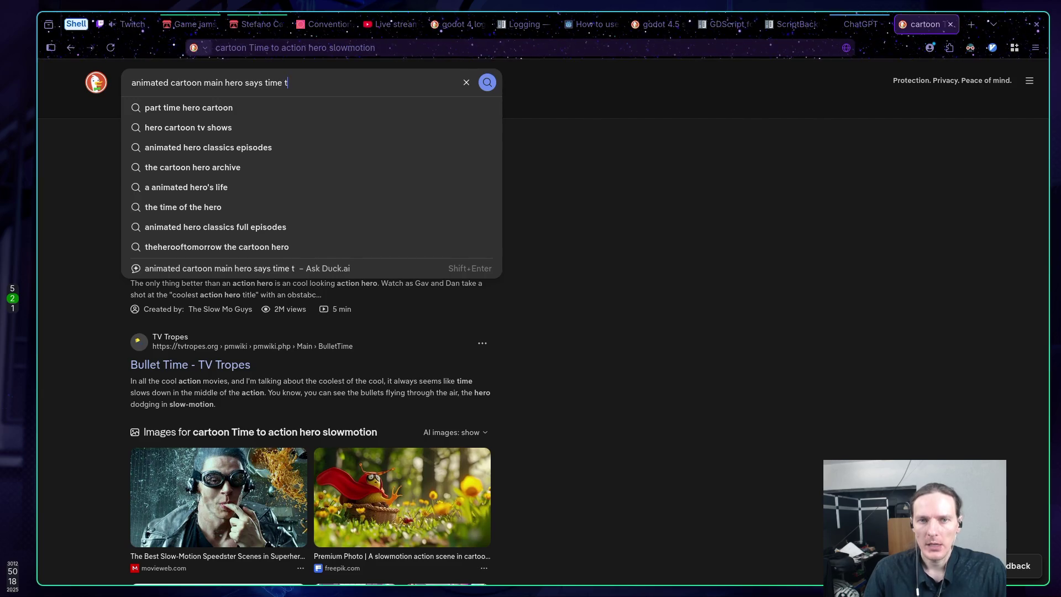
text(o action)
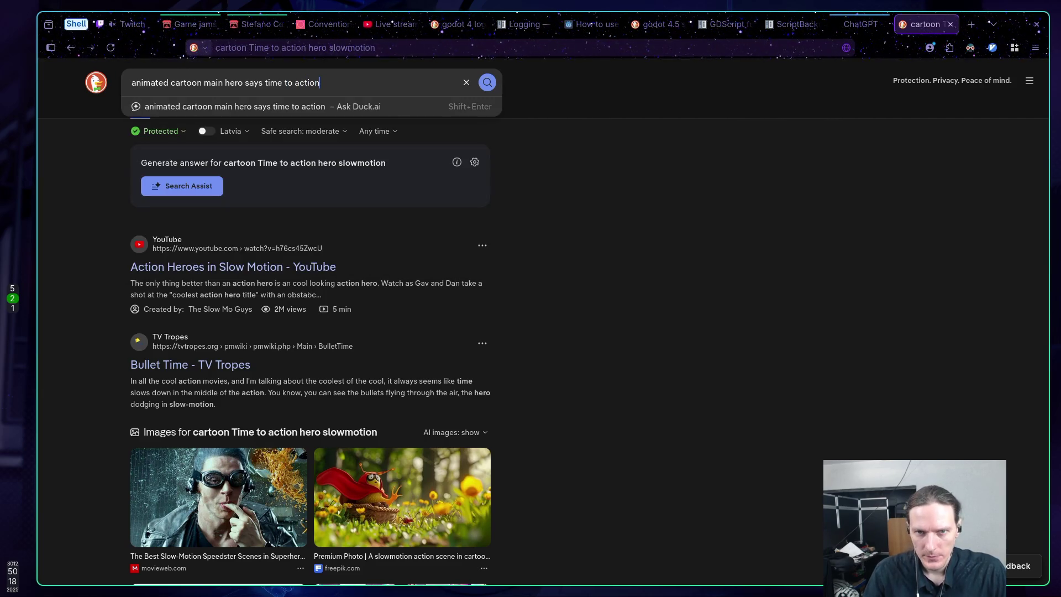
key(Return)
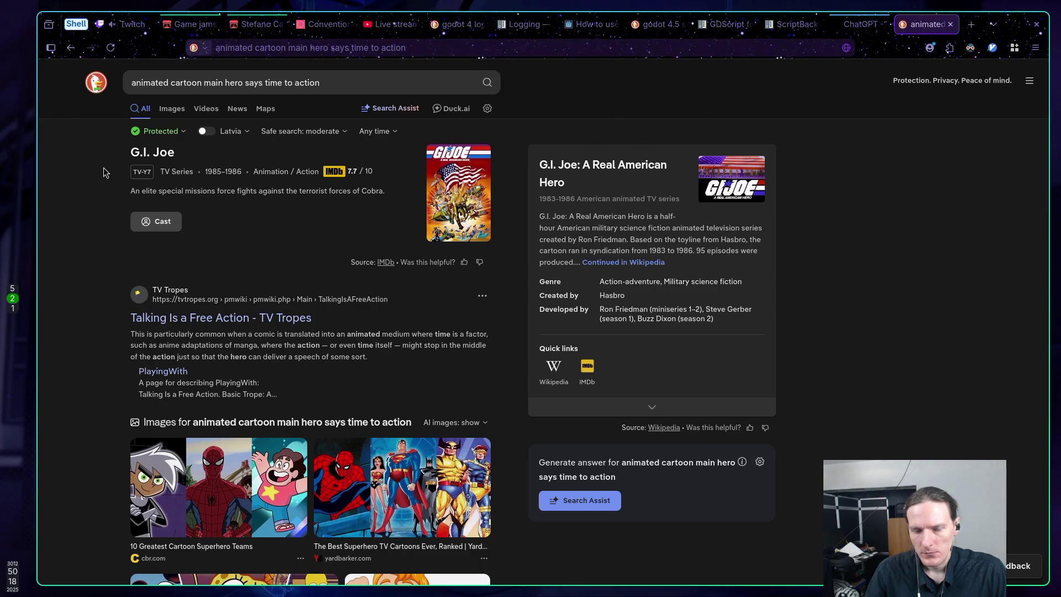
Step: Append 'time slows down' to the query and search again
scroll(105, 182, down, 10)
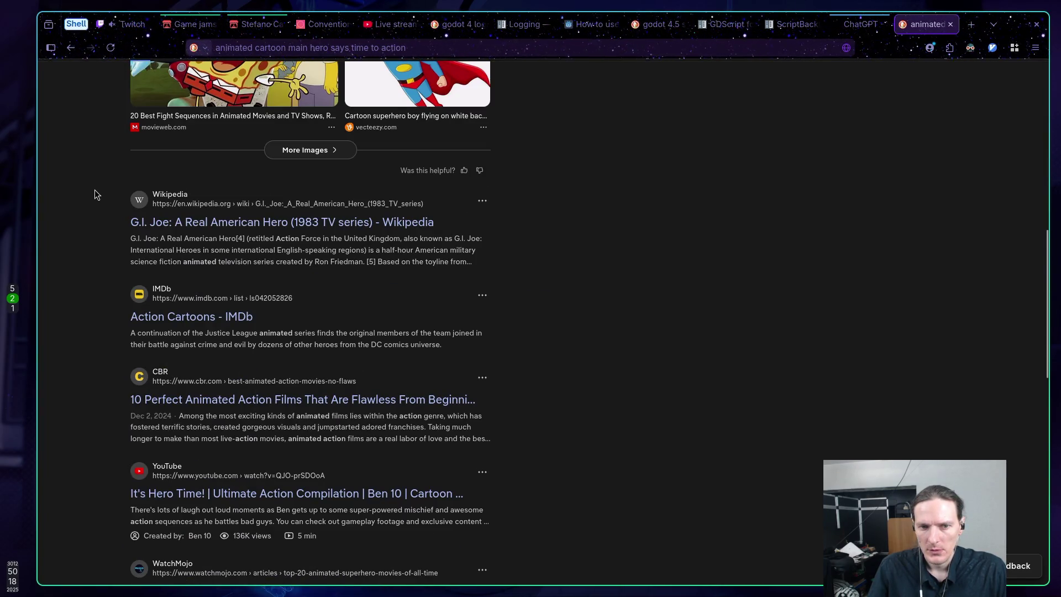
scroll(95, 191, down, 4)
scroll(94, 190, up, 9)
scroll(92, 189, up, 5)
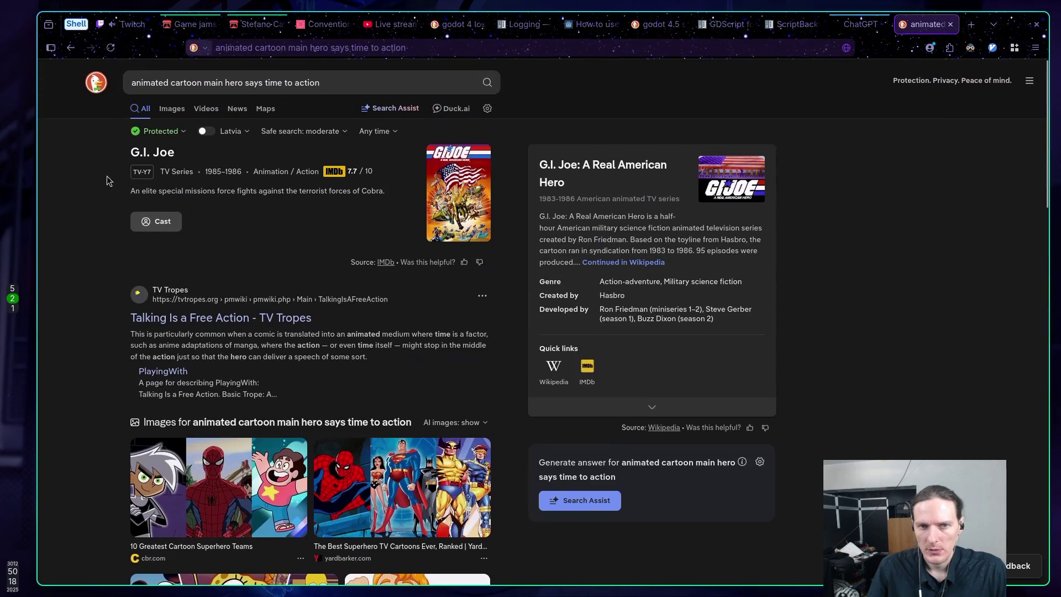
click(381, 87)
text(tim)
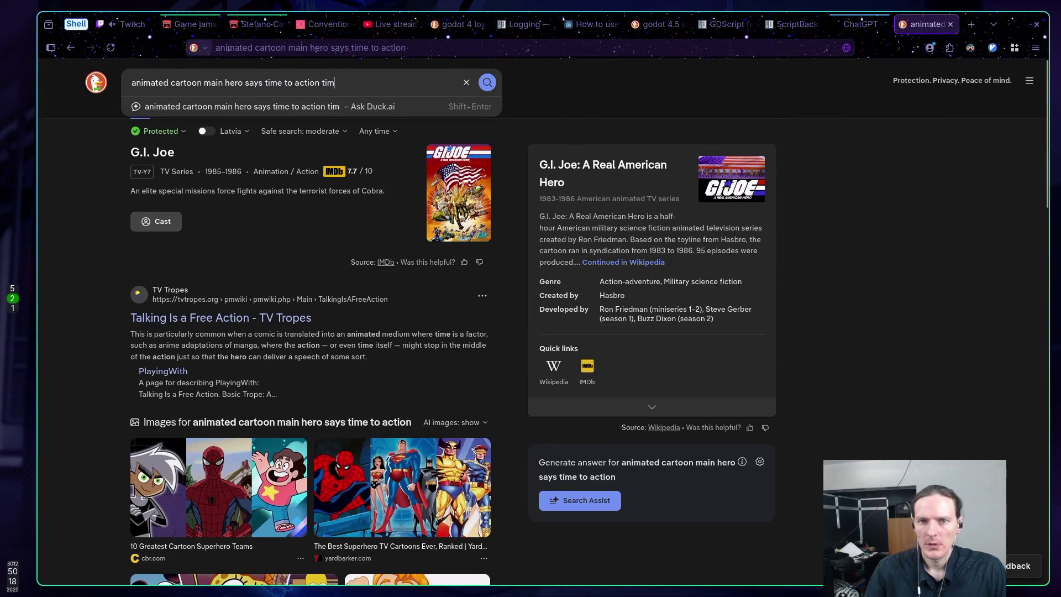
text(e slows down)
key(Return)
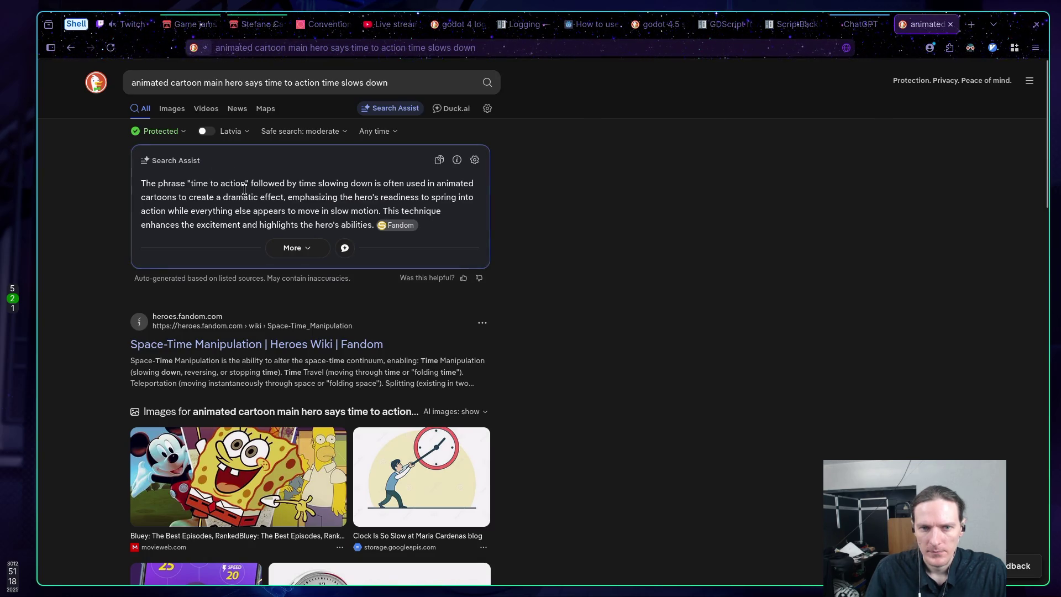
Step: Expand and read the full Search Assist answer, then go back to the Neovim code
click(317, 250)
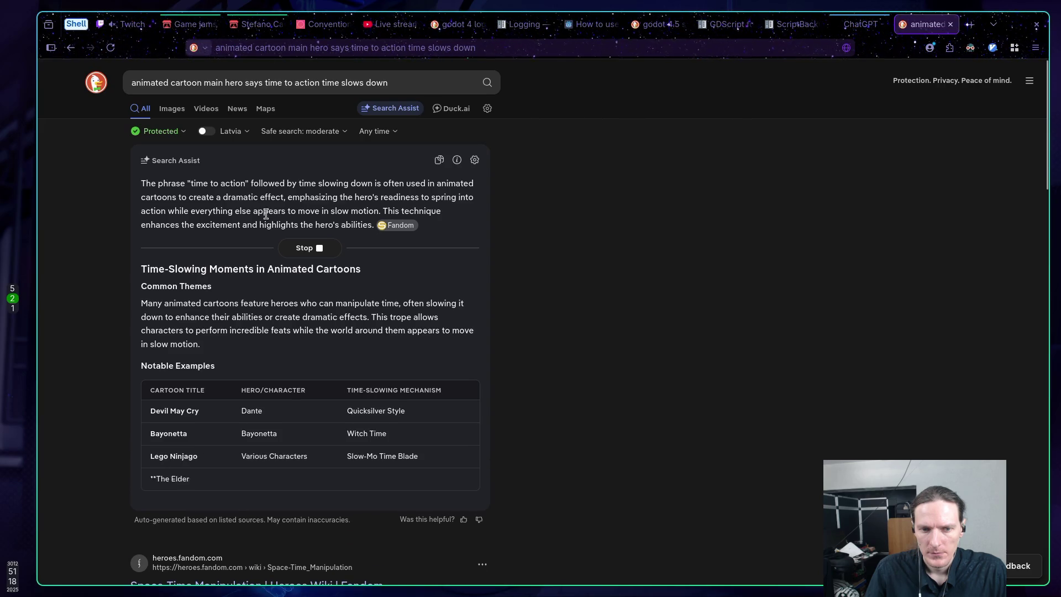
scroll(96, 217, down, 3)
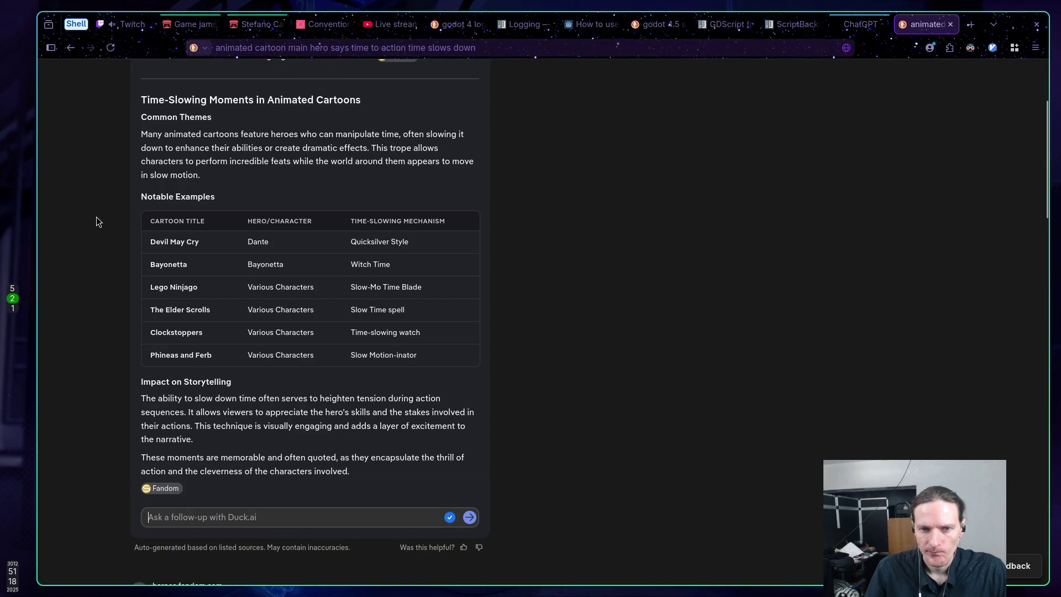
drag(402, 277, 238, 249)
click(238, 250)
scroll(314, 266, up, 3)
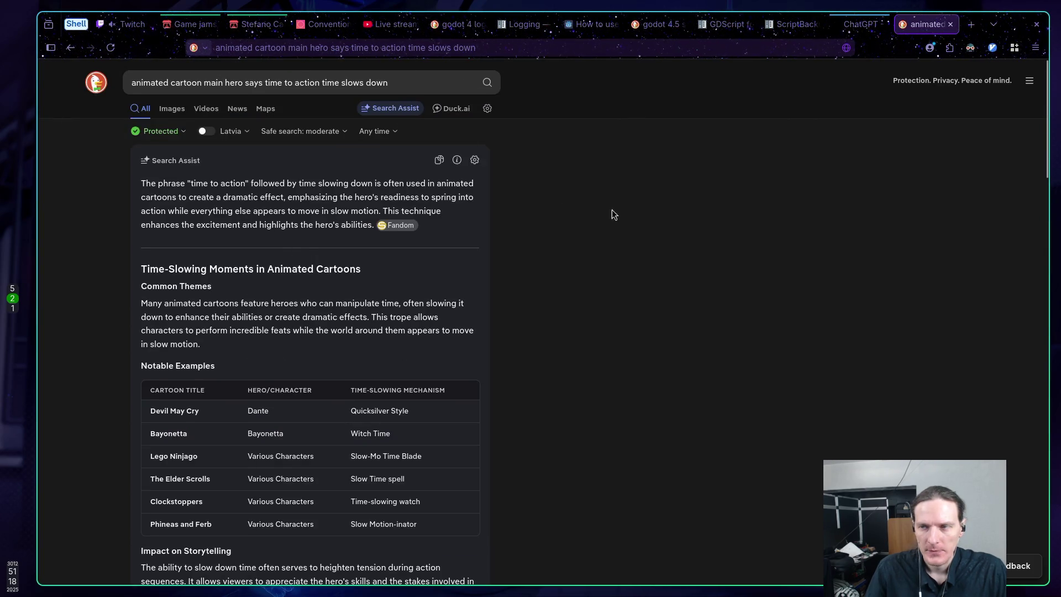
key(ctrl+shift+Tab)
key(super+1)
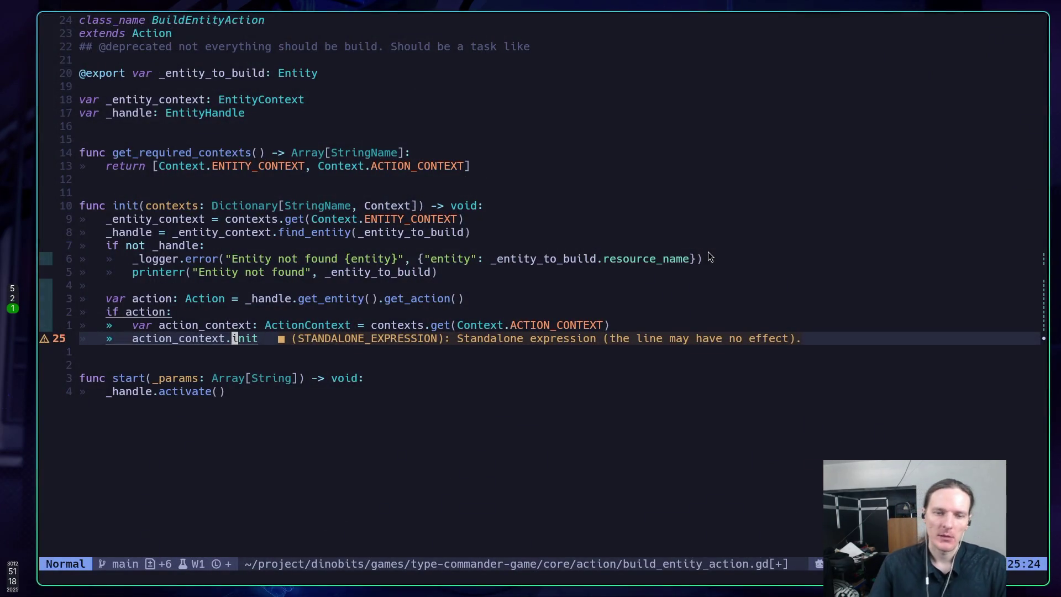
Step: Complete the line as action_context.init_action(action) in build_entity_action.gd and save the file
key(A)
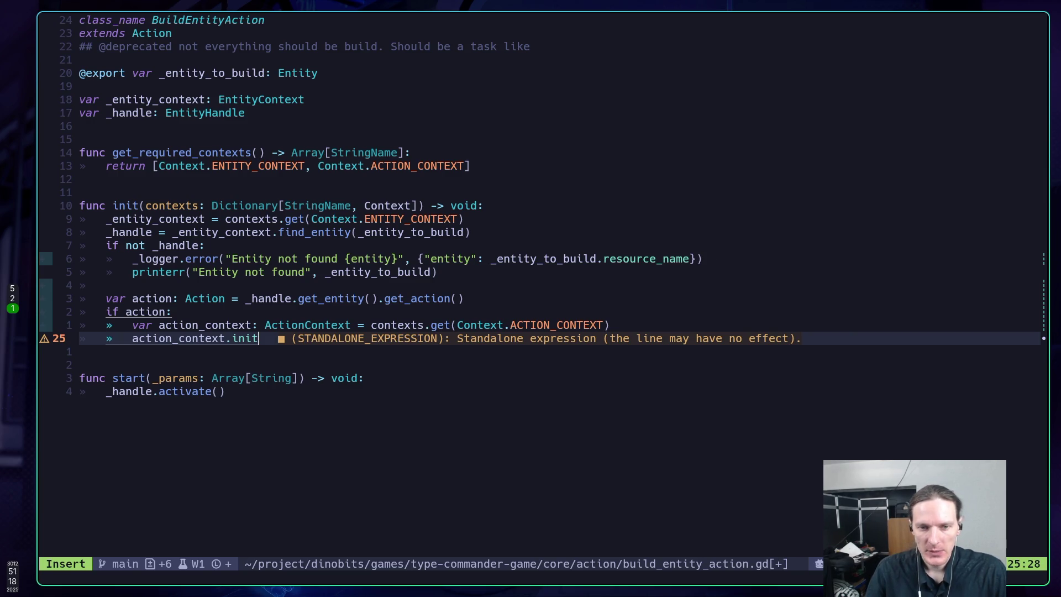
key(BackSpace)
key(BackSpace)
key(BackSpace)
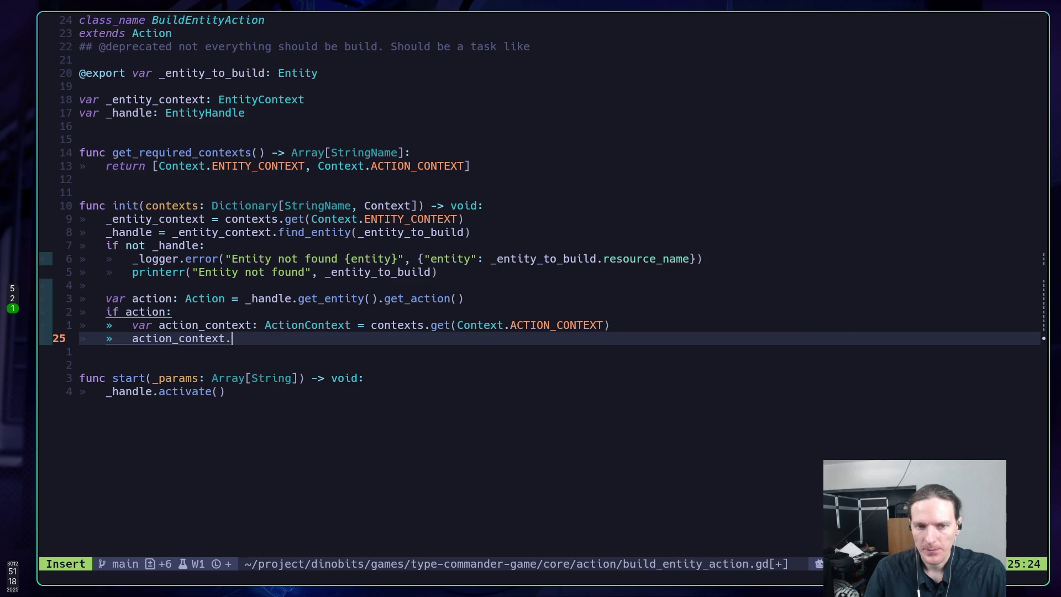
text(ini)
key(Return)
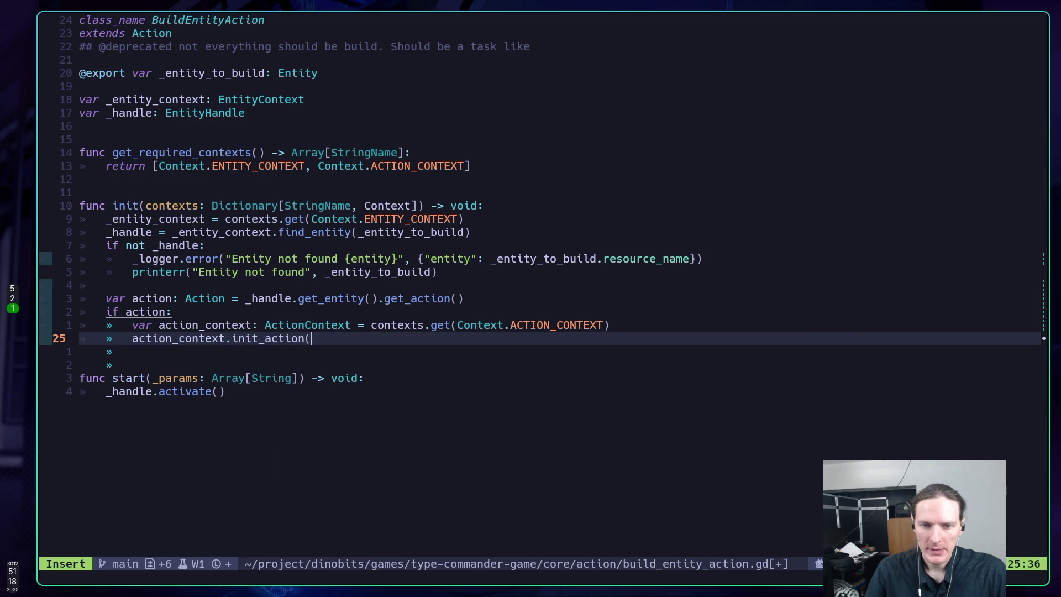
text(action)
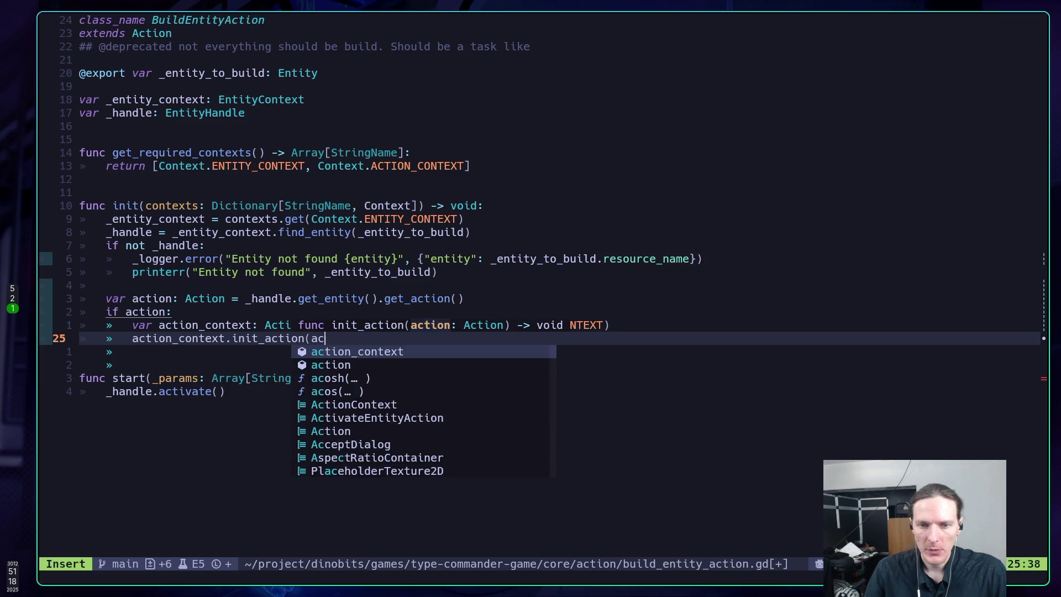
key(Escape)
text(:w)
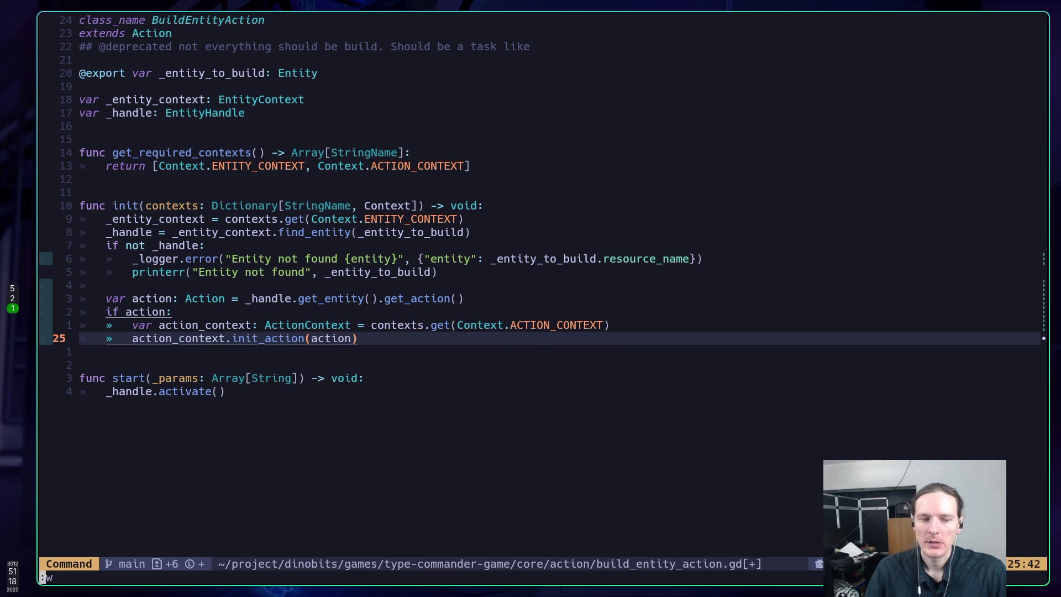
key(Return)
key(super+2)
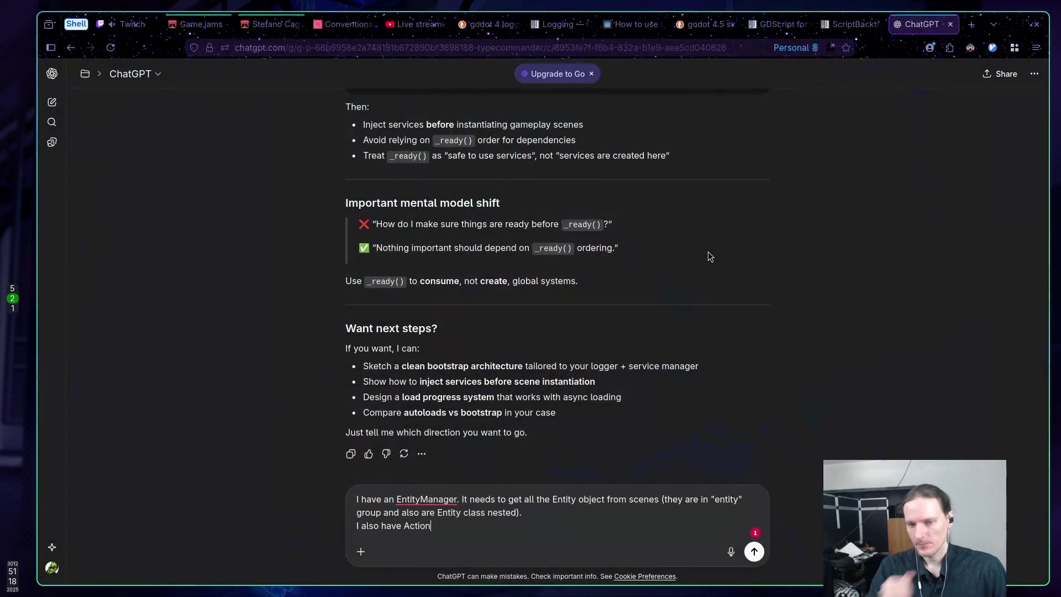
Step: Run the game in Godot and list its console commands with 'commands'
key(super+5)
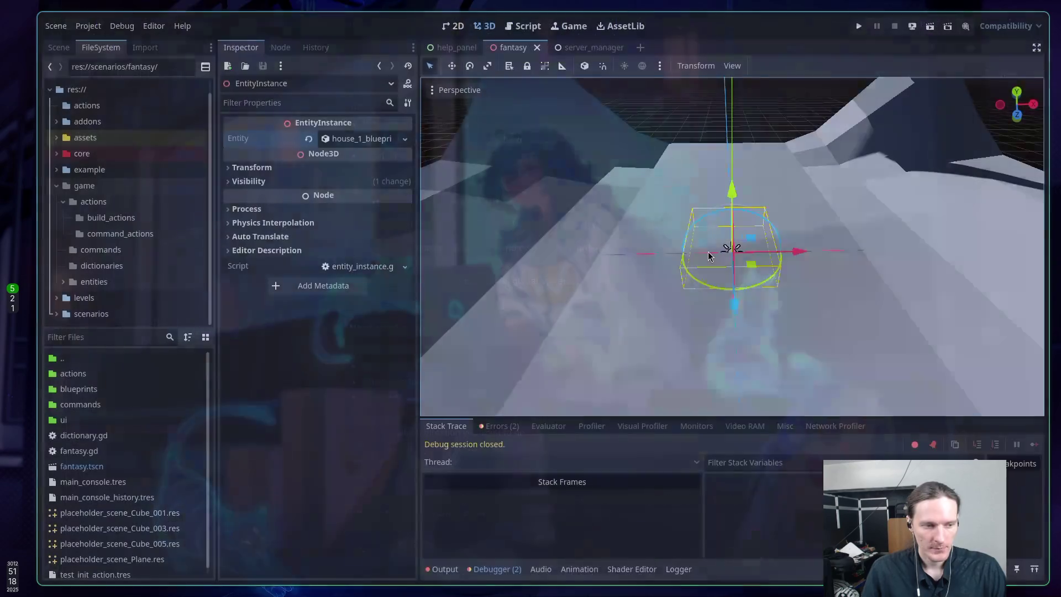
key(F5)
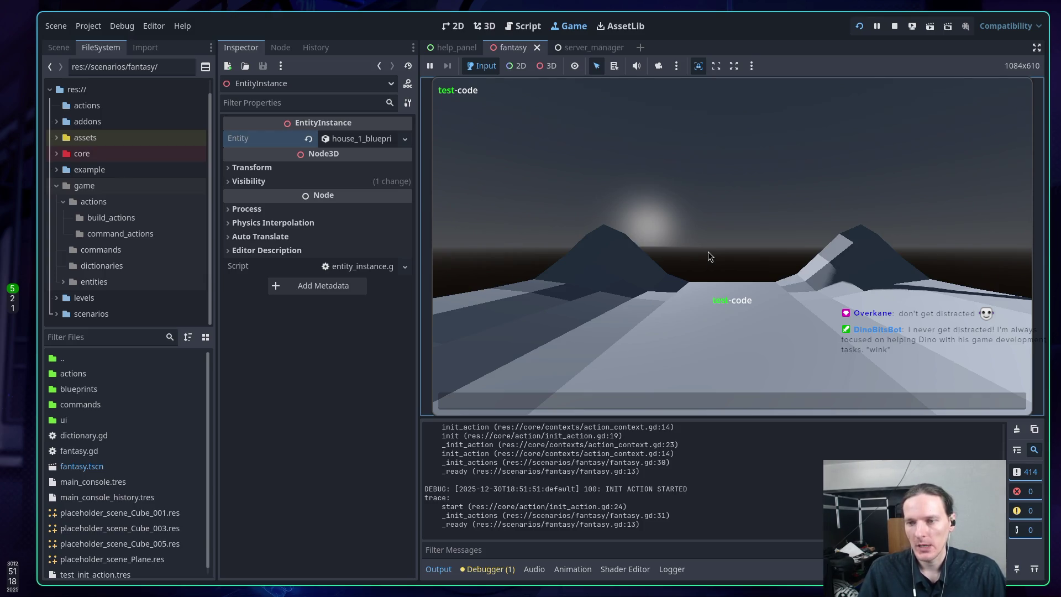
text(comand)
key(Return)
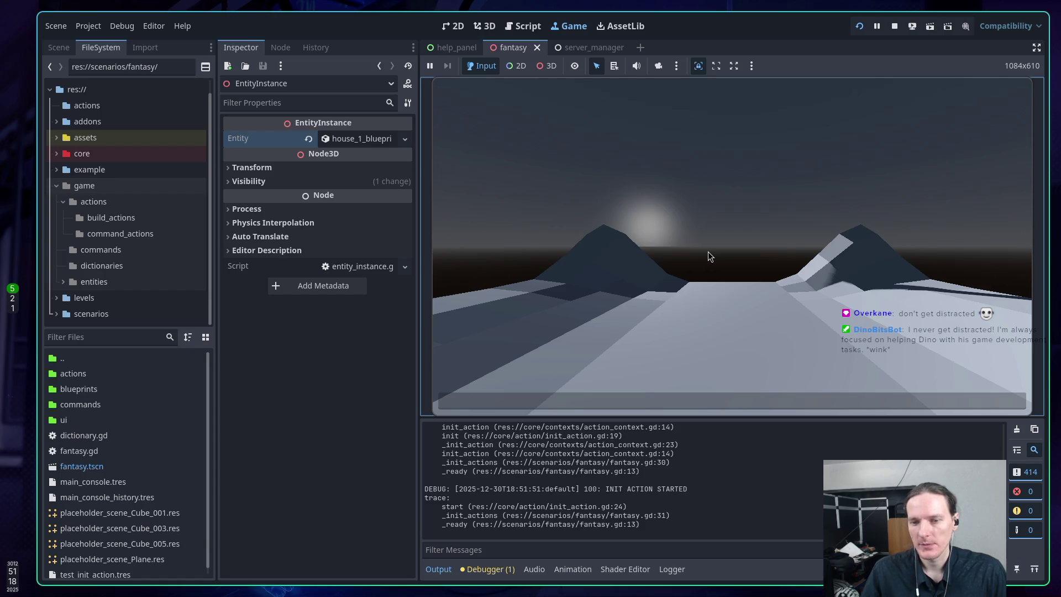
text(commands)
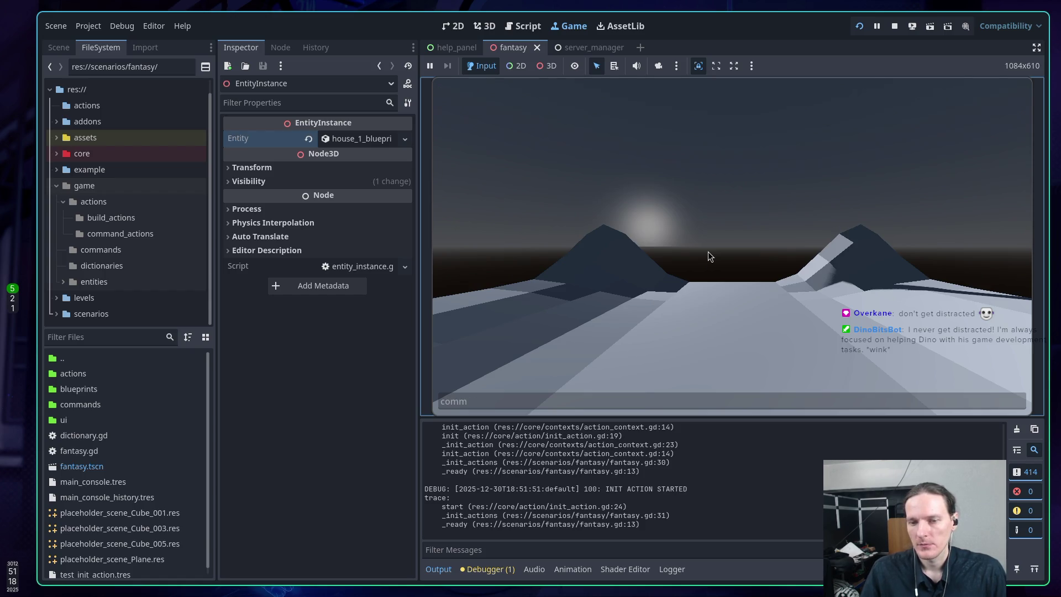
key(Return)
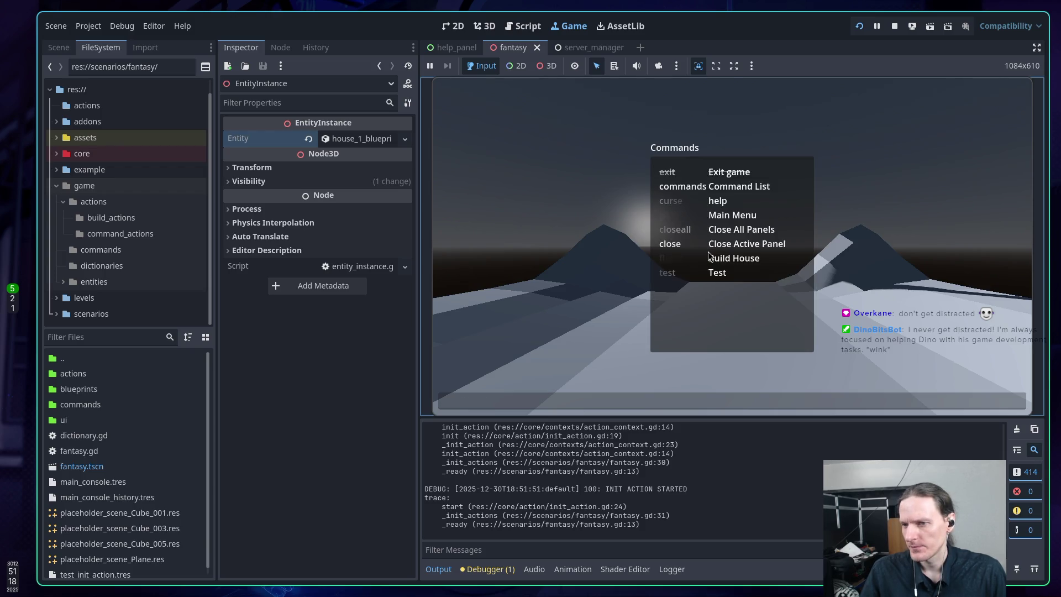
Step: Try the flame, closeall and pause console commands, then stop the running game
text(fla)
key(BackSpace)
key(BackSpace)
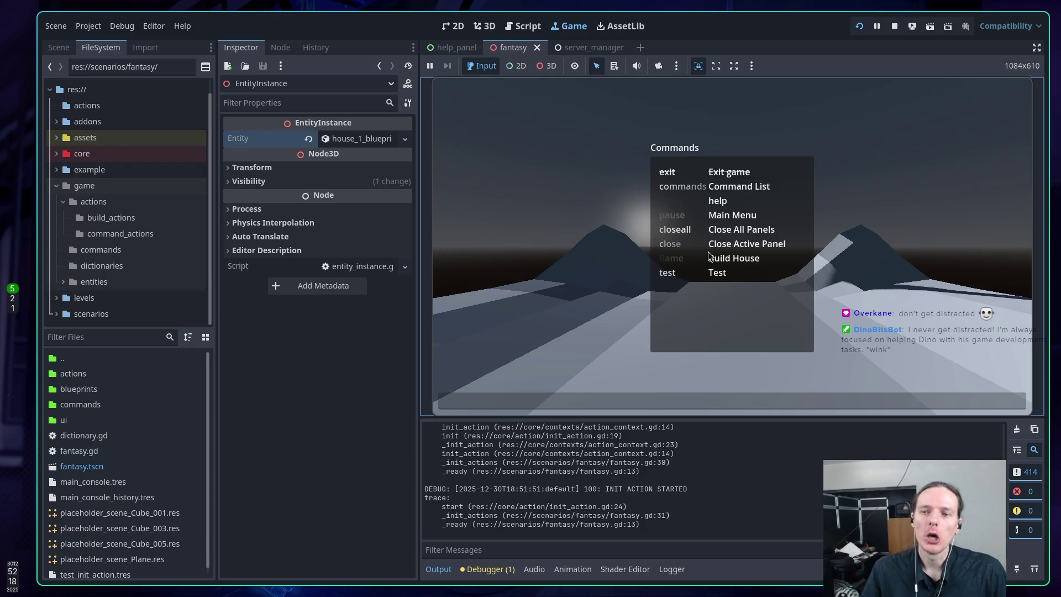
text(lame)
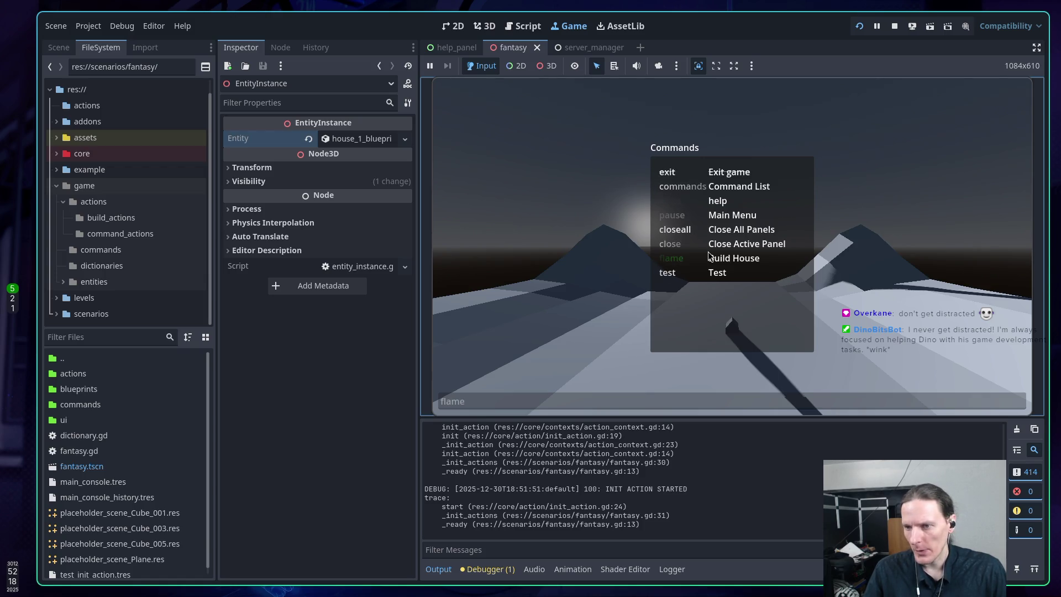
key(Return)
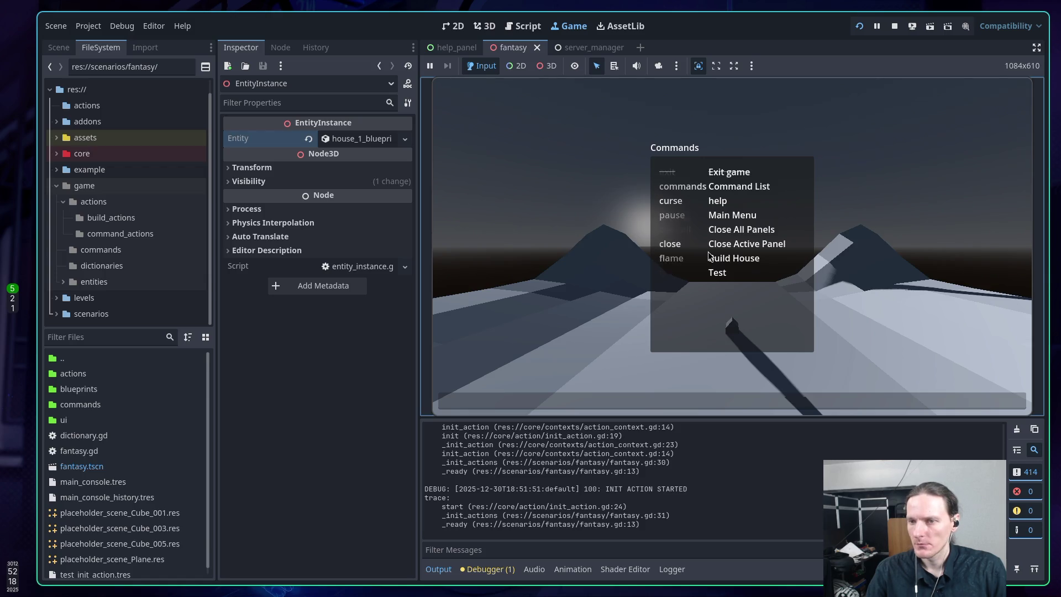
text(closeall)
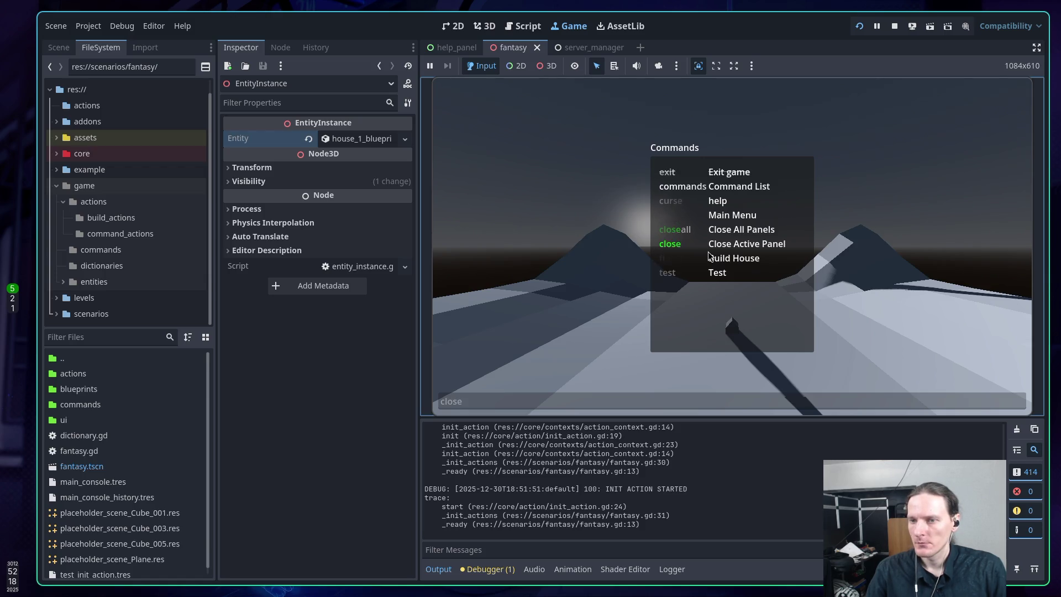
key(Return)
text(use)
key(Return)
key(F8)
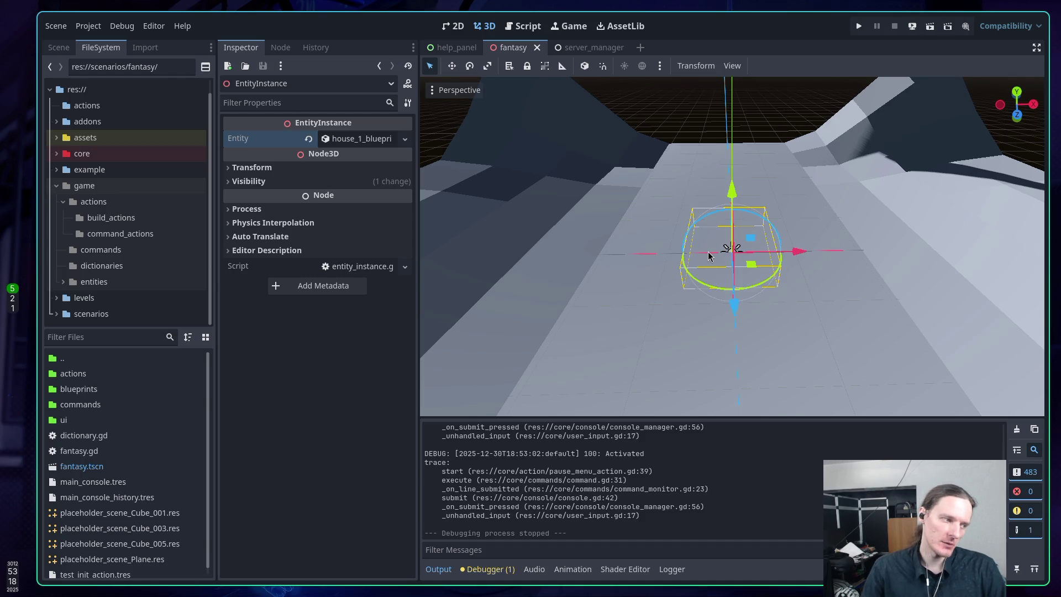
key(super+2)
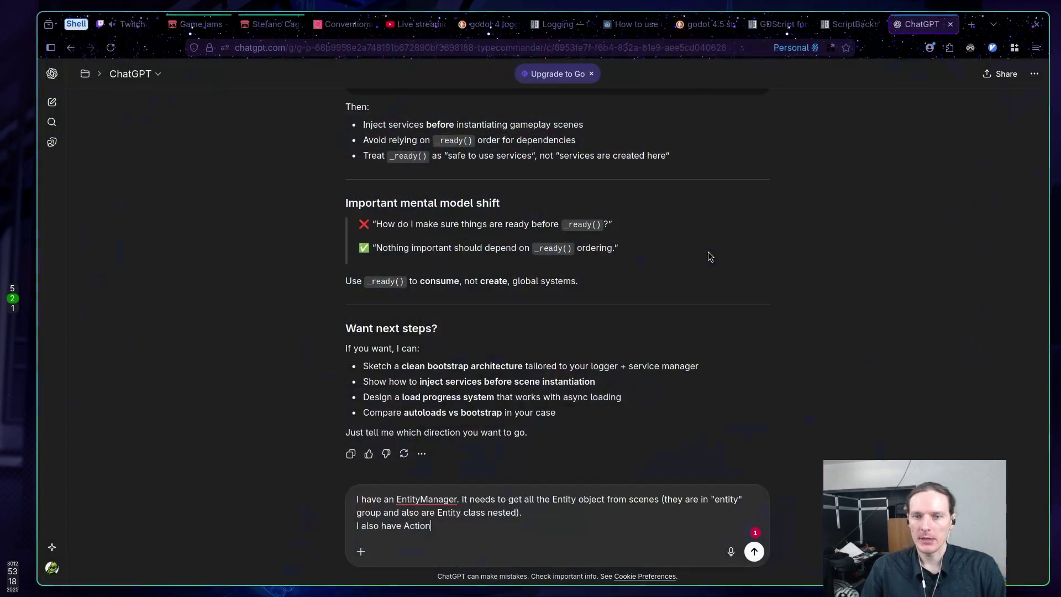
key(super+1)
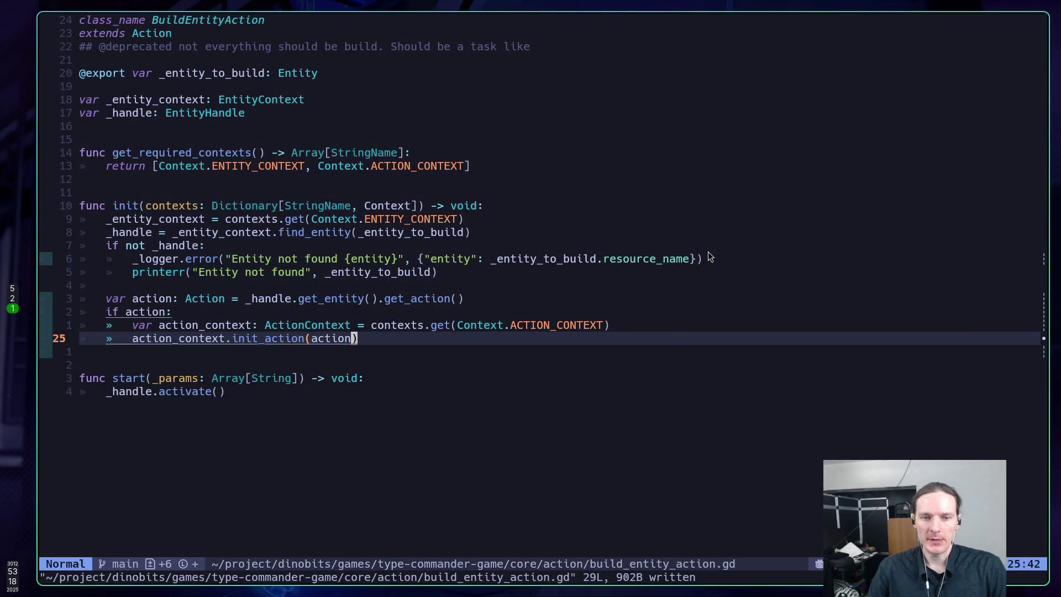
key(colon)
key(Escape)
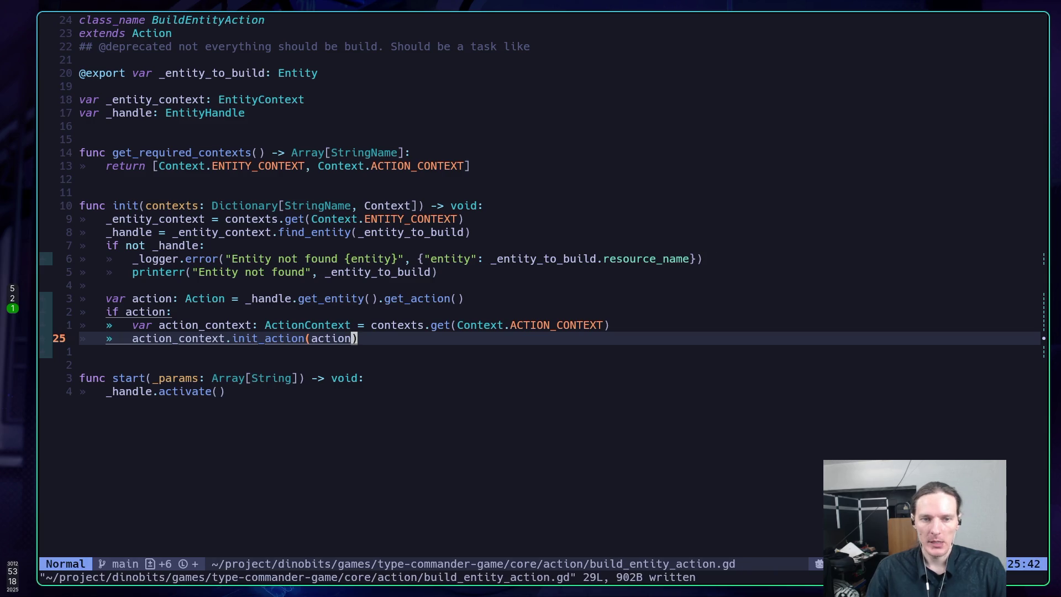
key(k)
key(k)
key(k)
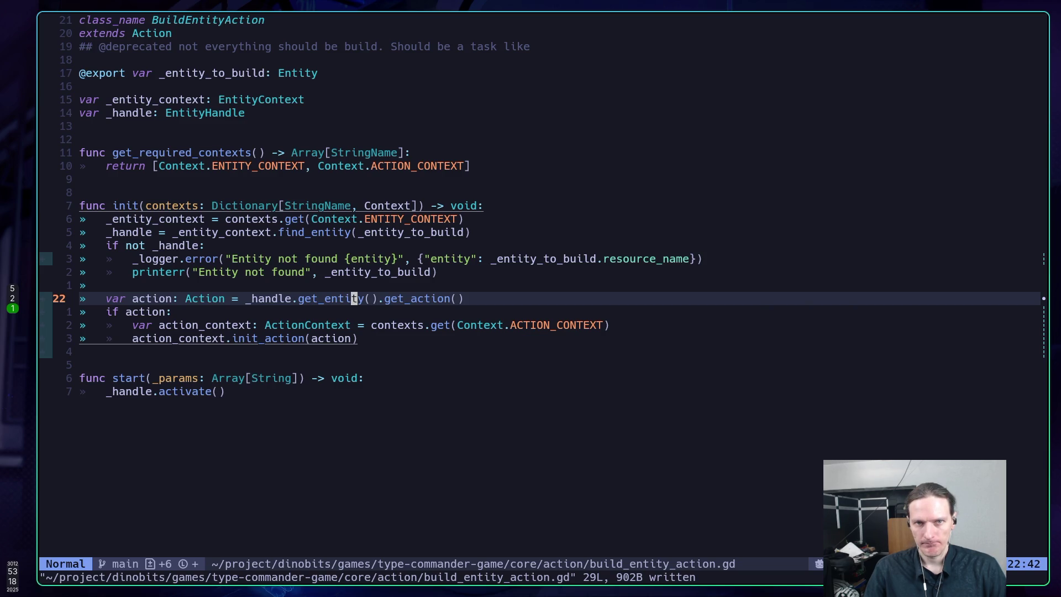
key(k)
key(k)
key(k)
key(b)
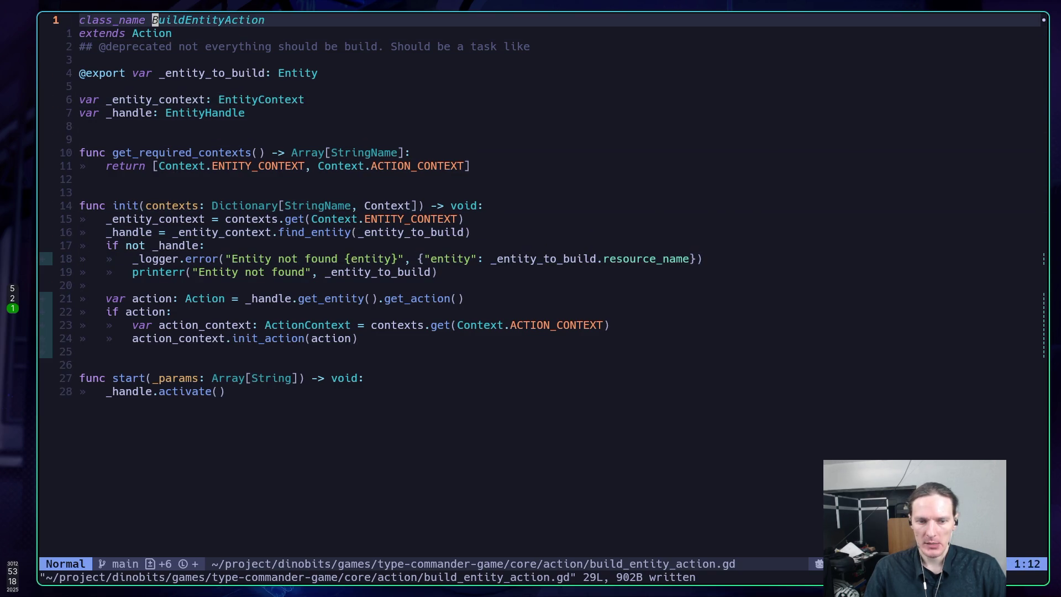
key(space)
key(Escape)
key(g)
key(r)
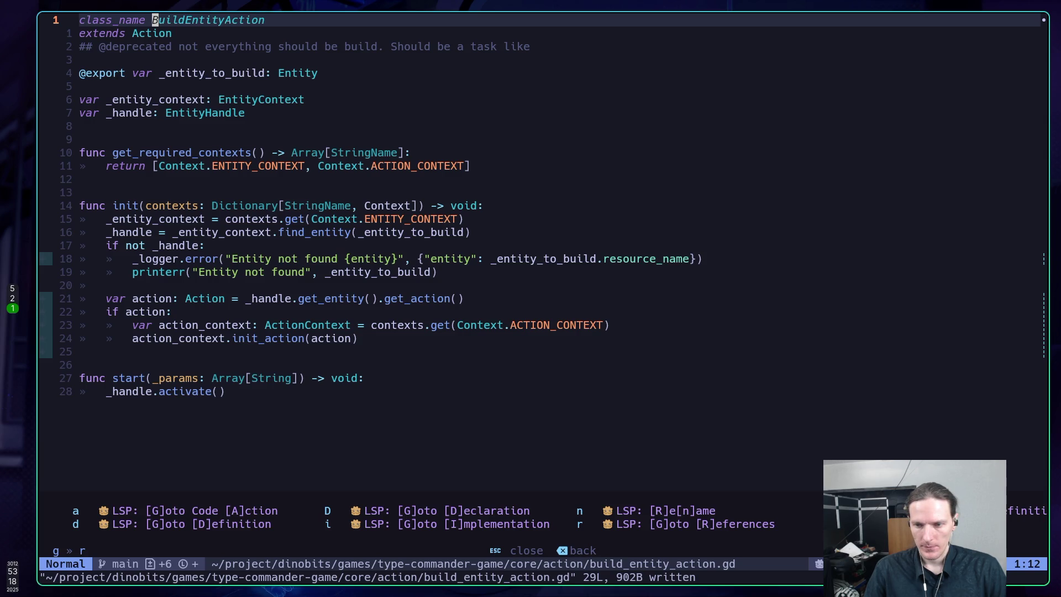
key(n)
key(Left)
key(Left)
key(Left)
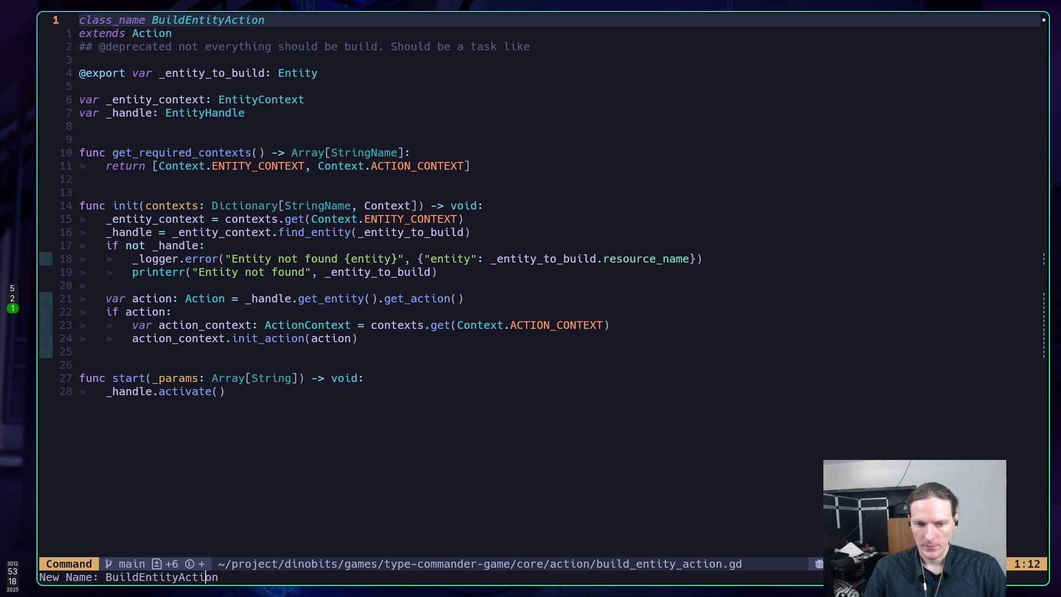
key(Left)
key(Left)
key(Left)
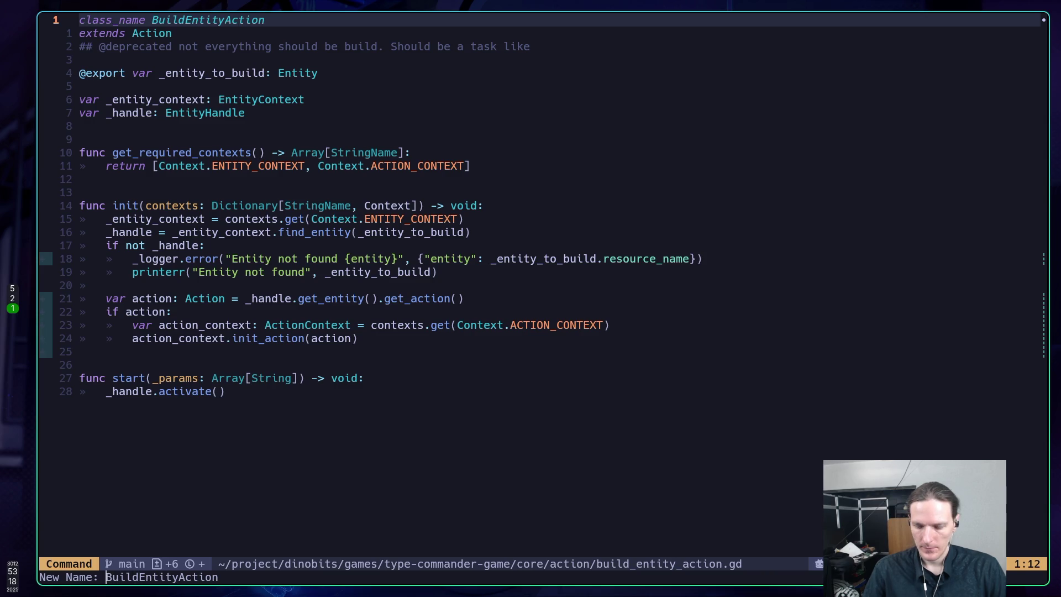
key(Delete)
key(Delete)
key(Delete)
text(Acti)
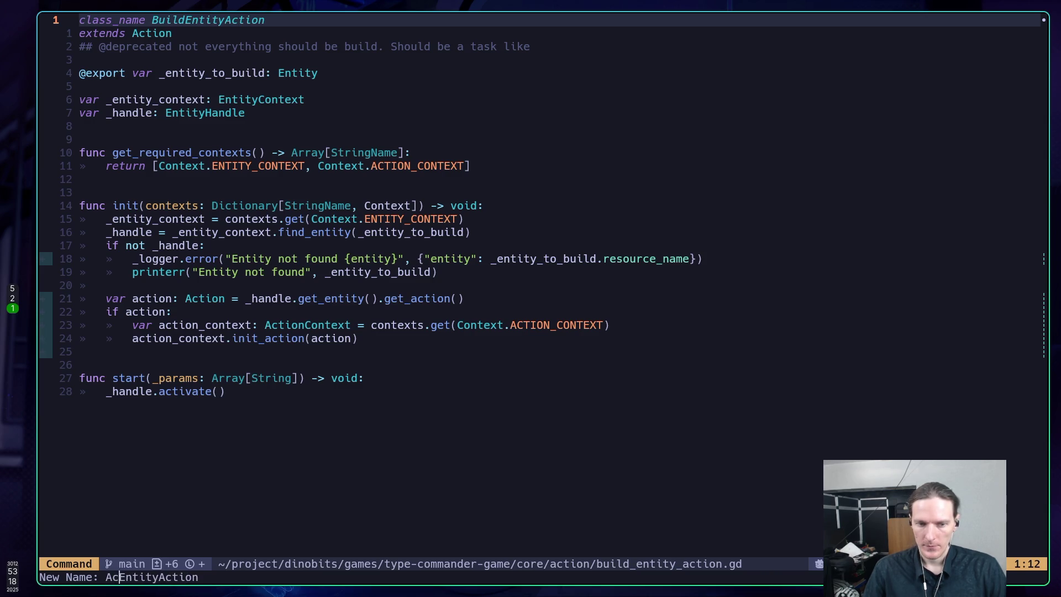
text(vate)
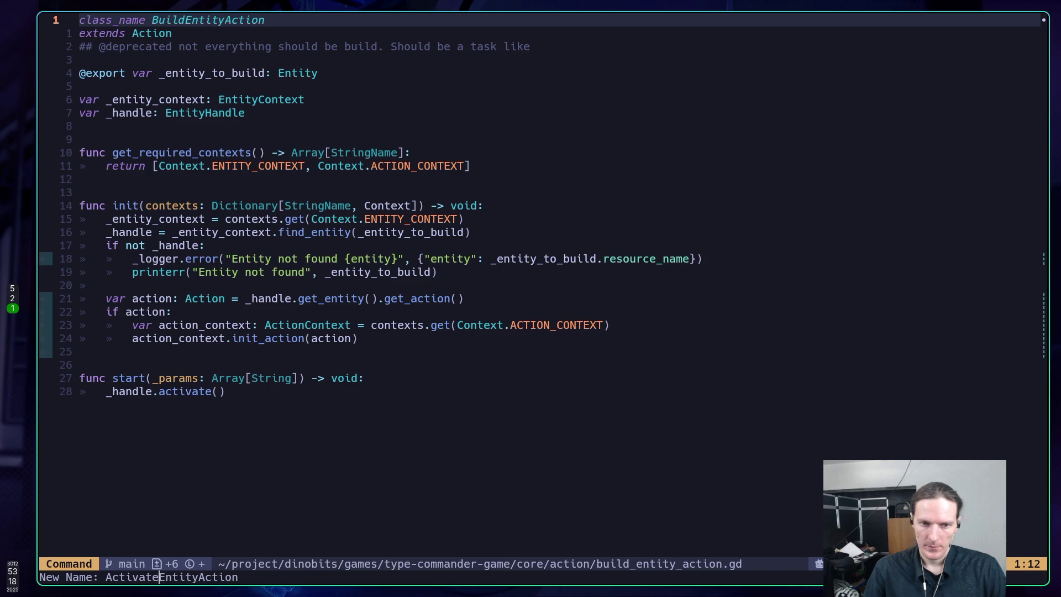
key(Return)
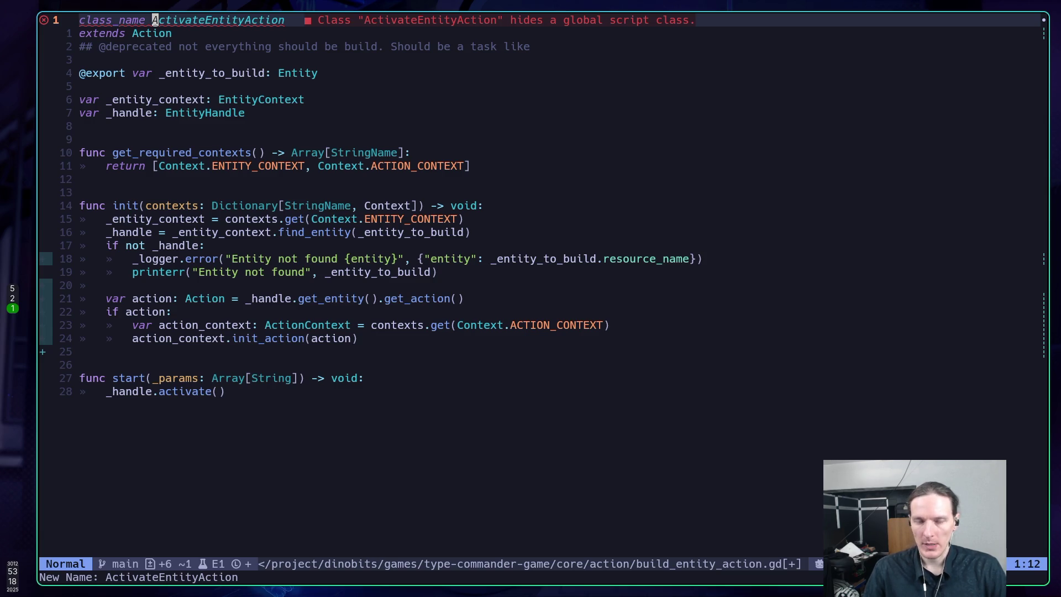
text(u)
text(:w)
key(Return)
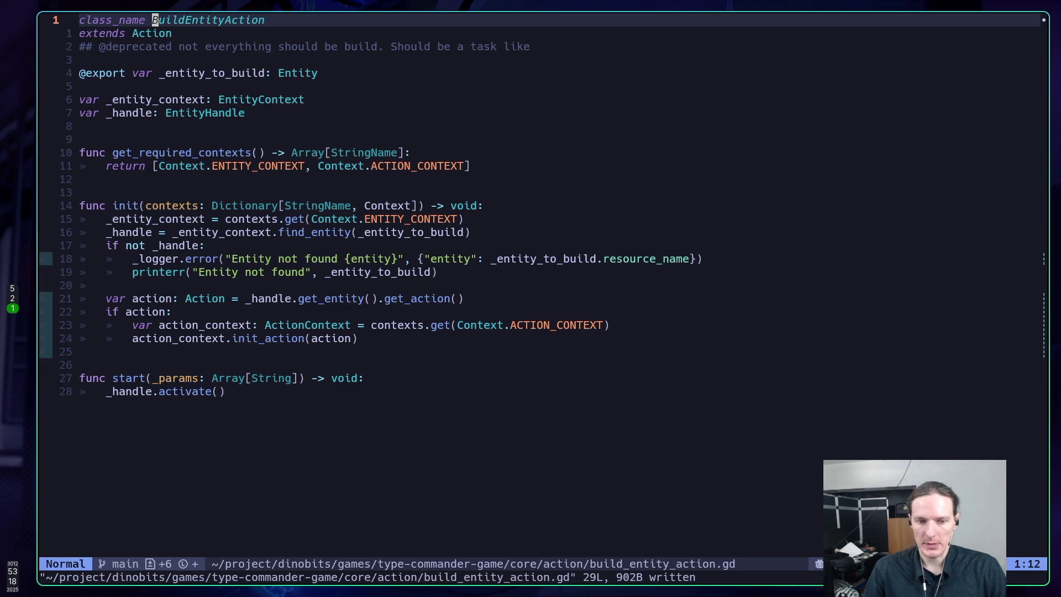
key(j)
key(j)
key(j)
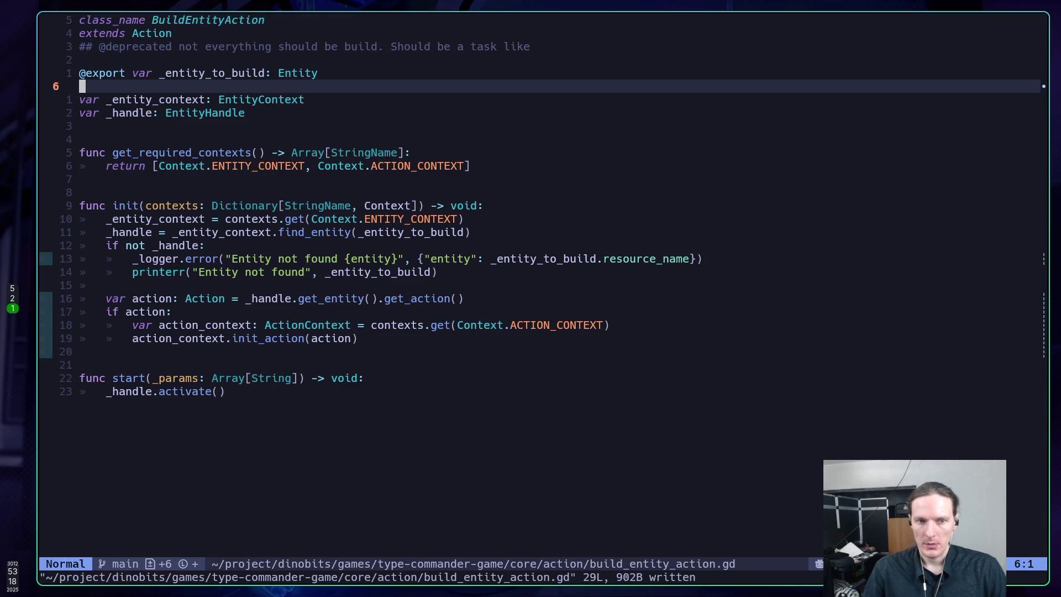
Step: Bring the Godot editor forward, then return to the ChatGPT browser window
key(alt+Tab)
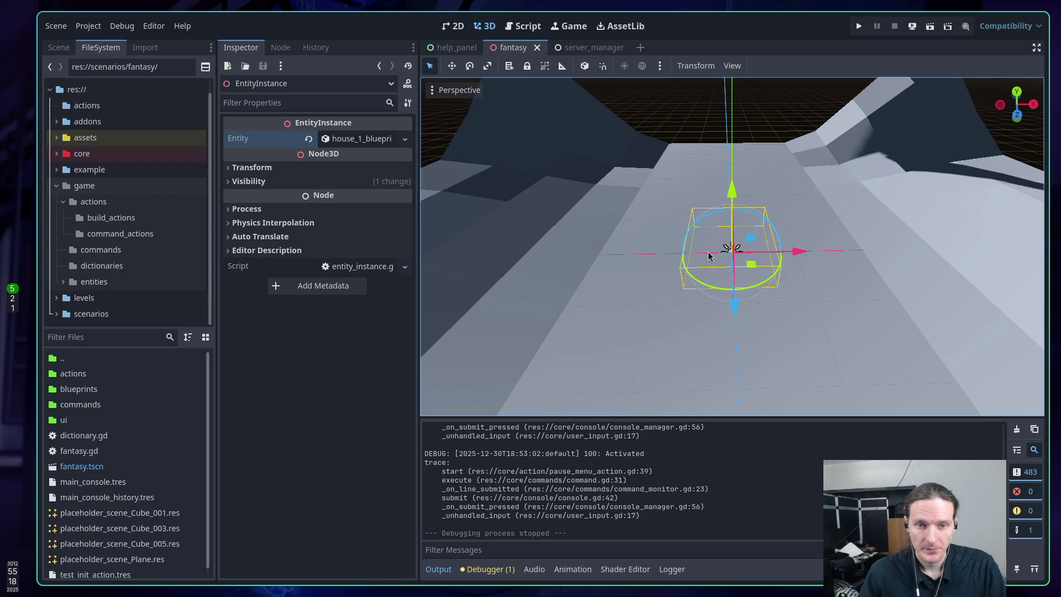
key(super+2)
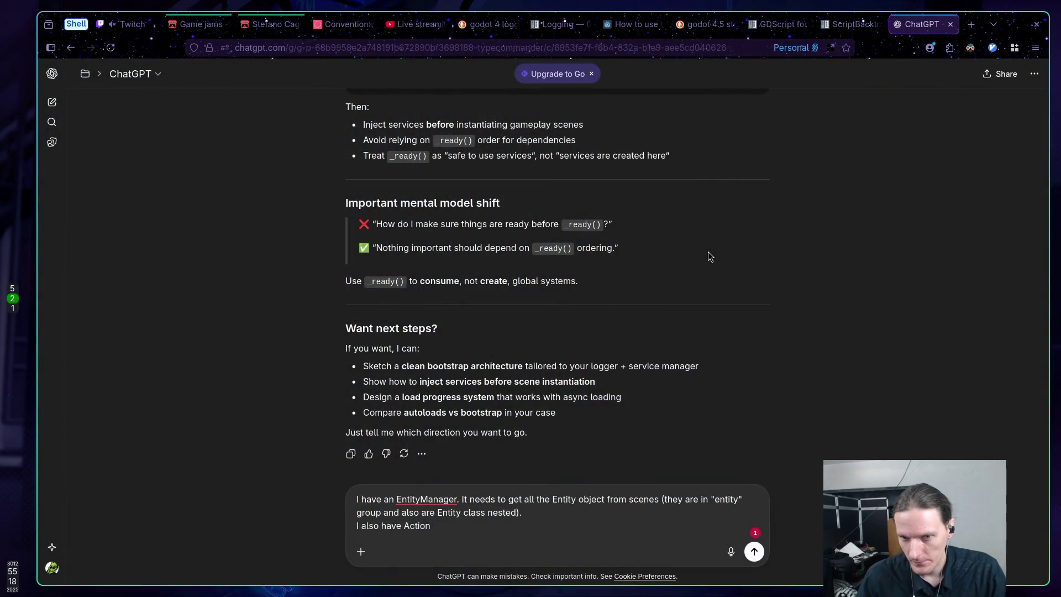
Step: Find core/action/activate_entity_action.gd with a Telescope file search for 'activate' and open it
key(super+1)
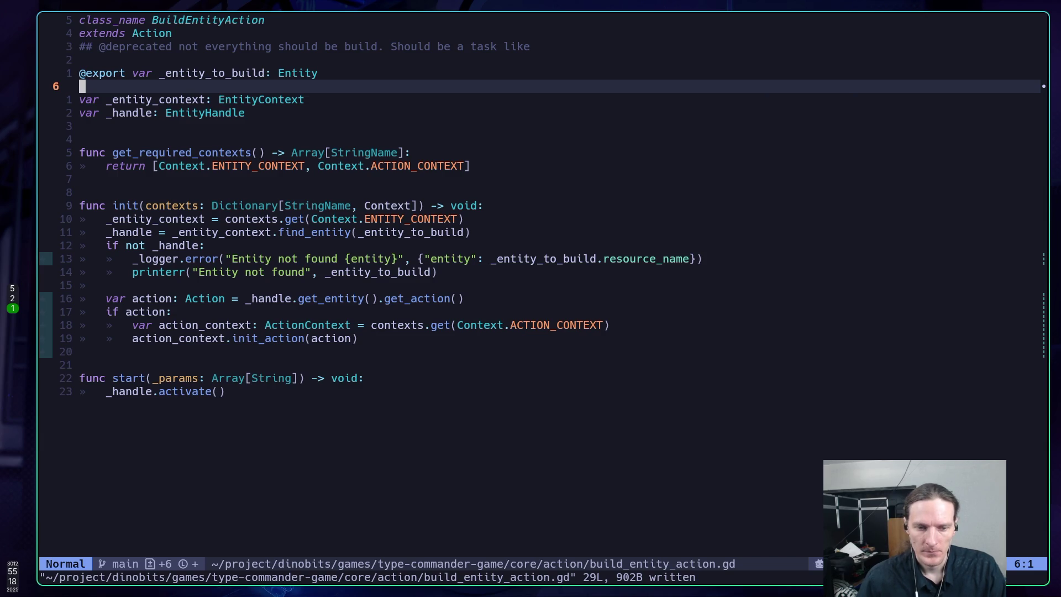
key(space)
text(s)
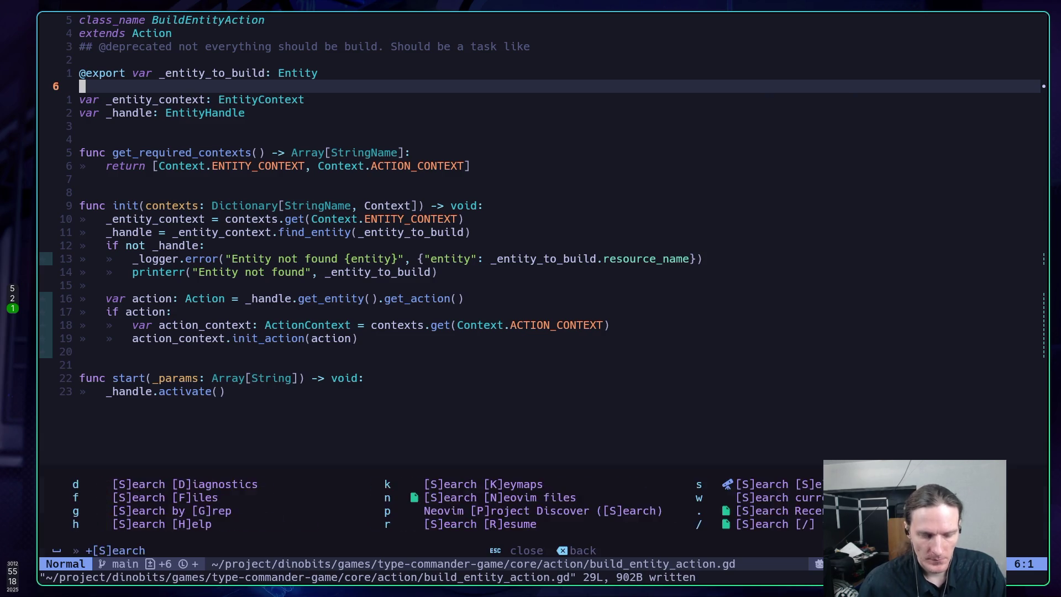
text(facti)
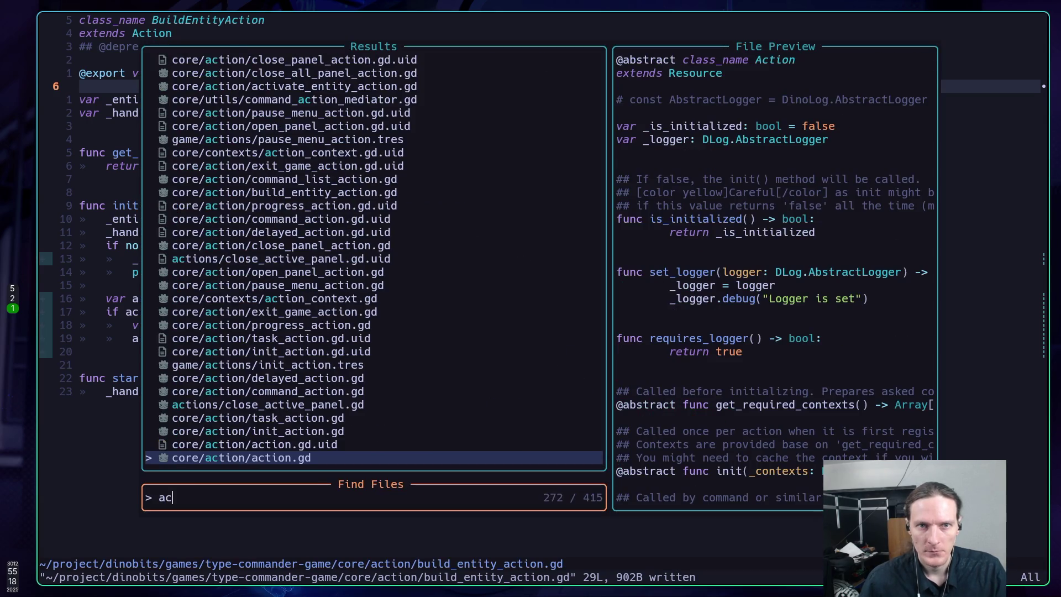
text(vate)
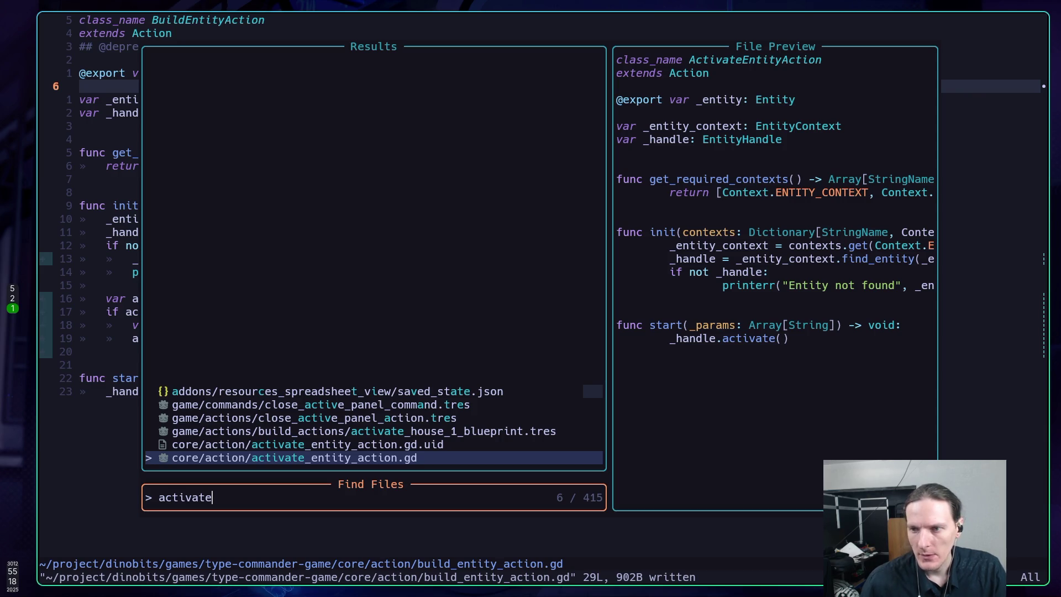
key(Escape)
key(Escape)
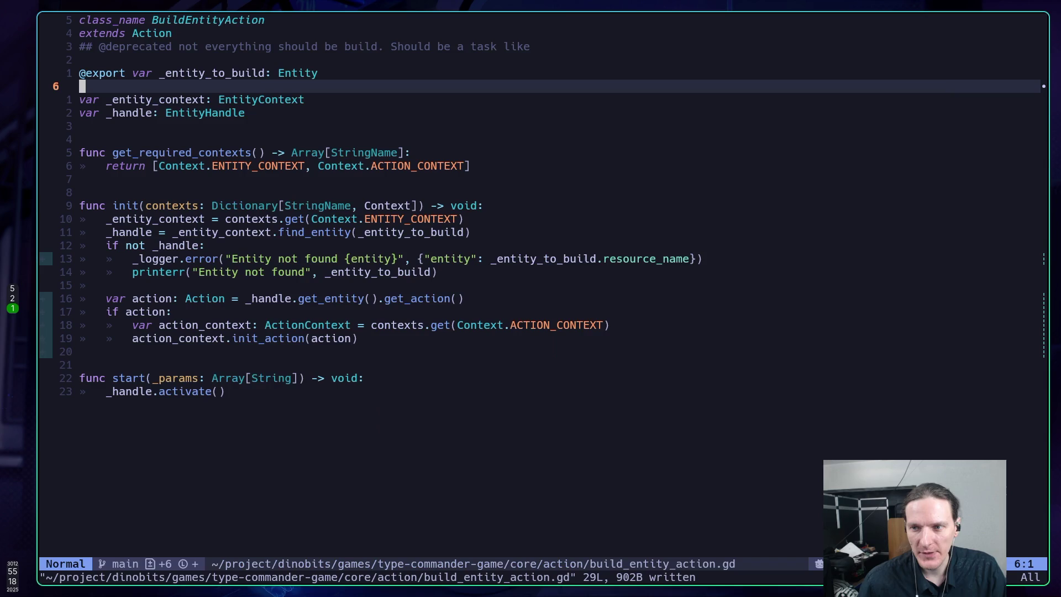
click(155, 100)
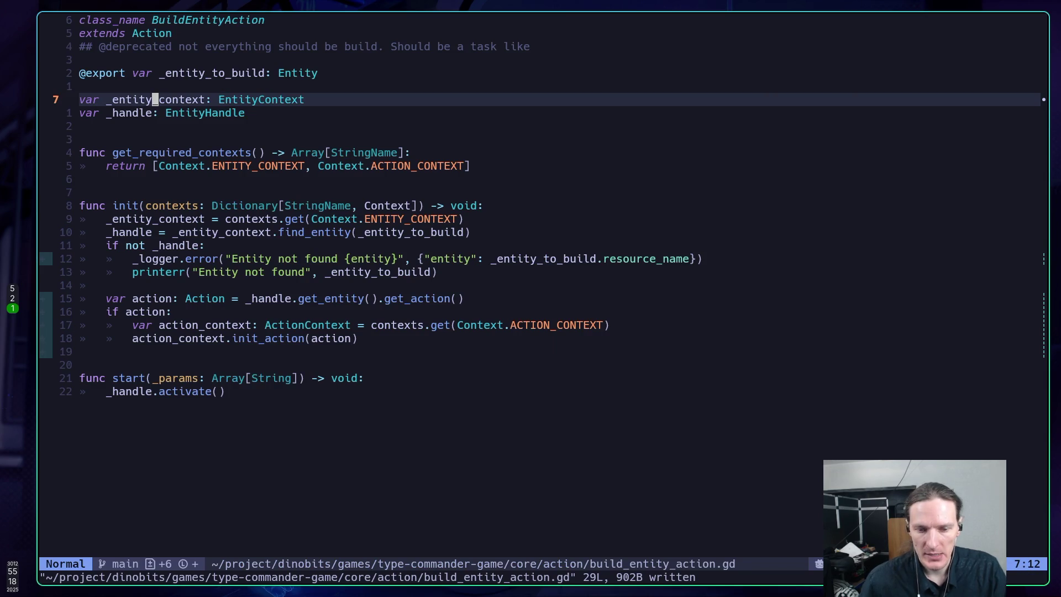
key(space)
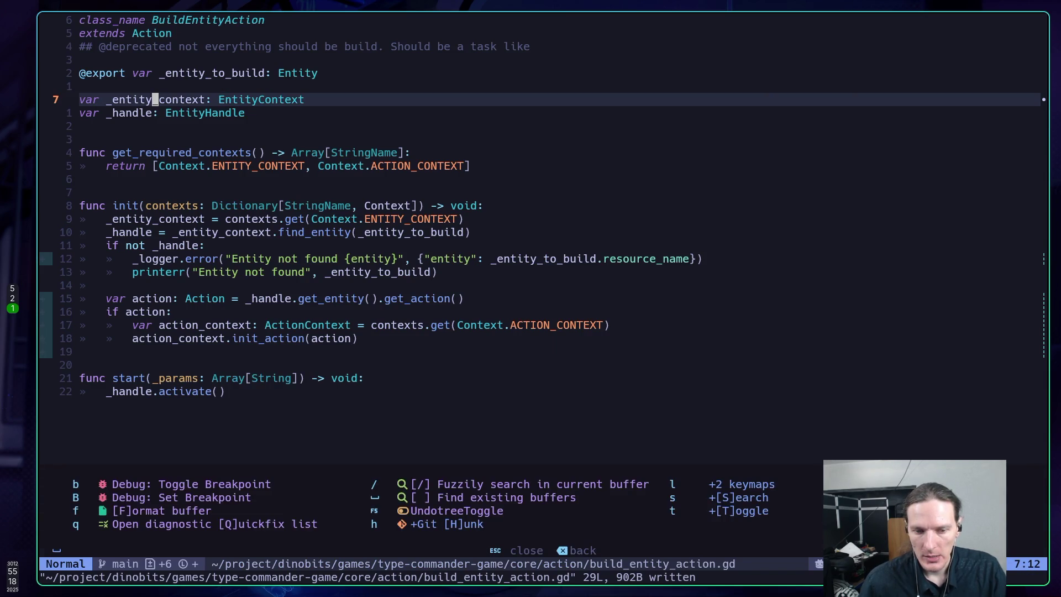
key(space)
key(Escape)
key(Escape)
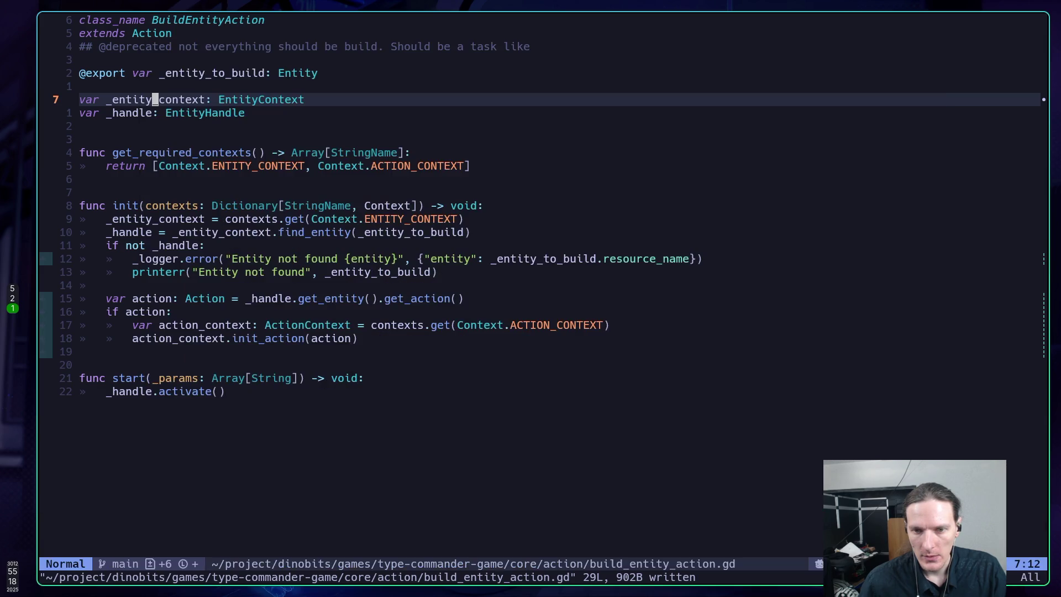
key(space)
text(sfacti)
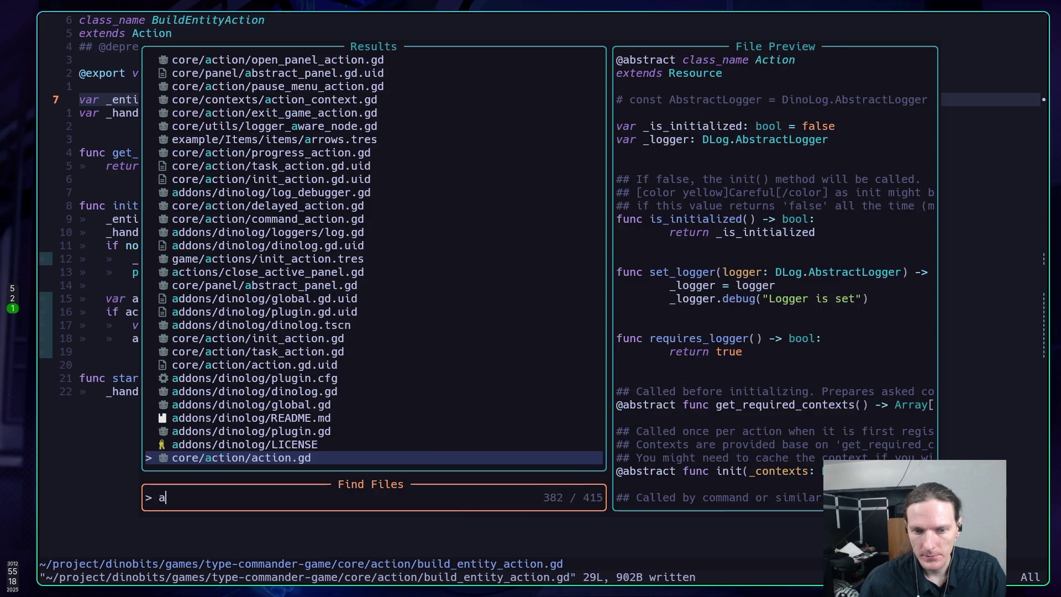
text(vate)
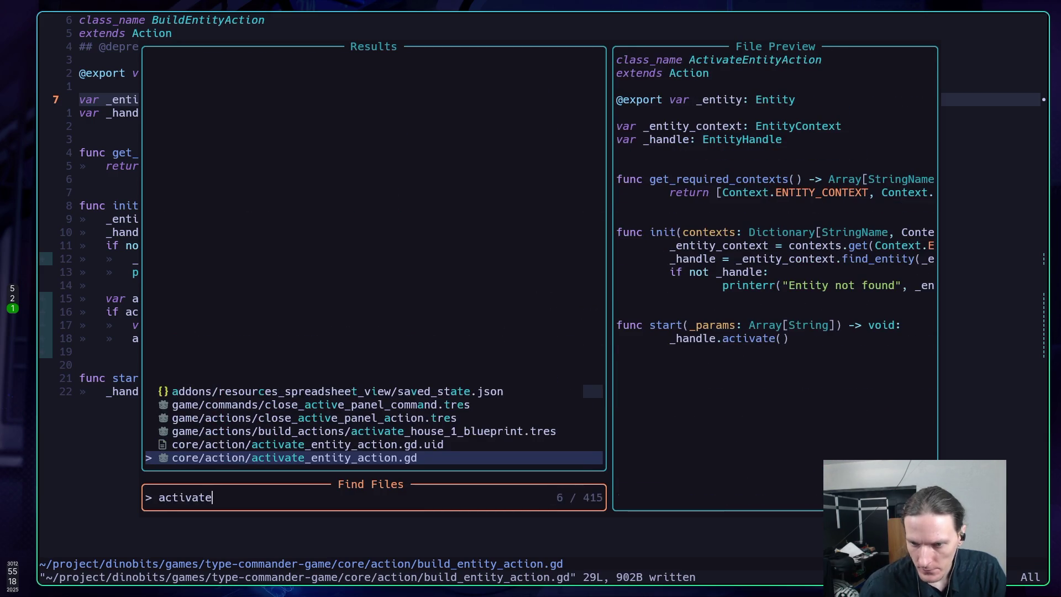
text(d)
key(BackSpace)
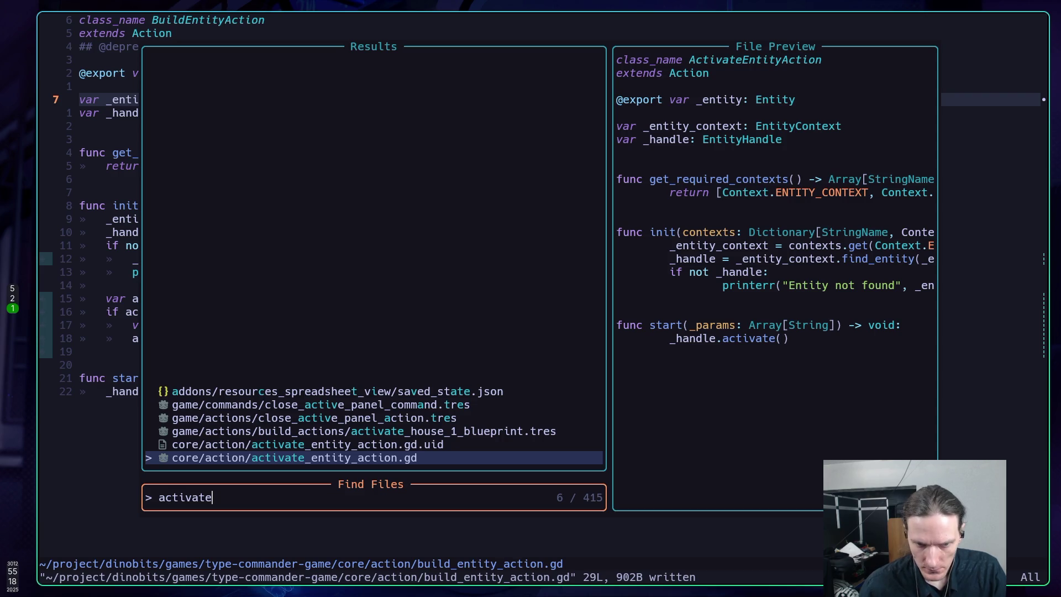
key(Return)
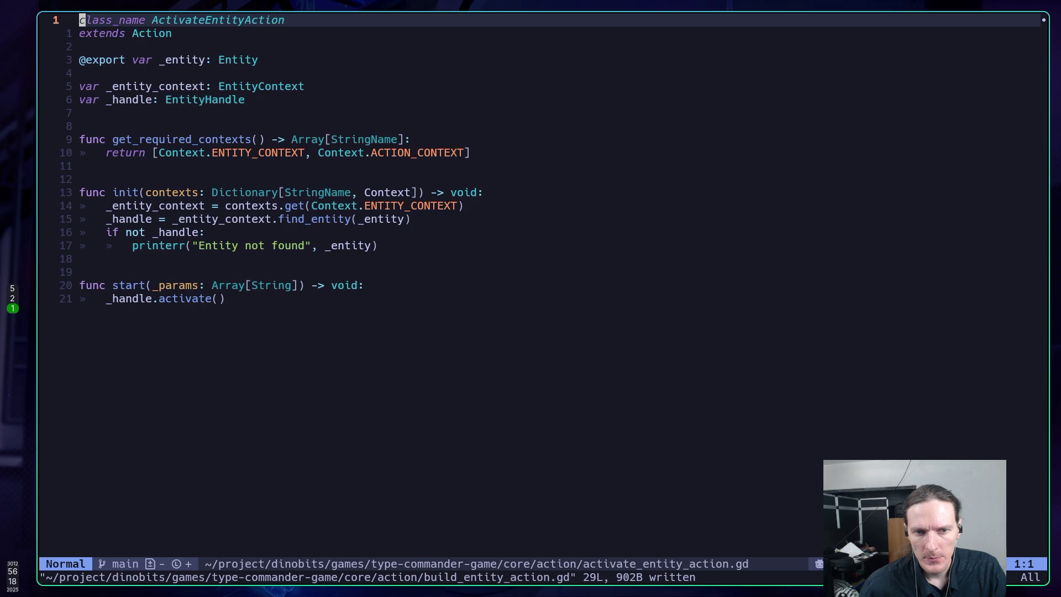
Step: Try horizontal splits of activate_entity_action.gd, closing each extra window with :q
key(j)
key(j)
key(j)
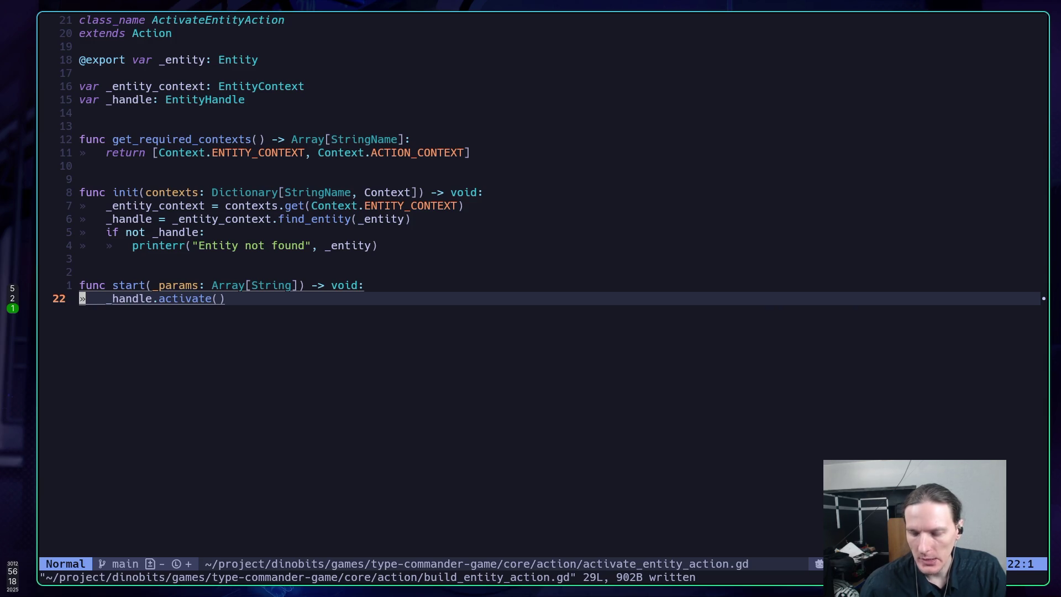
key(ctrl+6)
key(ctrl+6)
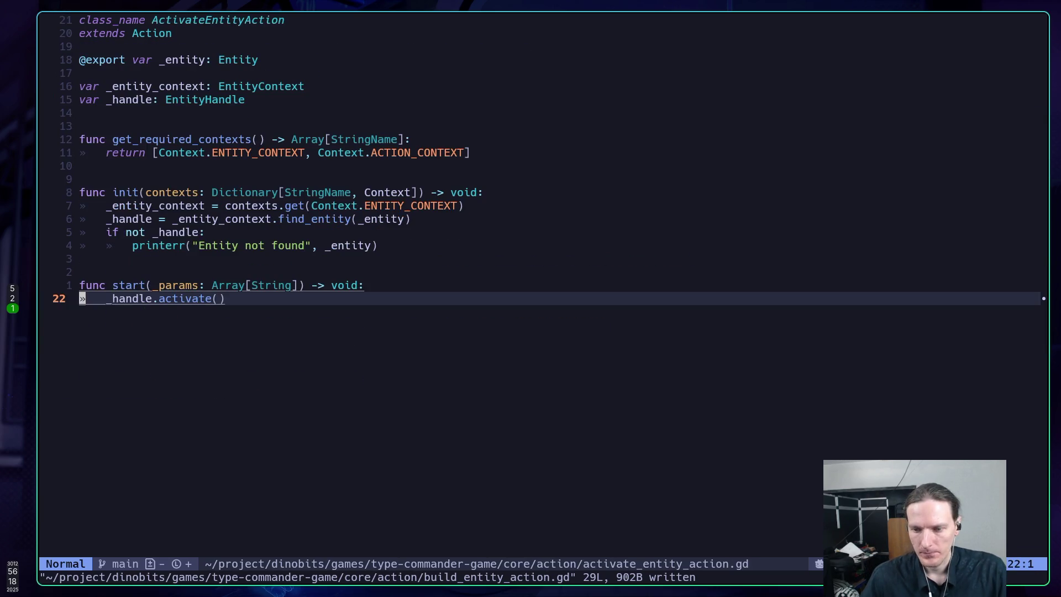
key(ctrl+w)
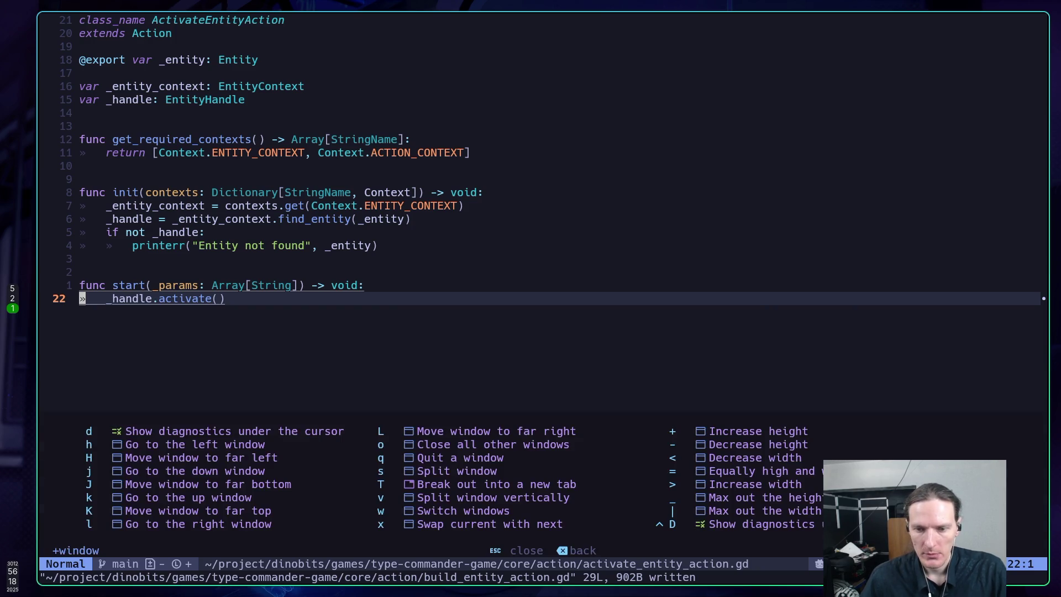
text(s:q)
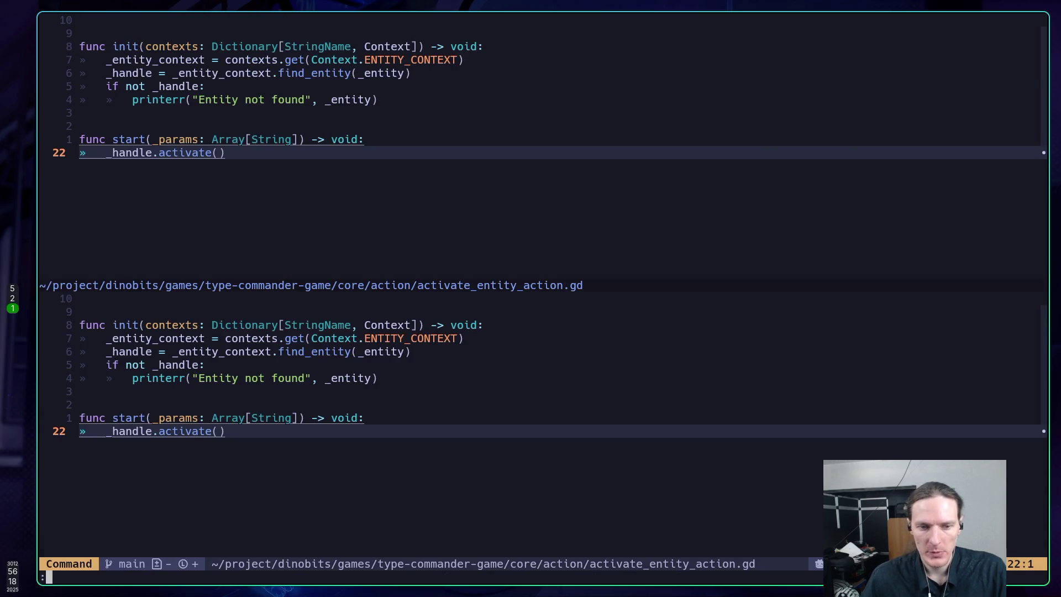
key(Return)
key(space)
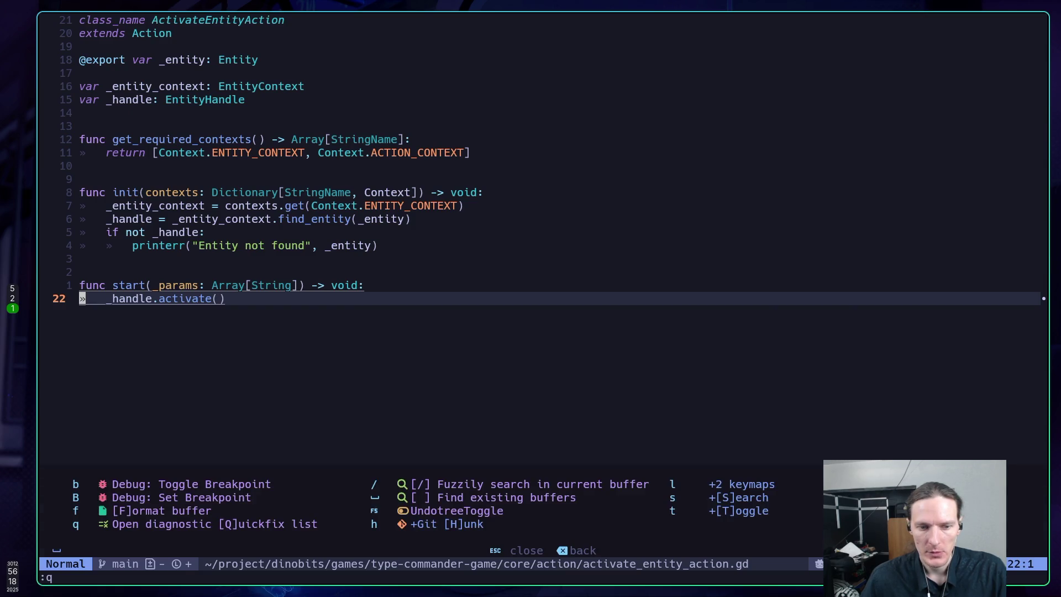
key(Escape)
key(ctrl+w)
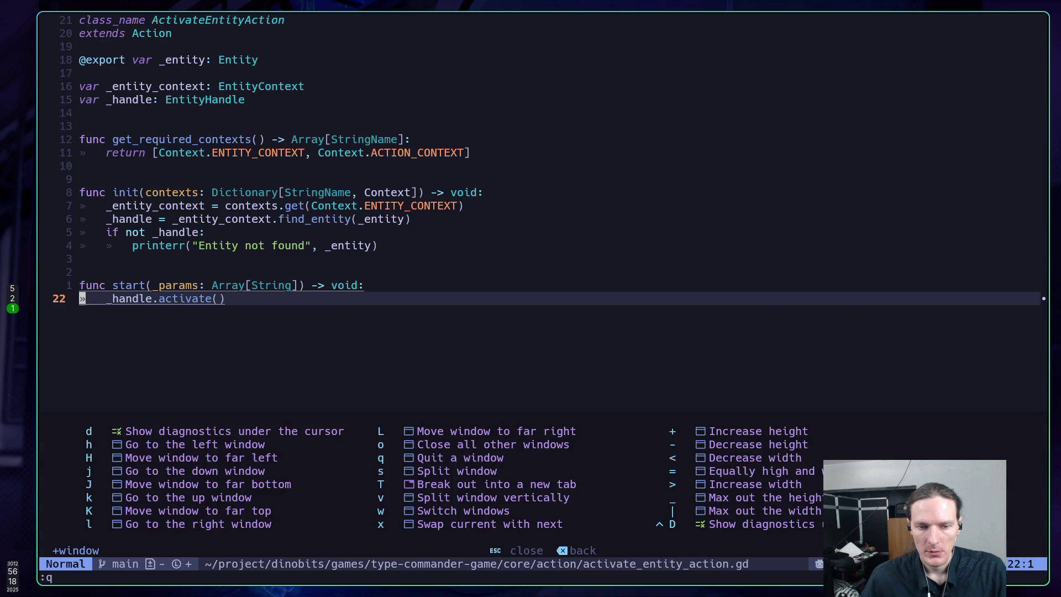
key(s)
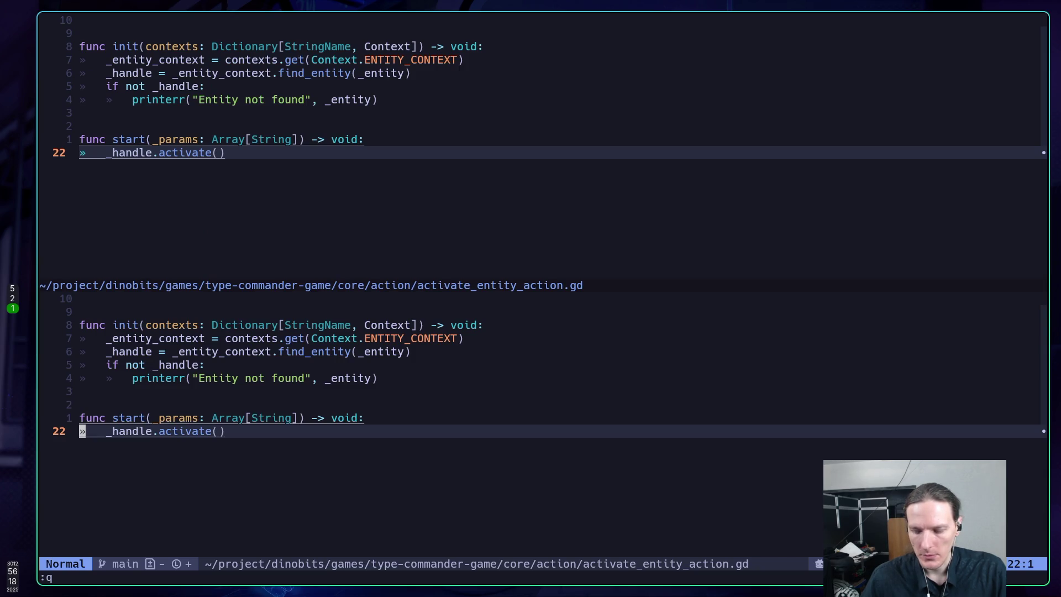
text(:q)
key(Return)
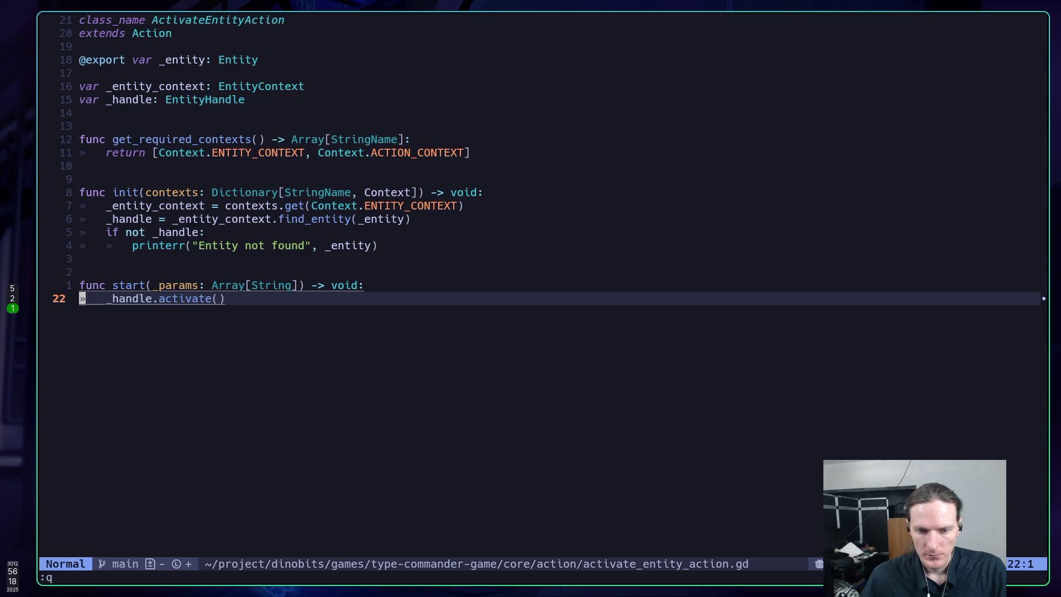
Step: Split vertically and show build_entity_action.gd in the right pane
key(ctrl+w)
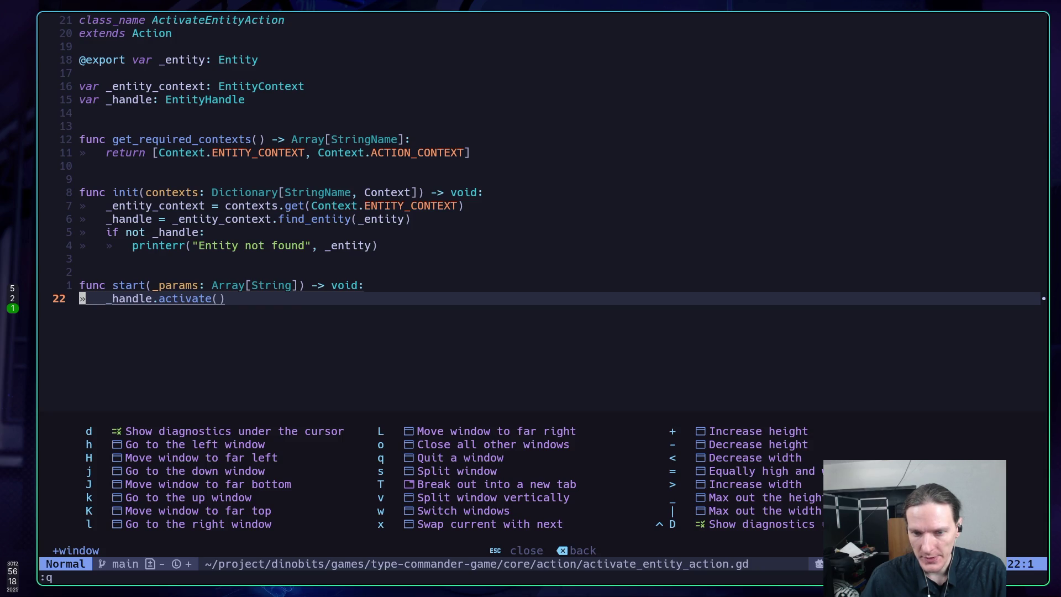
key(v)
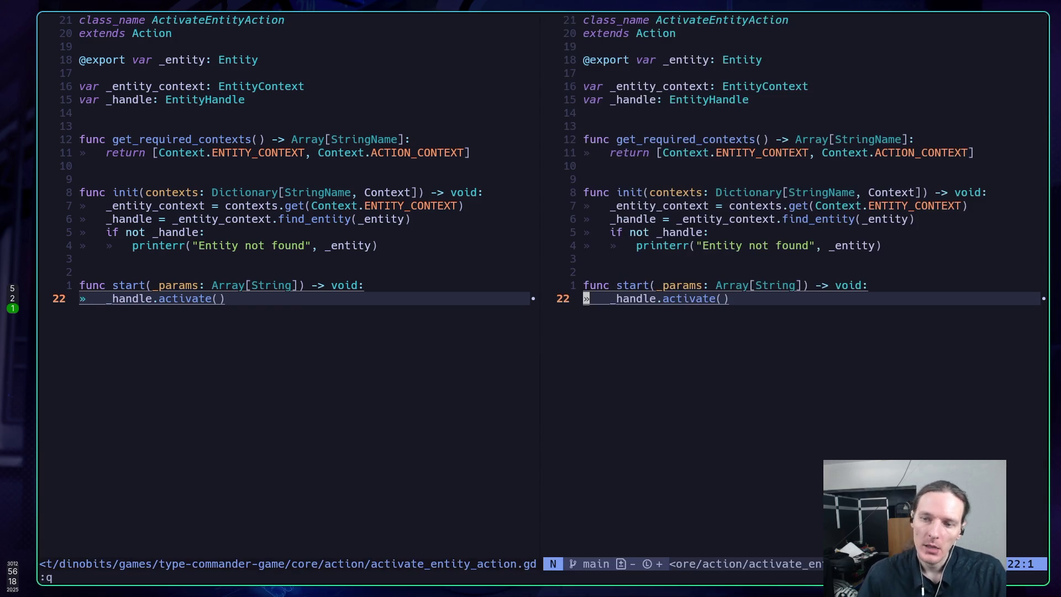
key(ctrl+o)
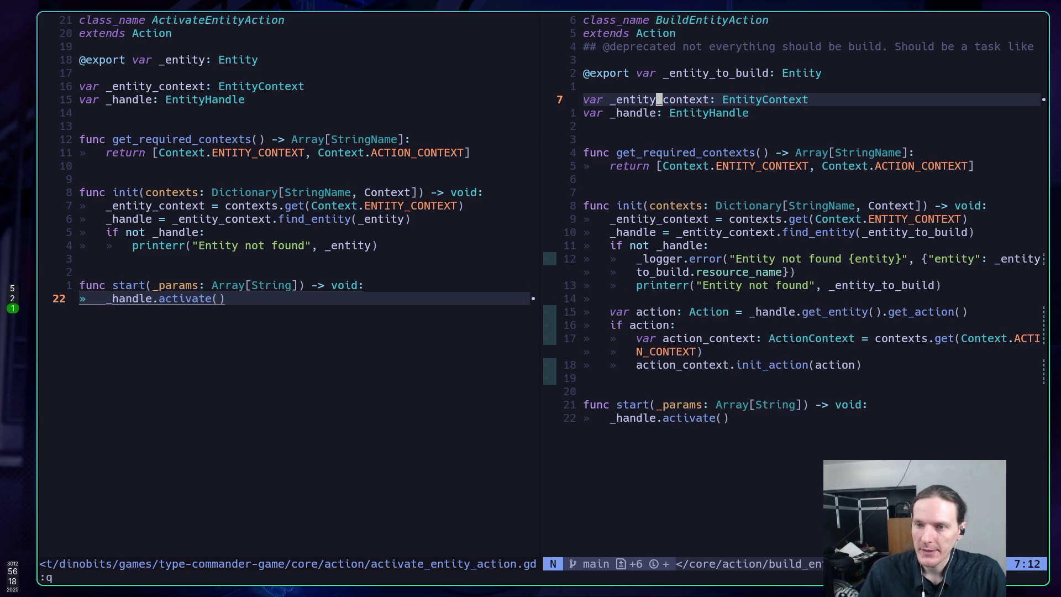
Step: Switch between the panes and save build_entity_action.gd in the right one
key(ctrl+w)
key(h)
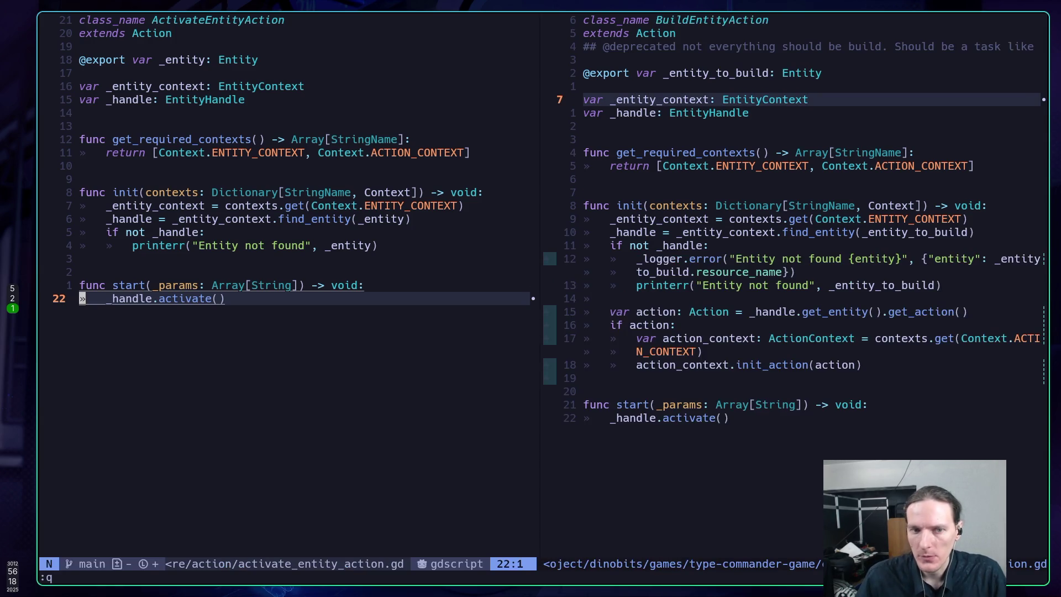
key(ctrl+w)
text(lj:w)
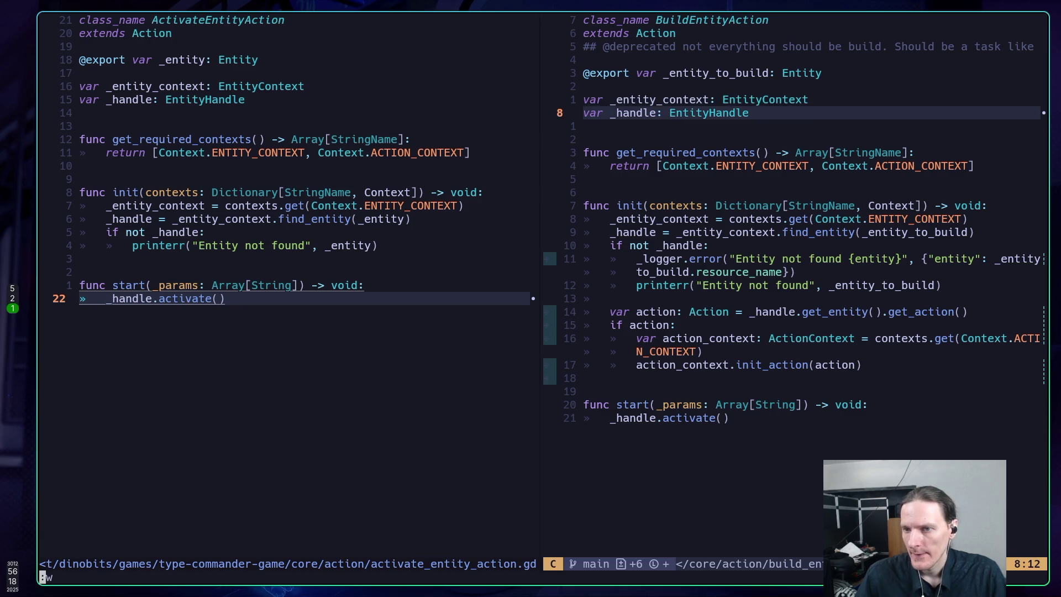
key(Return)
Step: Read through BuildEntityAction's init: the _handle lookup, printerr, var action and if action check
key(j)
key(j)
key(j)
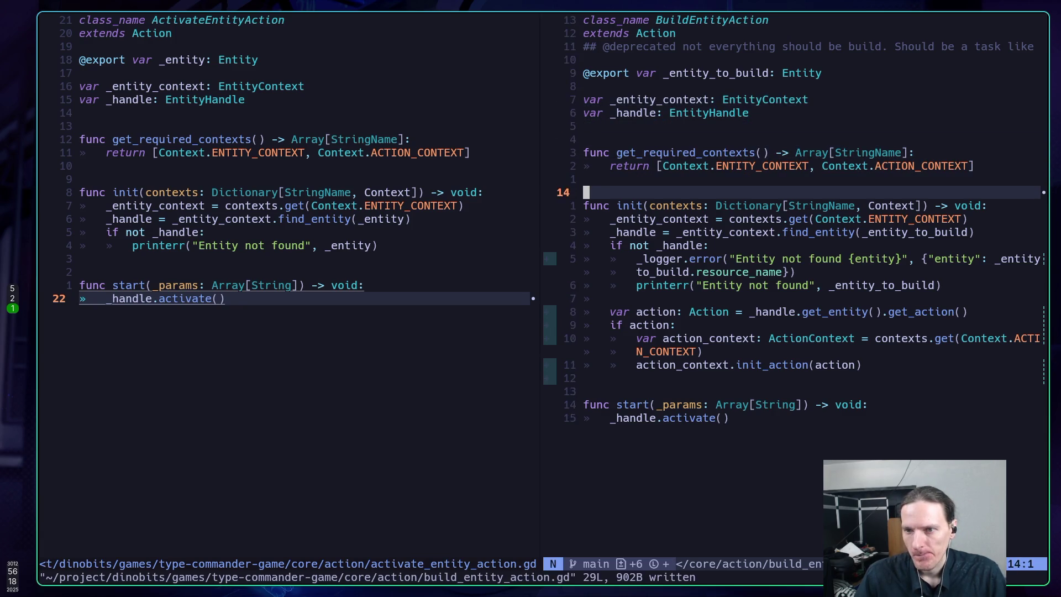
key(j)
key(j)
key(j)
key(j)
key(j)
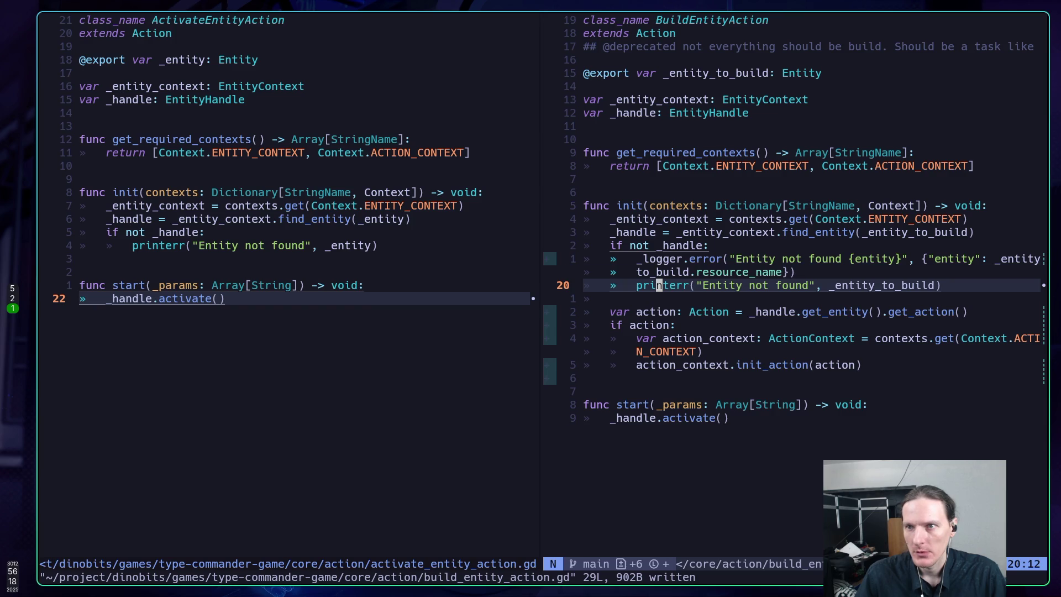
key(k)
key(k)
key(k)
key(j)
key(j)
key(j)
key(j)
key(j)
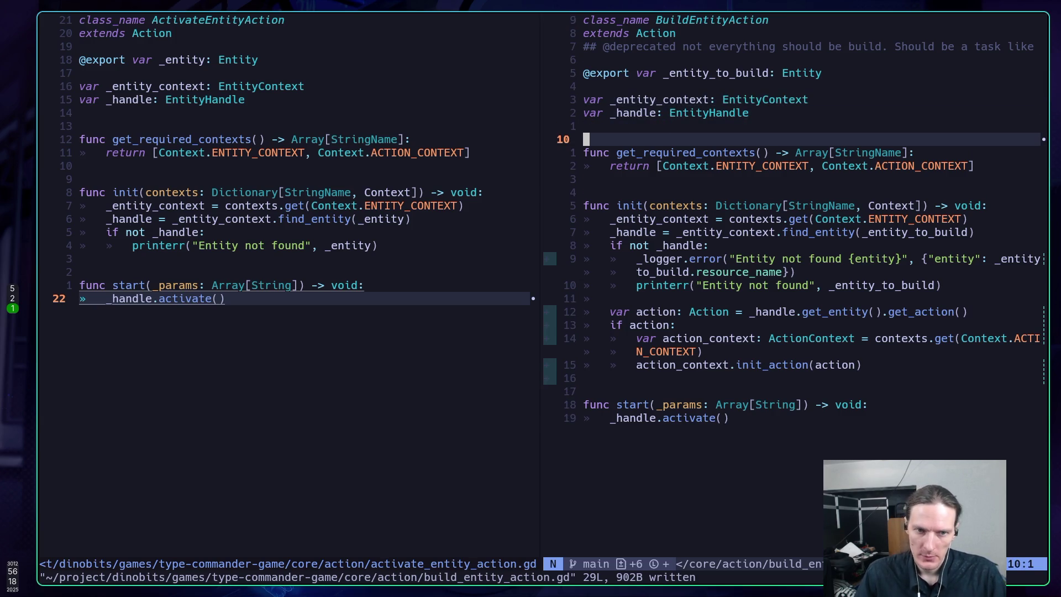
key(j)
key(j)
key(j)
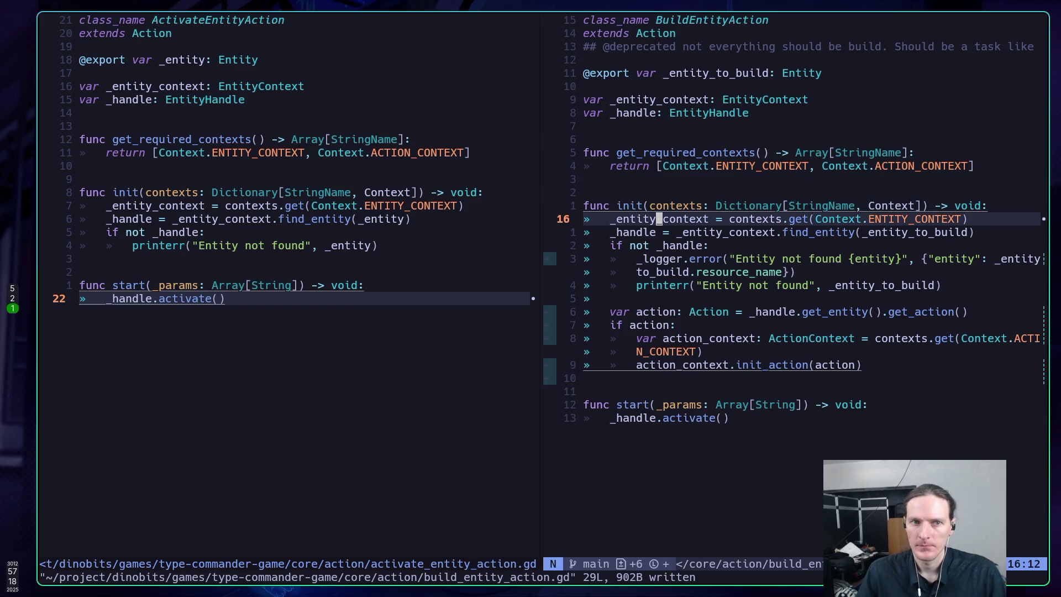
key(j)
key(j)
key(j)
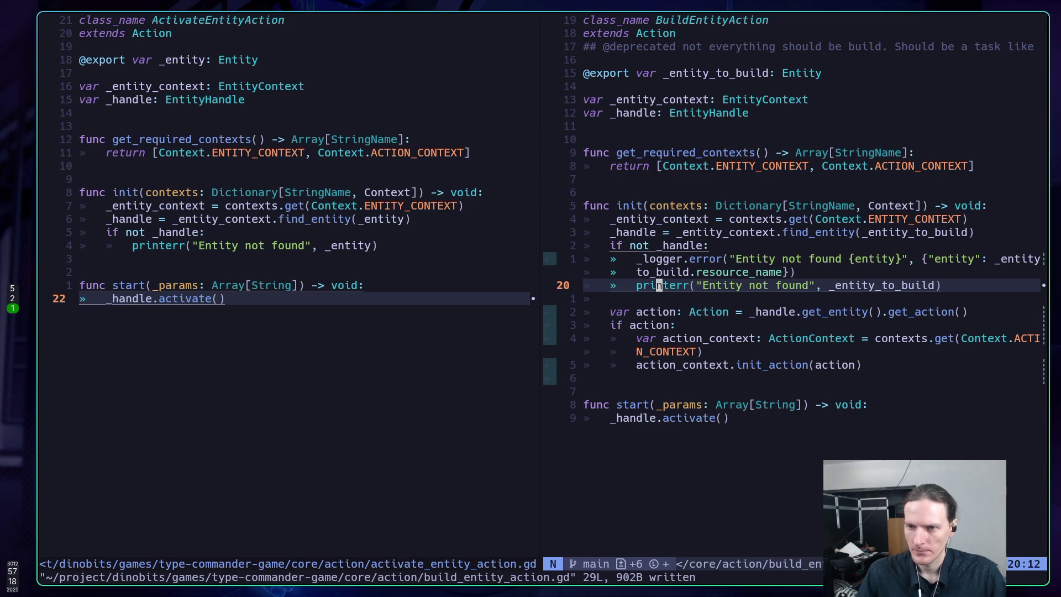
key(j)
key(j)
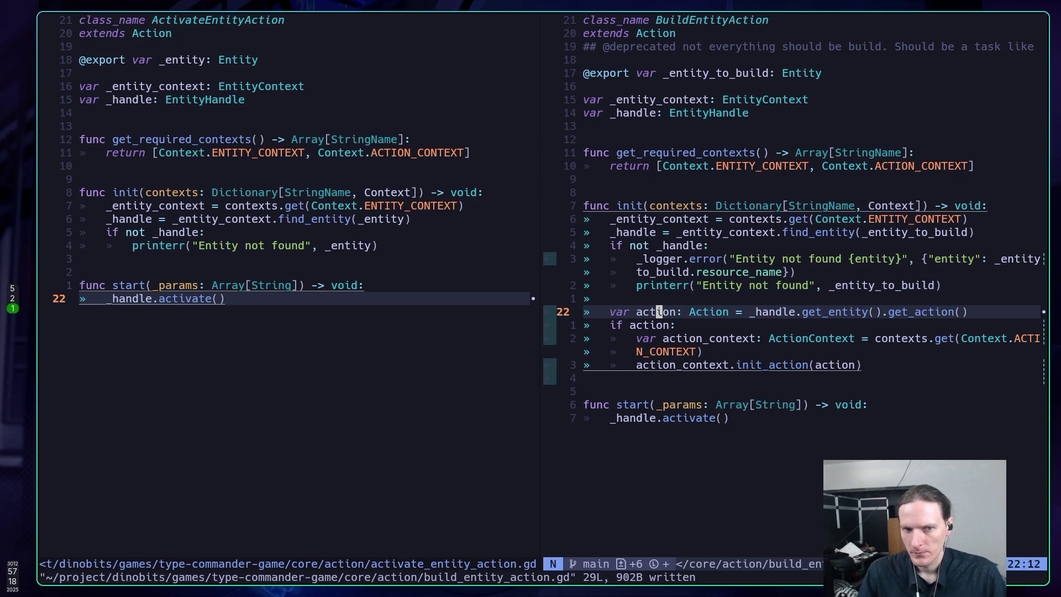
key(j)
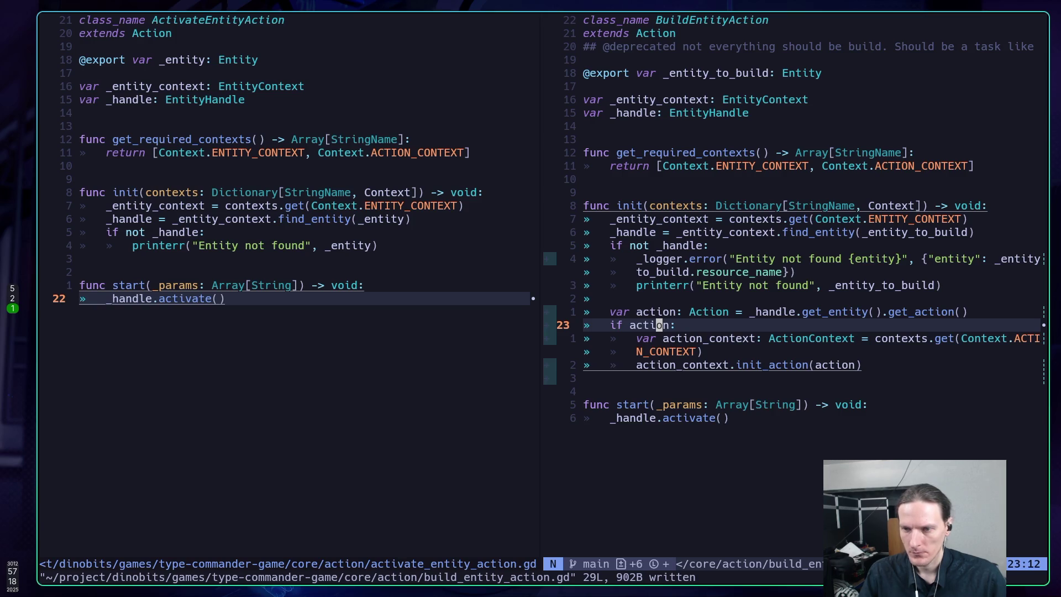
key(k)
key(k)
key(k)
key(k)
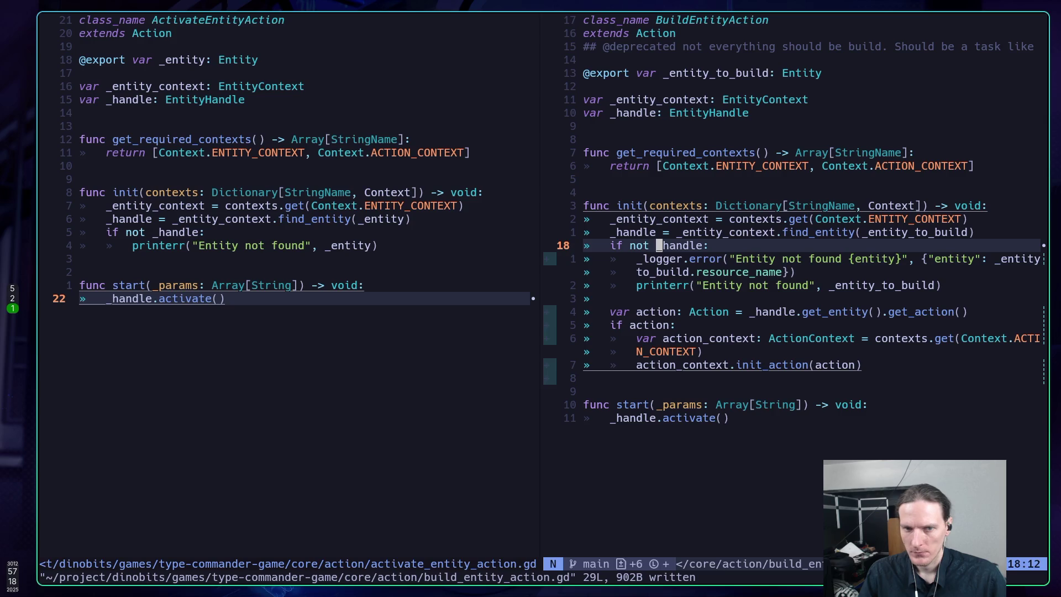
Step: Line-select from 'if not _handle:' down through action_context.init_action(action) in build_entity_action.gd
key(ctrl+w)
key(h)
key(ctrl+w)
key(l)
key(j)
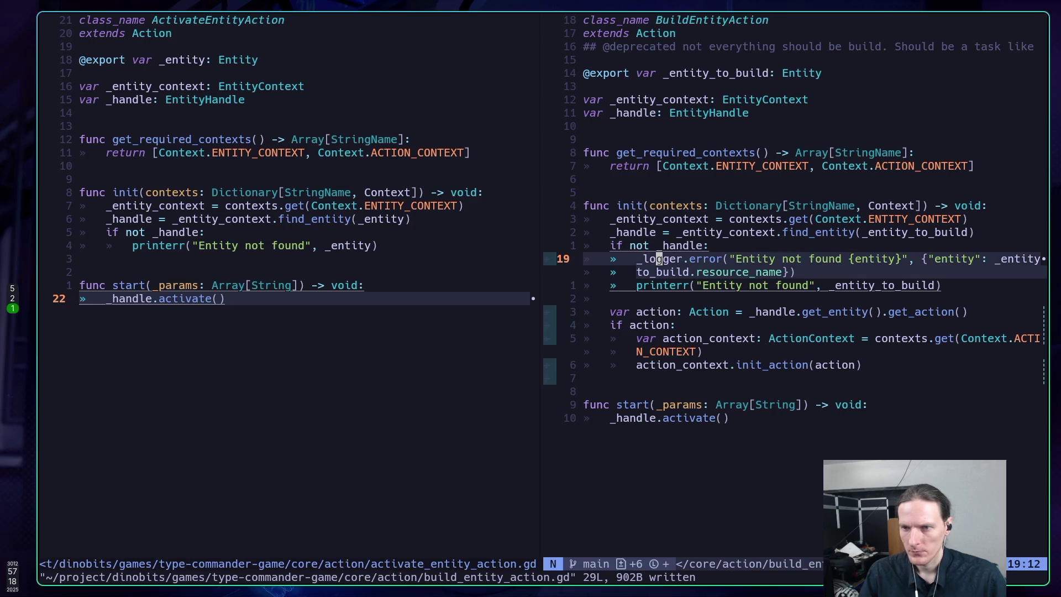
key(k)
key(shift+v)
key(j)
key(j)
key(j)
key(j)
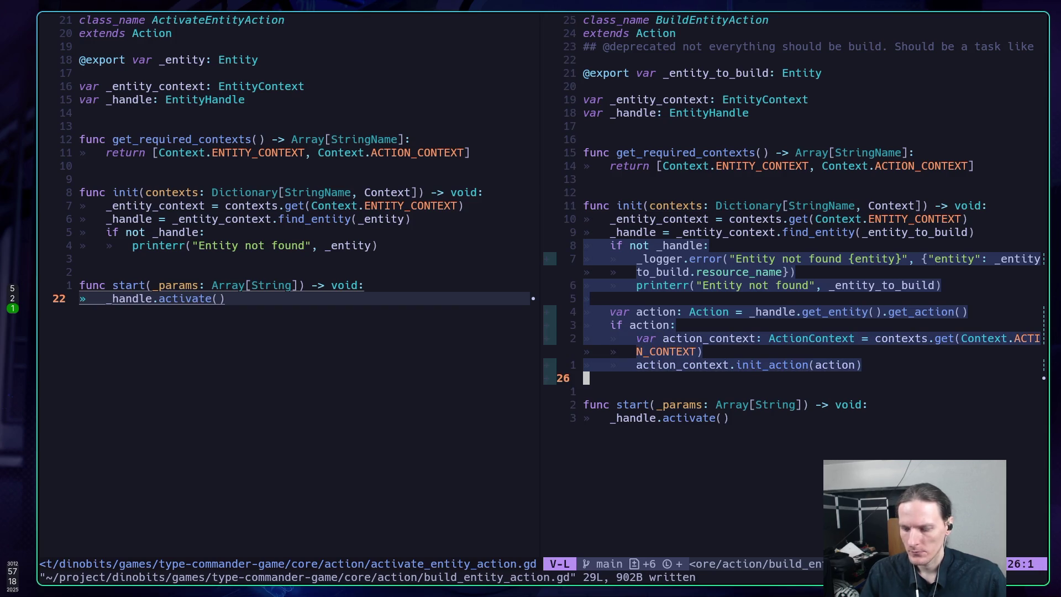
Step: Copy the nine selected lines and paste them below the printerr line in activate_entity_action.gd
key(y)
key(ctrl+w)
key(h)
key(k)
key(k)
key(k)
key(k)
key(k)
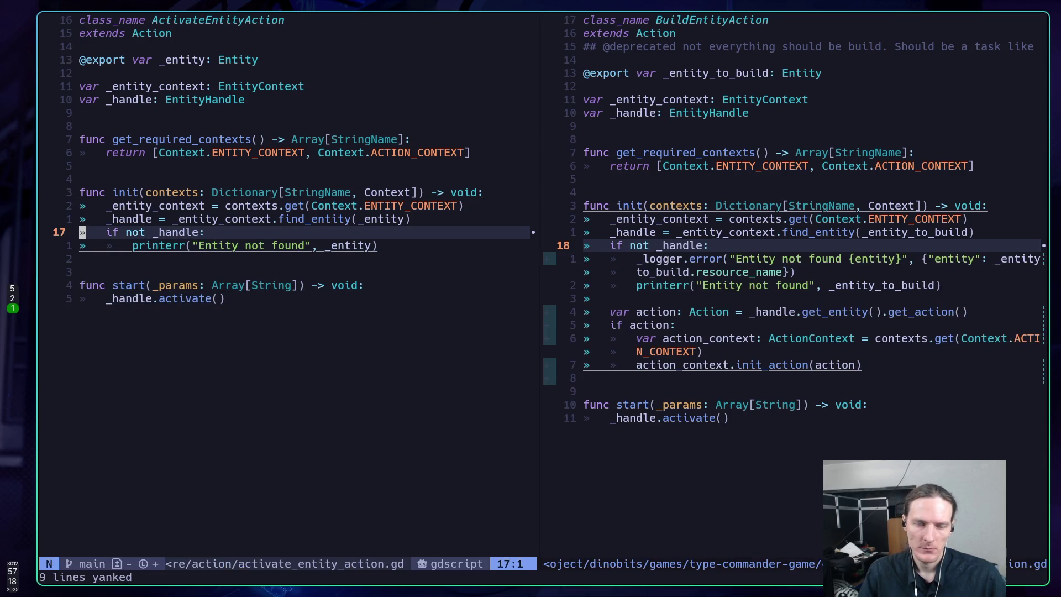
key(j)
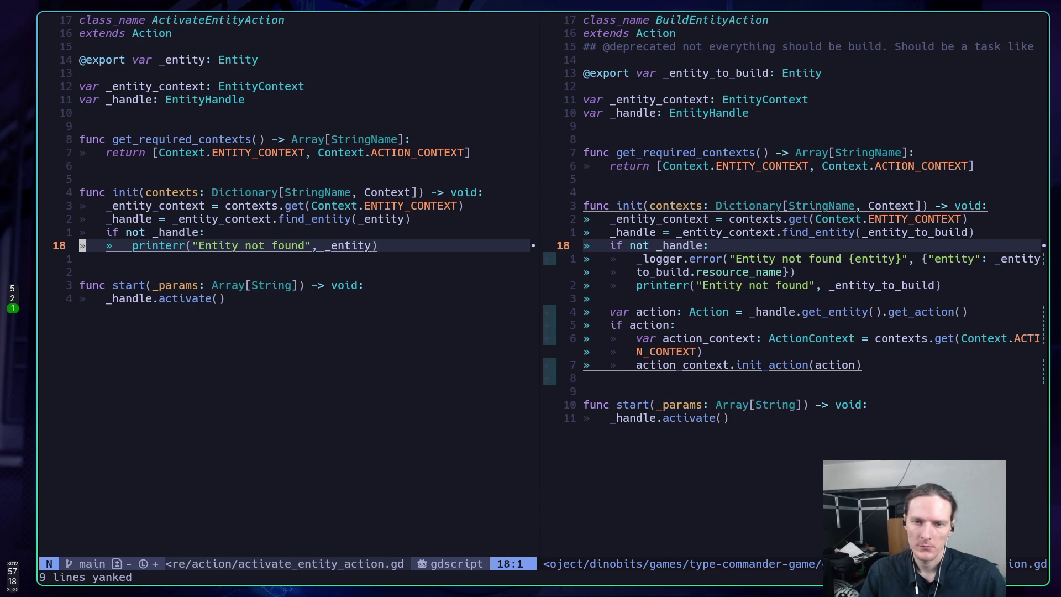
key(p)
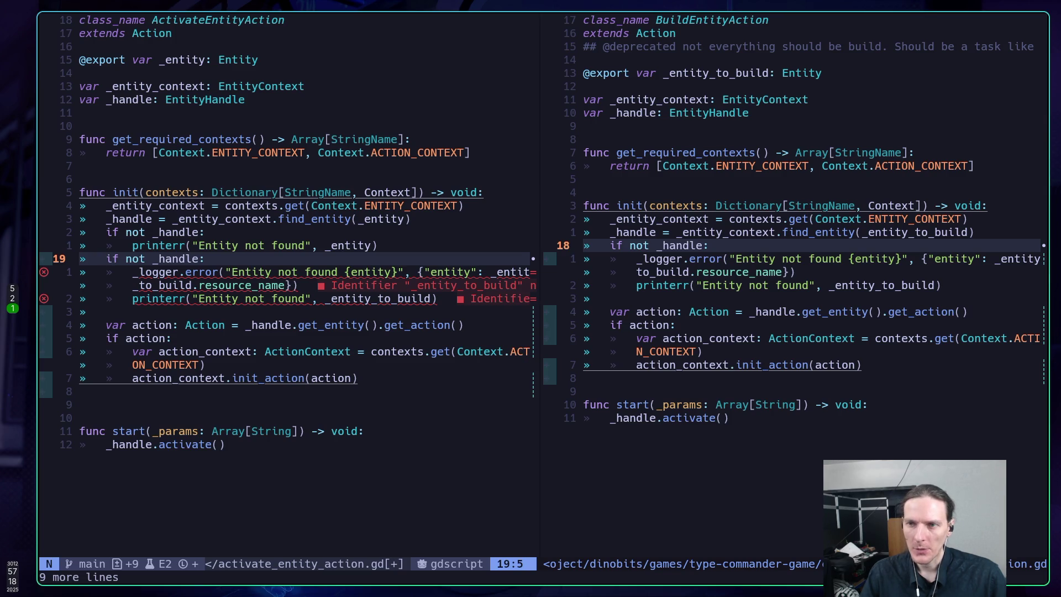
Step: Review the pasted code against the exported _entity and _handle declarations above it
key(k)
key(k)
key(k)
key(k)
key(k)
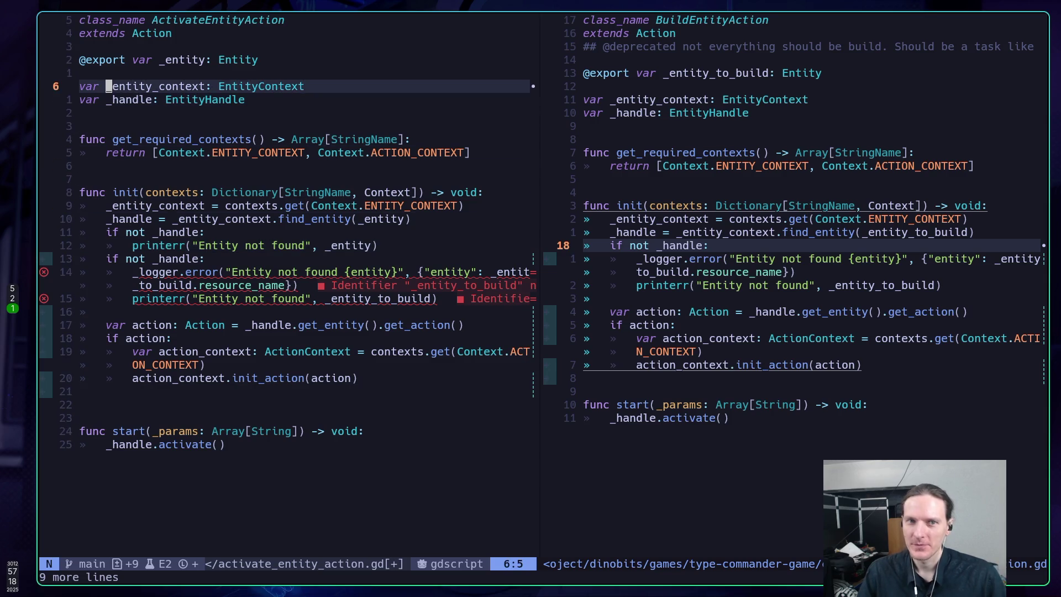
key(k)
key(k)
key(j)
key(j)
key(j)
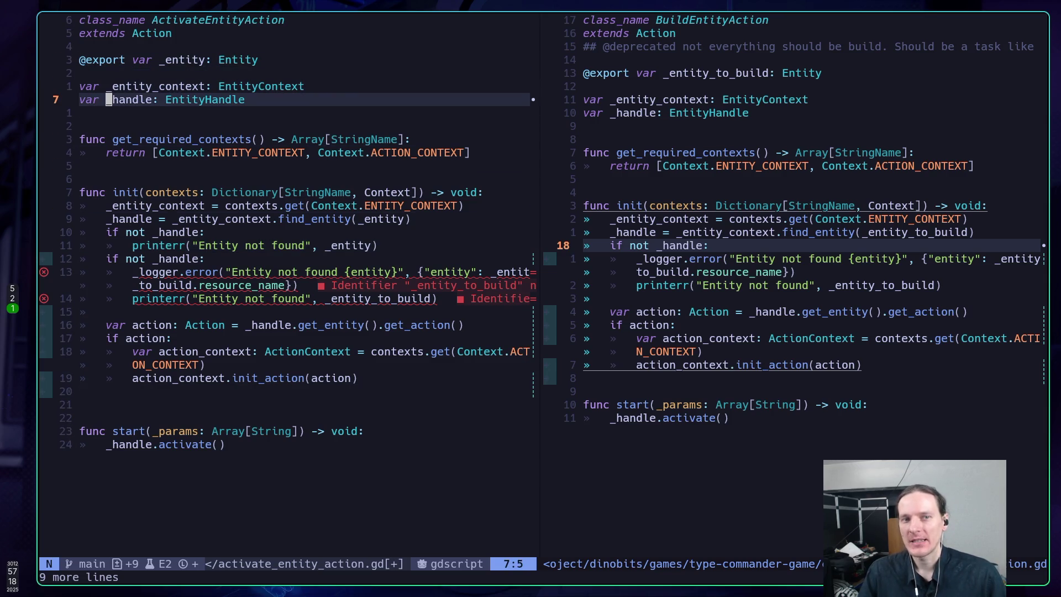
key(k)
key(k)
key(k)
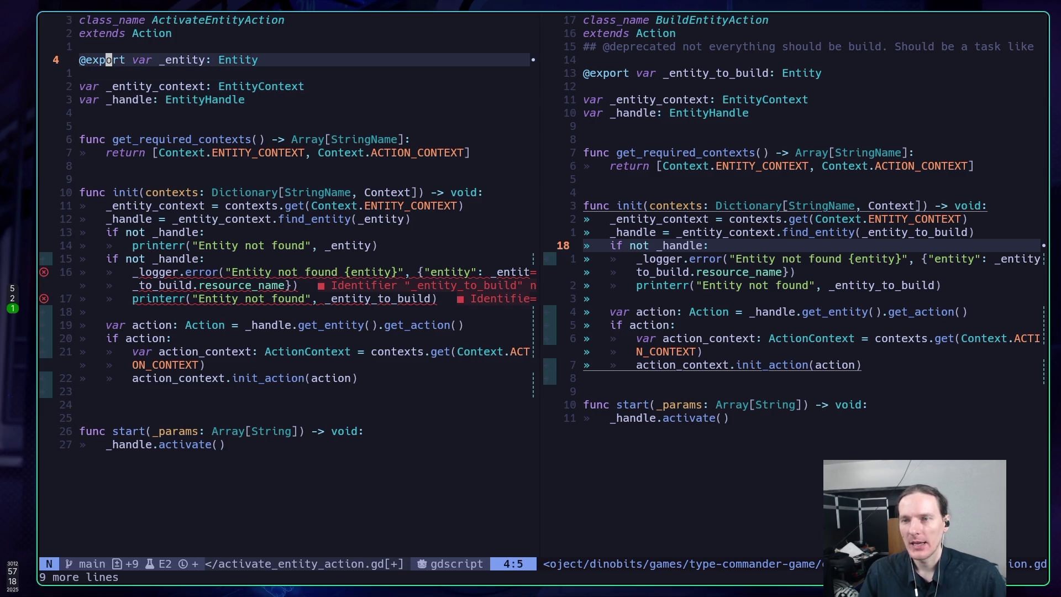
key(l)
key(l)
key(l)
key(l)
key(l)
key(l)
key(l)
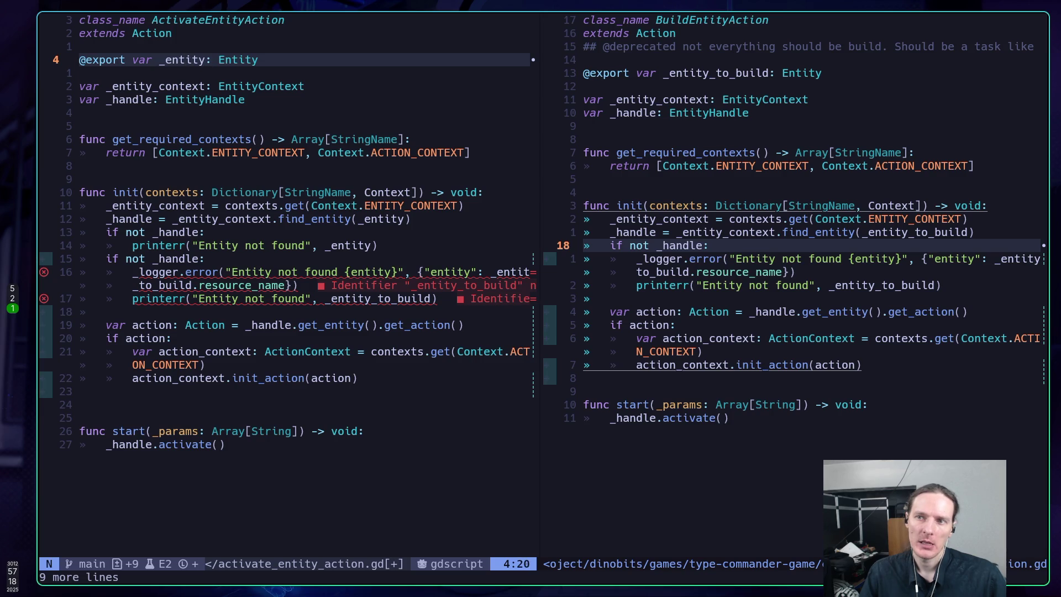
key(j)
key(j)
key(j)
key(j)
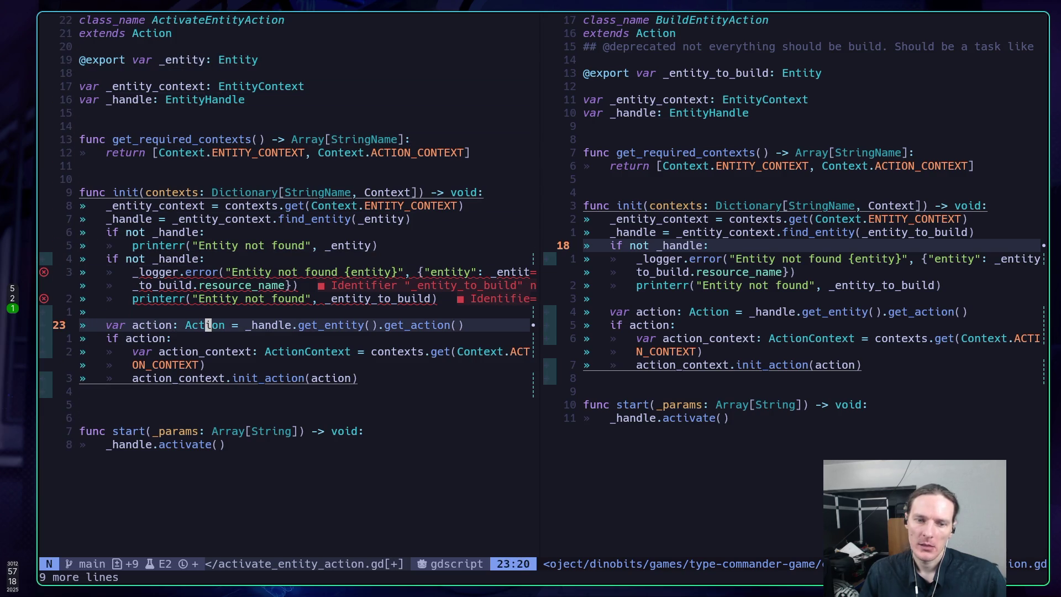
key(k)
key(k)
key(k)
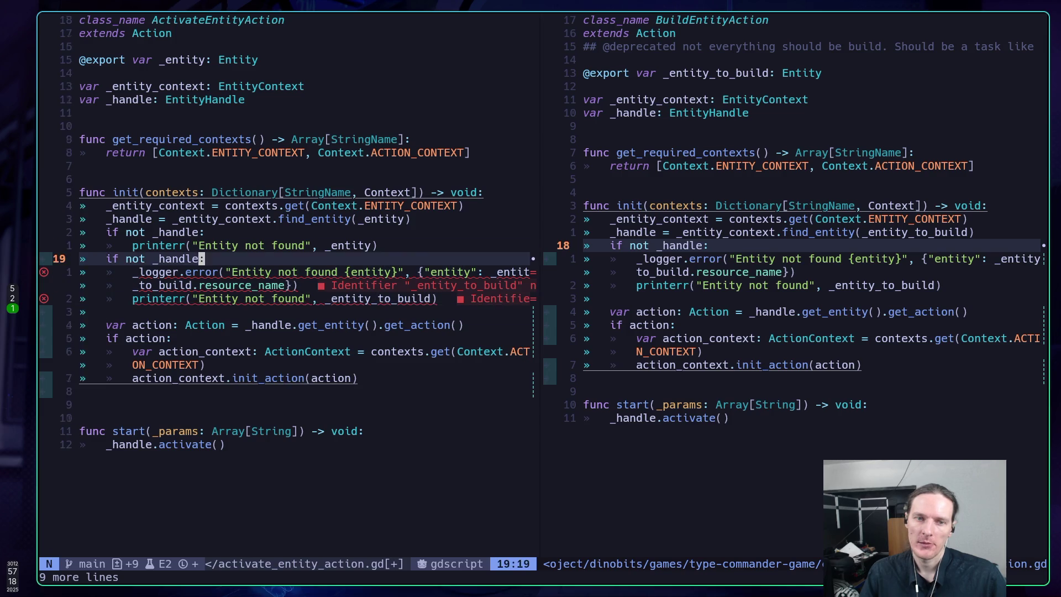
key(k)
key(k)
key(k)
key(j)
key(j)
key(j)
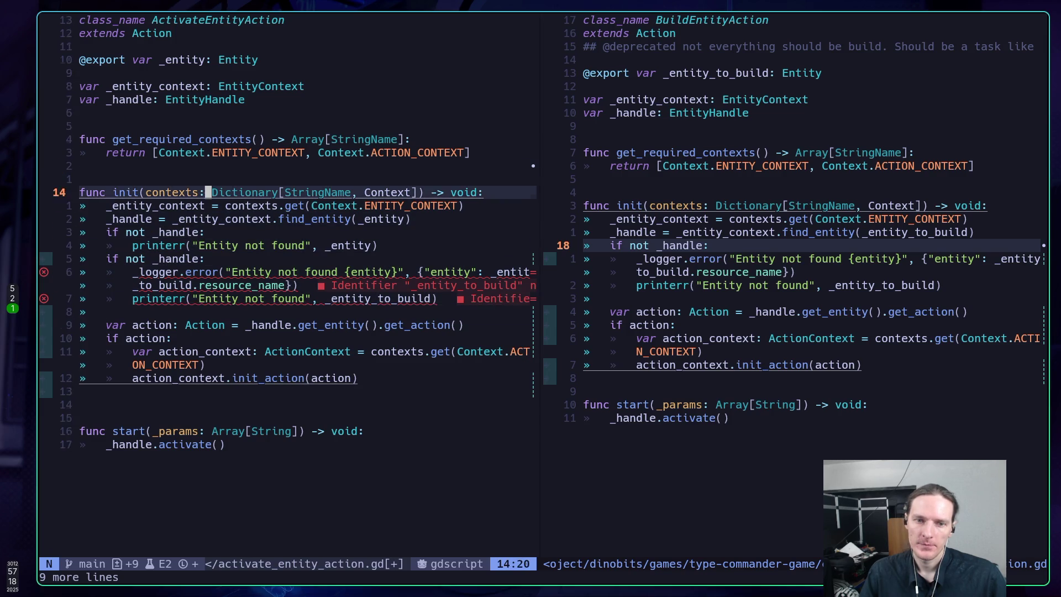
key(j)
key(k)
key(k)
key(k)
key(k)
key(k)
key(k)
key(j)
key(j)
key(j)
key(j)
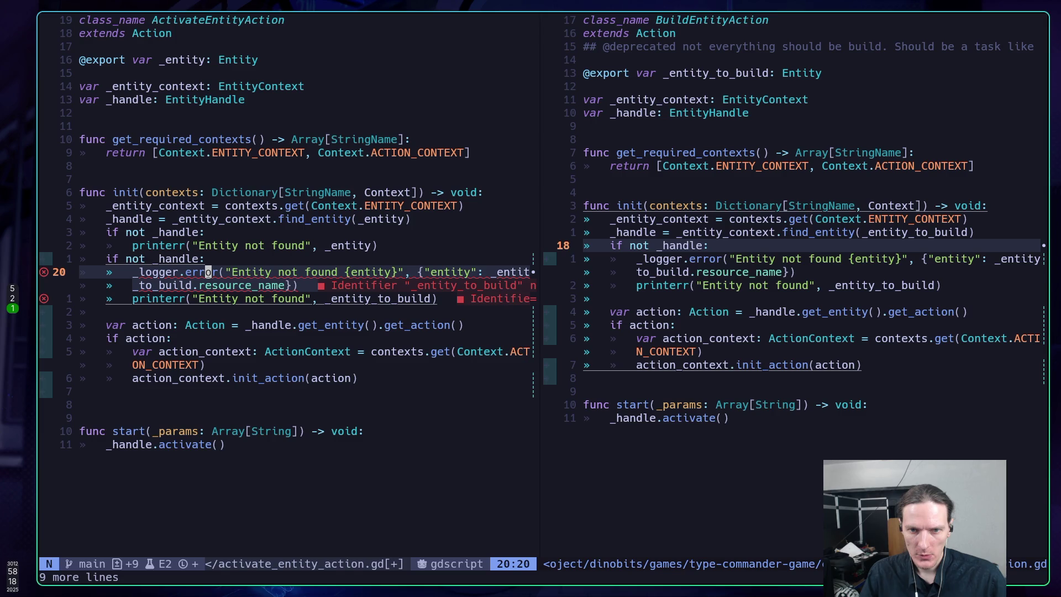
Step: Save activate_entity_action.gd, then break the logger error message string onto its own line and save
text(:w)
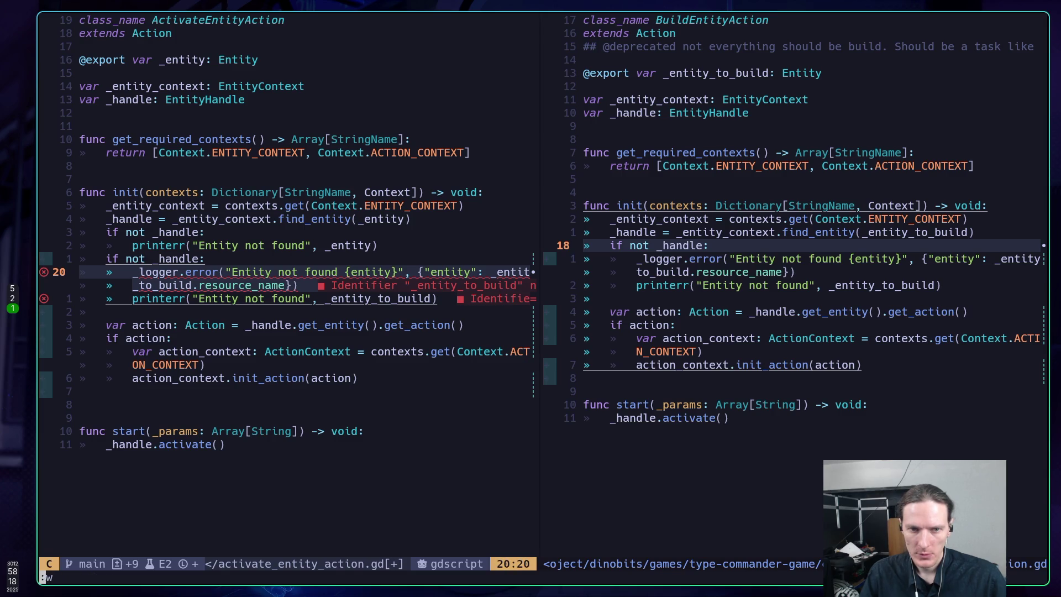
key(Return)
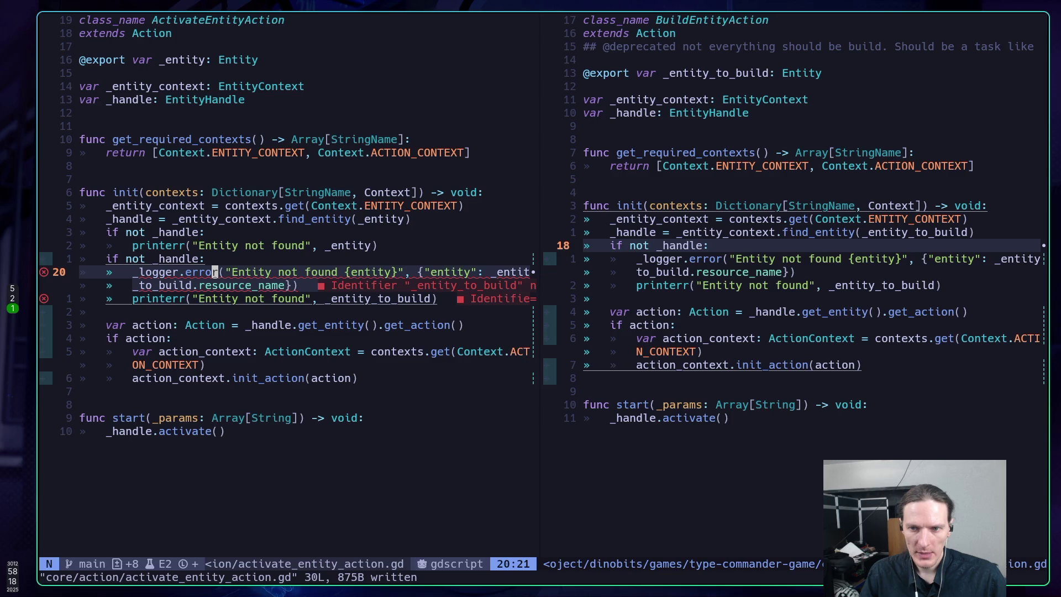
key(l)
key(f)
key(space)
key(h)
key(h)
key(h)
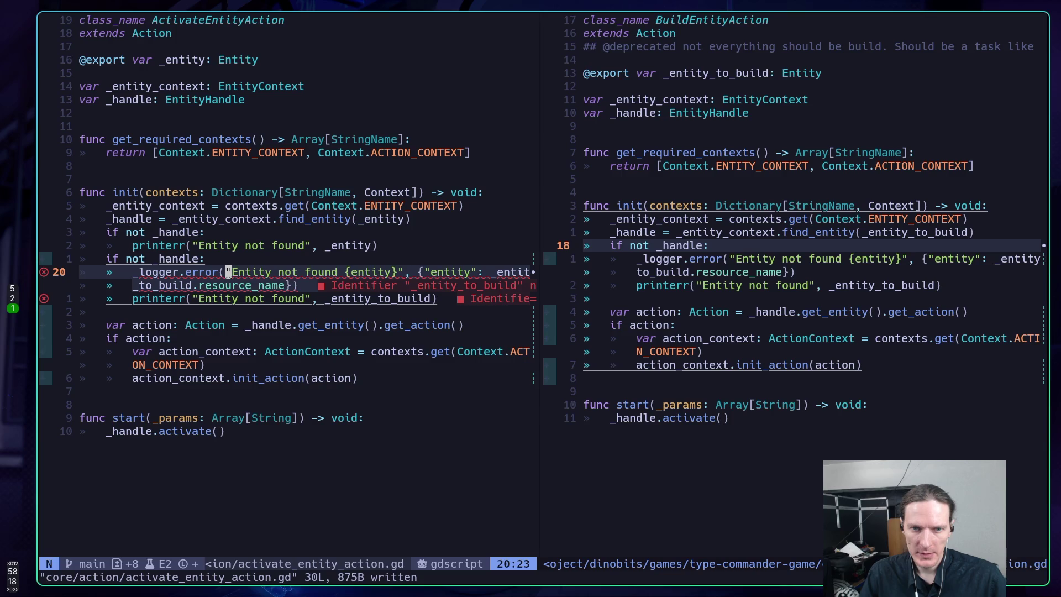
key(i)
key(Return)
key(Escape)
text(:w)
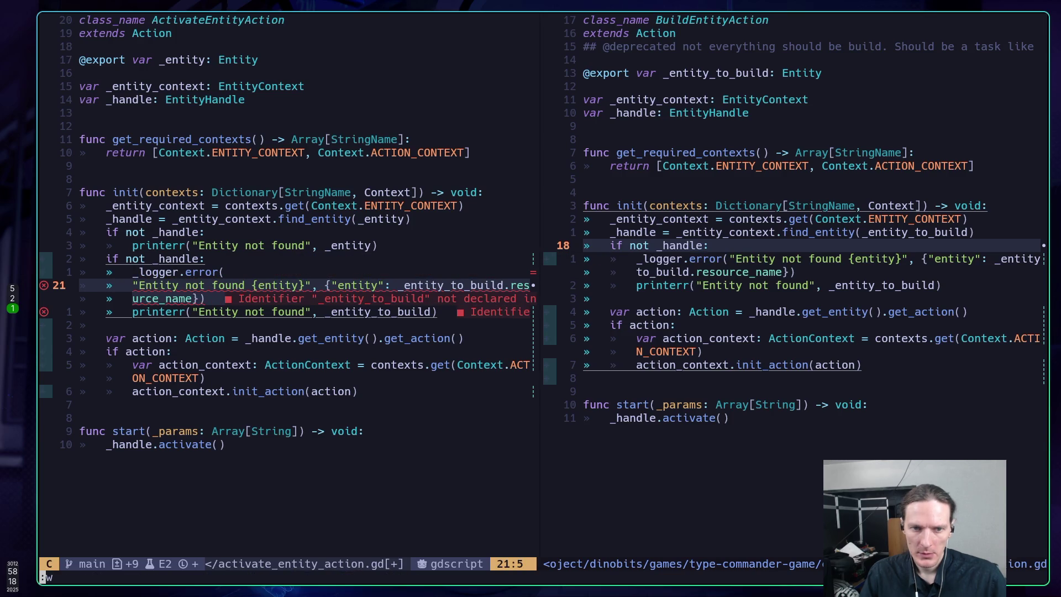
key(Return)
Step: Put the logger call's dictionary argument and entity key on separate lines, saving after each
key(l)
key(l)
key(l)
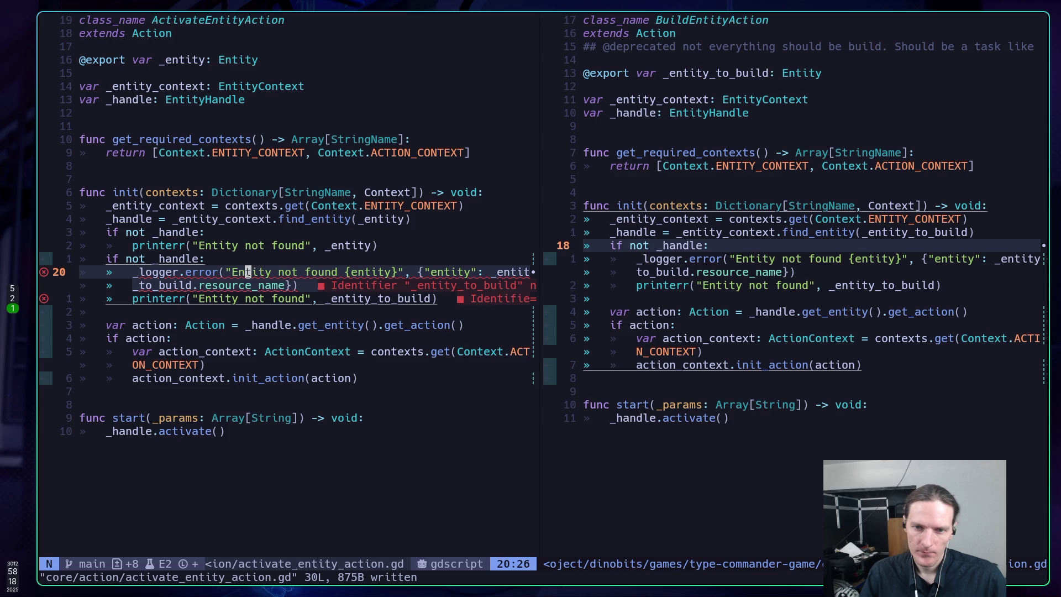
key(x)
key(i)
key(Return)
key(Escape)
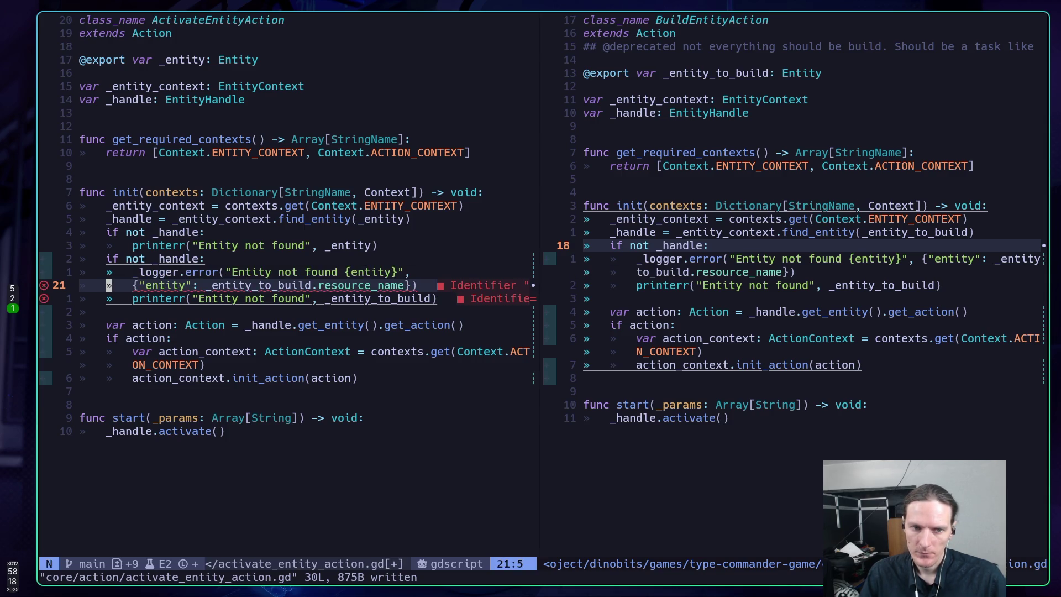
text(:w)
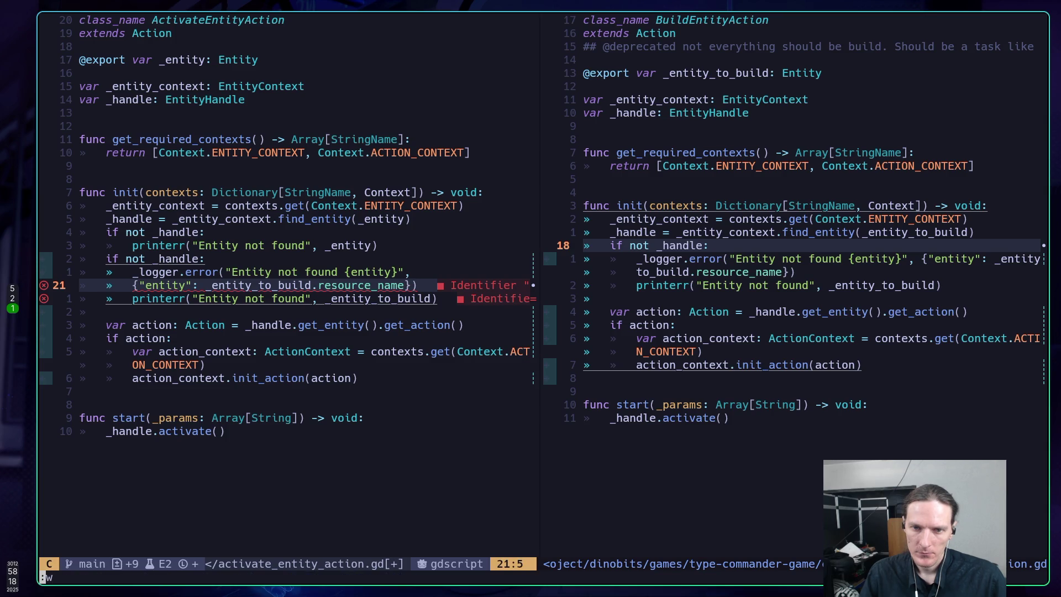
key(Return)
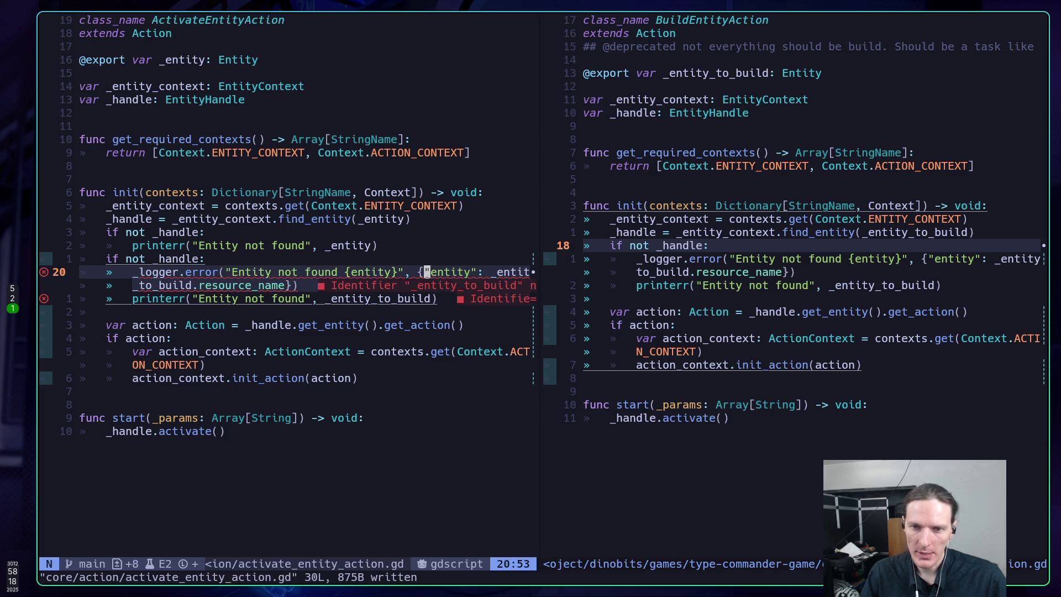
key(i)
key(Return)
key(Escape)
text(:w)
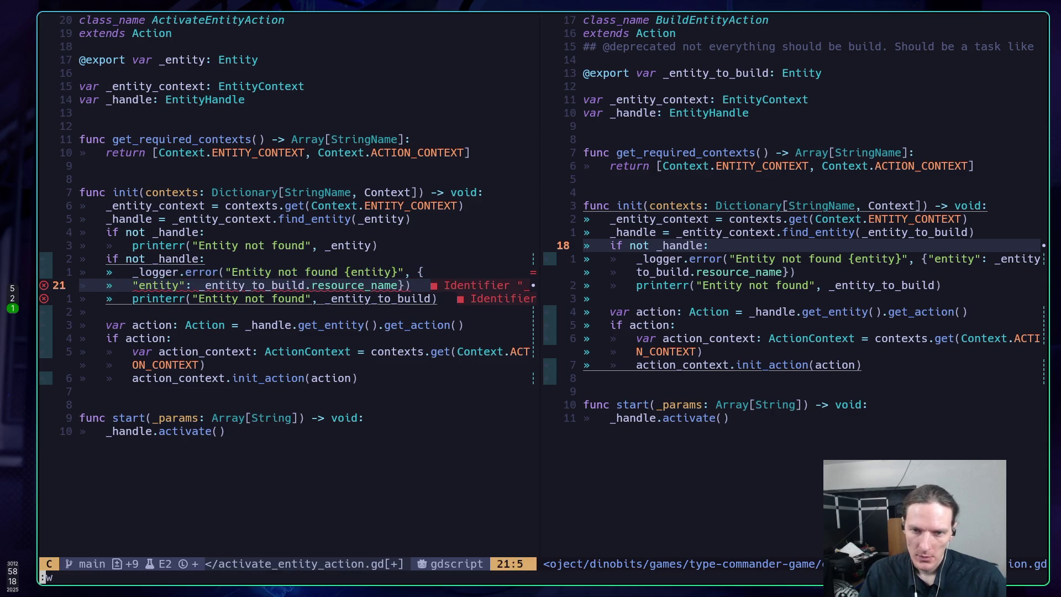
key(Return)
Step: Look over the printerr message line and the logger line after formatting
key(j)
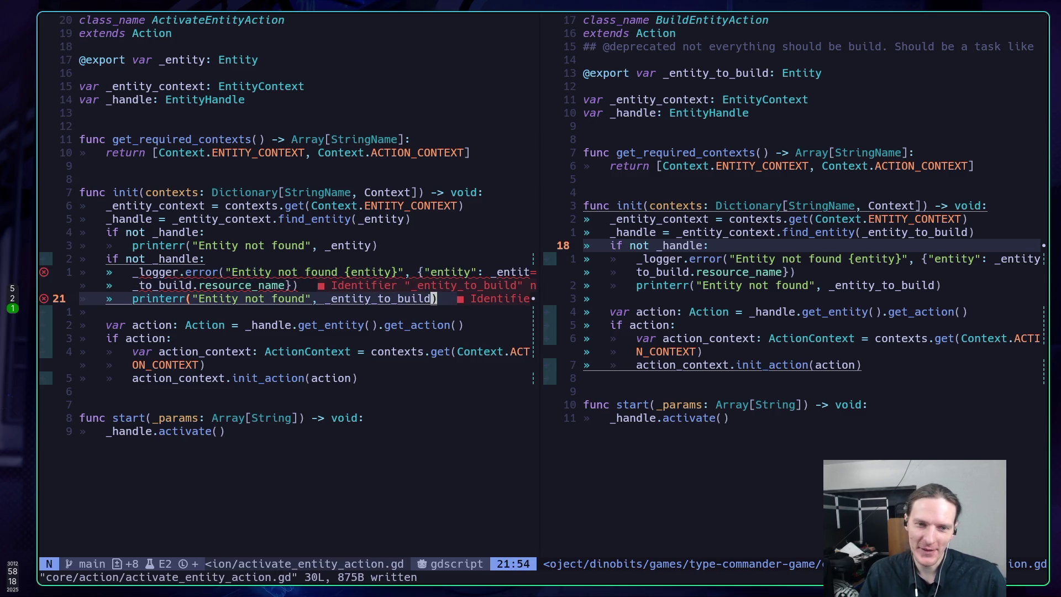
key(k)
key(b)
key(b)
key(b)
key(j)
key(b)
key(b)
key(k)
key(b)
key(b)
key(j)
key(b)
key(k)
Step: Change the logger line's _entity_to_build.resource_name to _entity and save the script
key(k)
key(j)
key(j)
key(k)
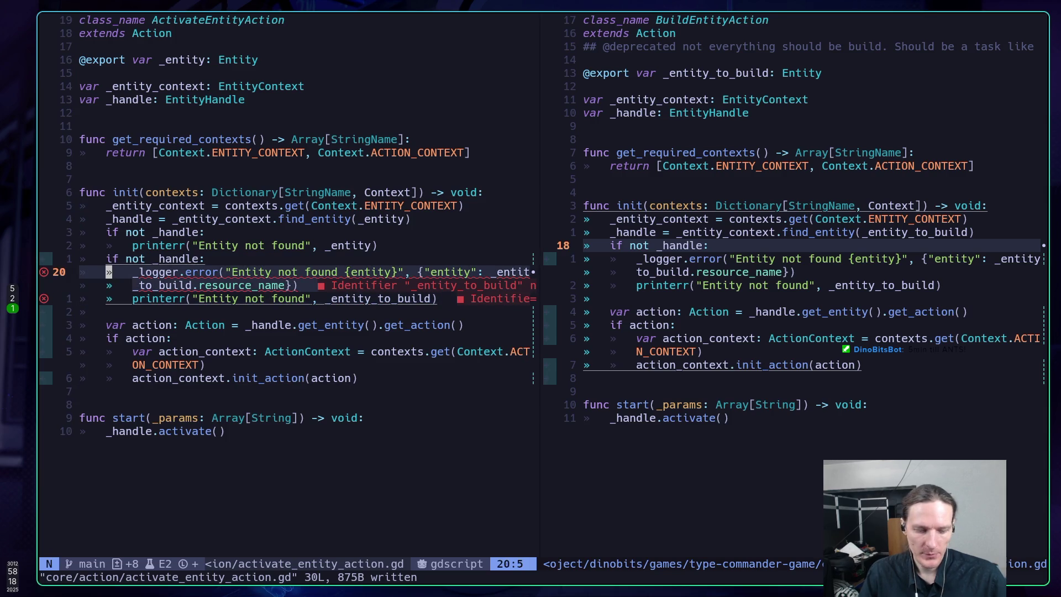
key(dollar)
key(F)
key(period)
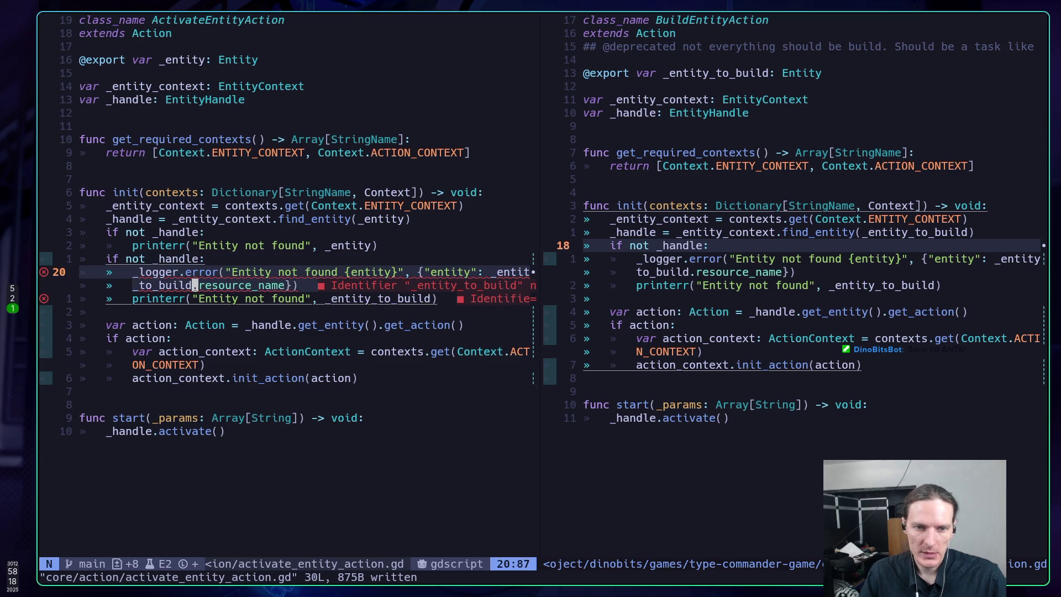
key(h)
key(h)
key(h)
key(x)
key(x)
key(x)
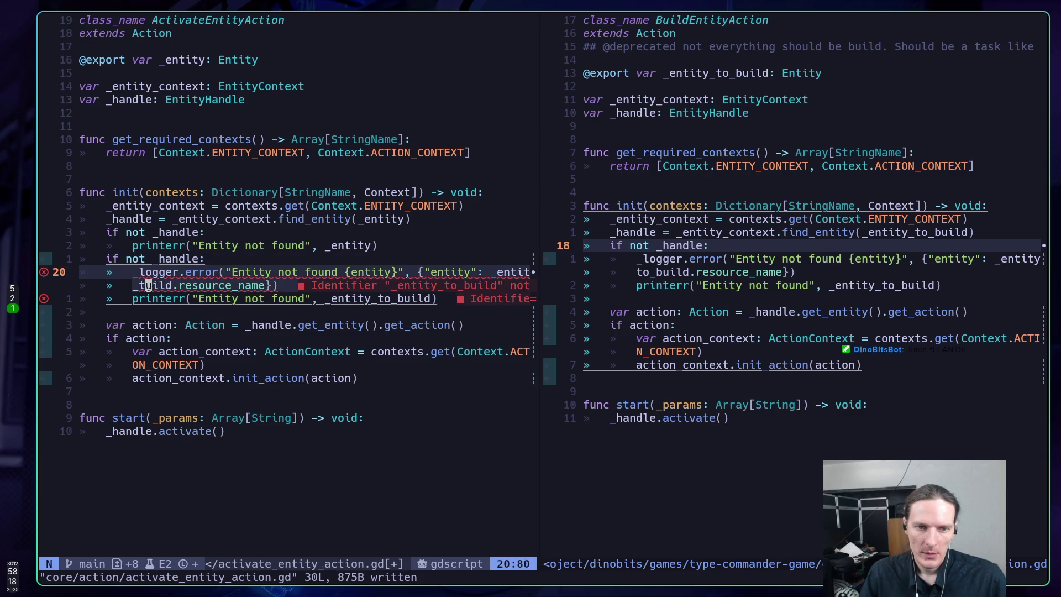
key(x)
key(h)
key(x)
key(h)
text(x)
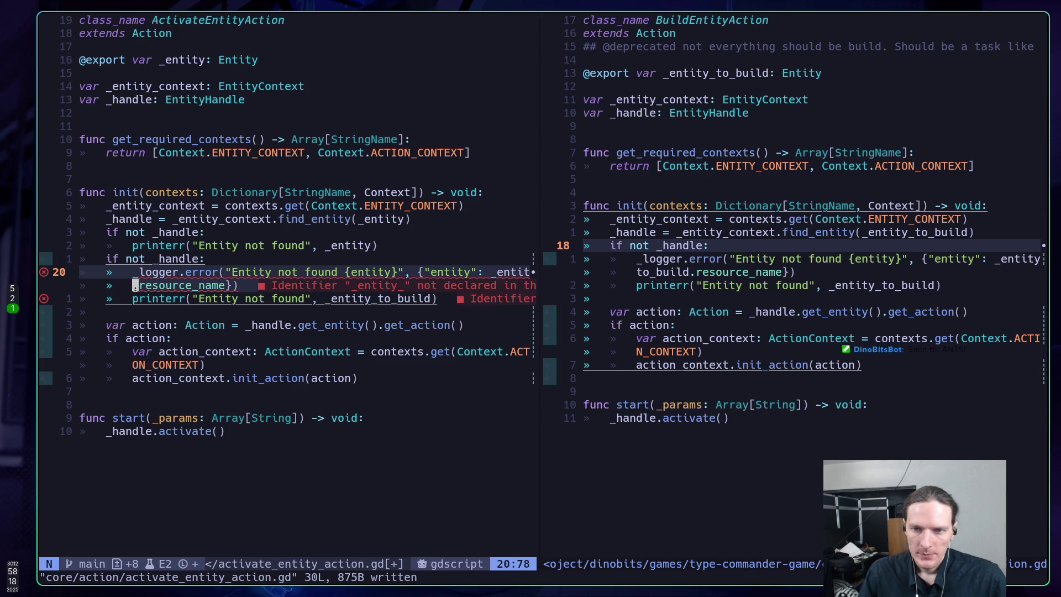
text(:w)
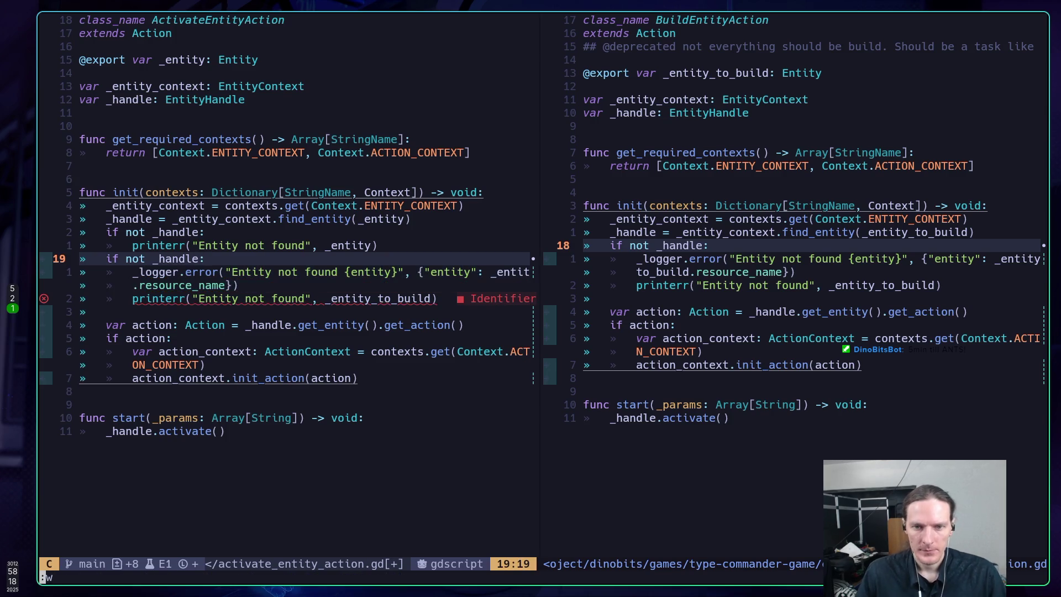
key(Return)
Step: Remove _to_build from the printerr argument so it uses _entity, and save with :w
key(j)
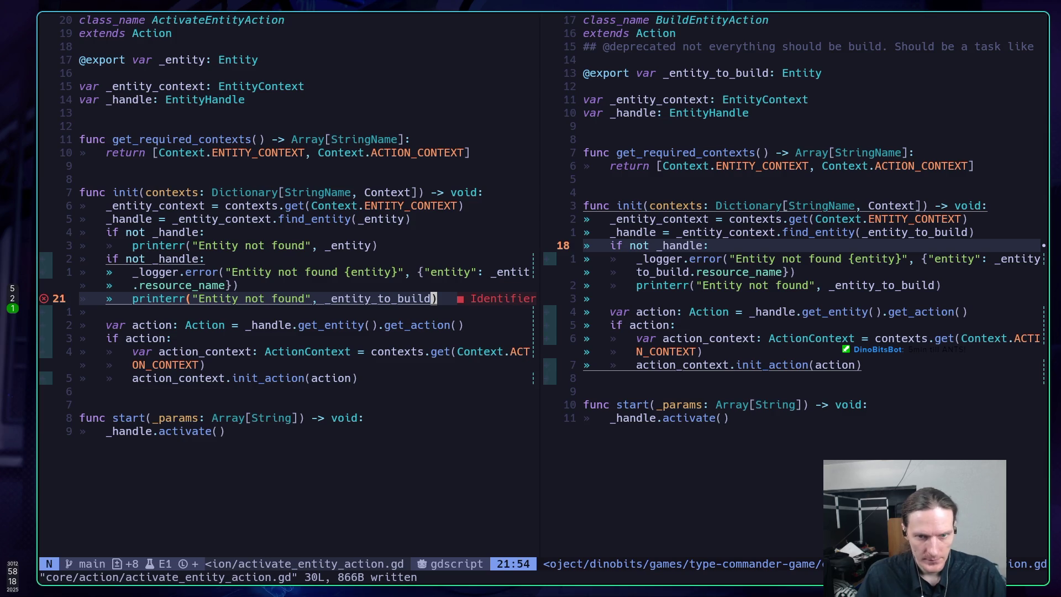
key(h)
key(h)
key(h)
key(d)
key(t)
key(u)
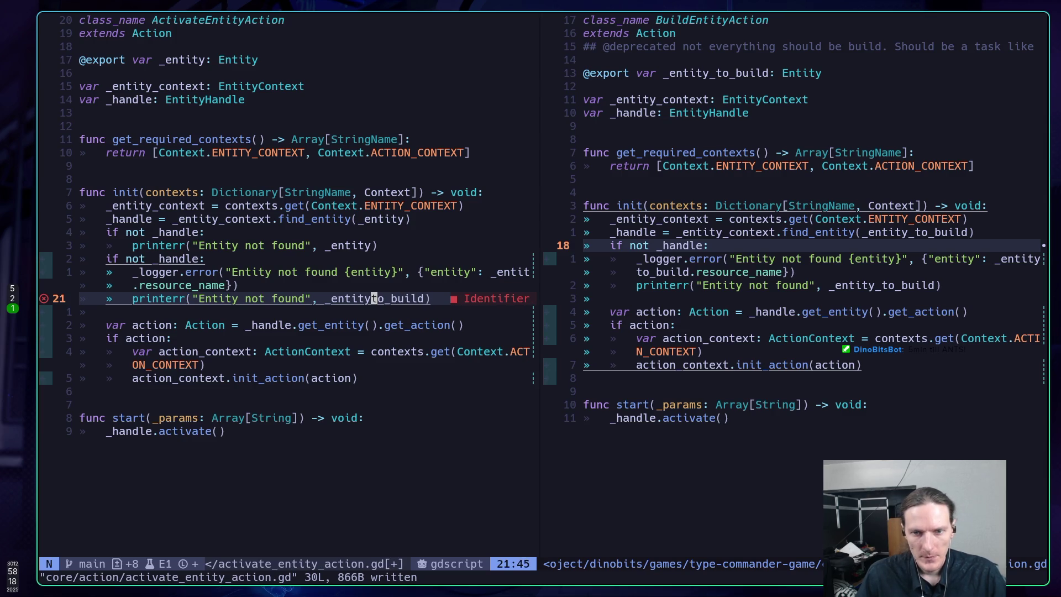
text(de)
text(:w)
key(Return)
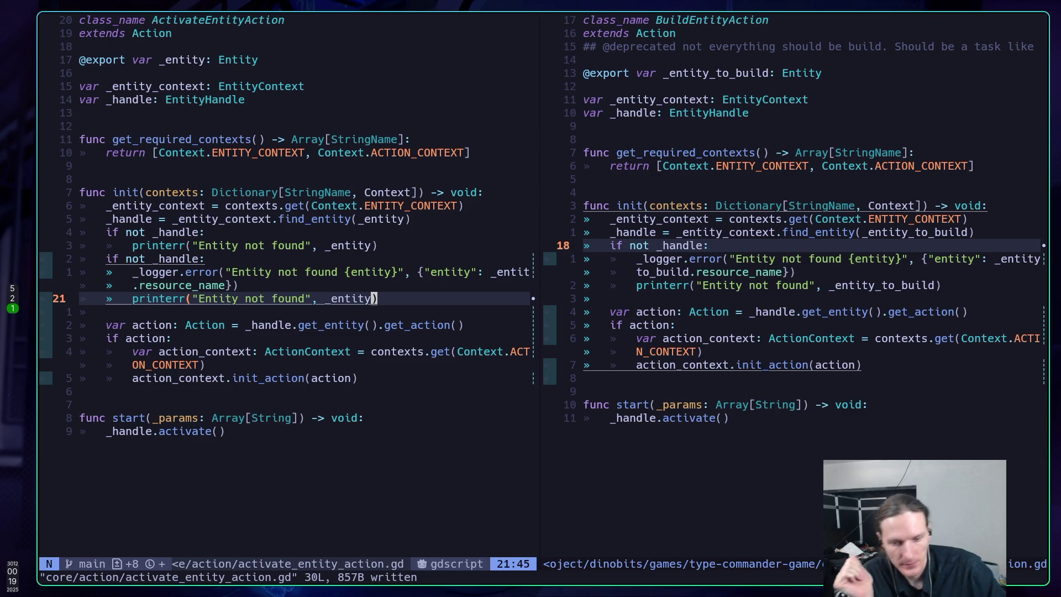
Step: Go from Neovim back to Godot and show the fantasy scene's node tree
key(super+2)
key(super+5)
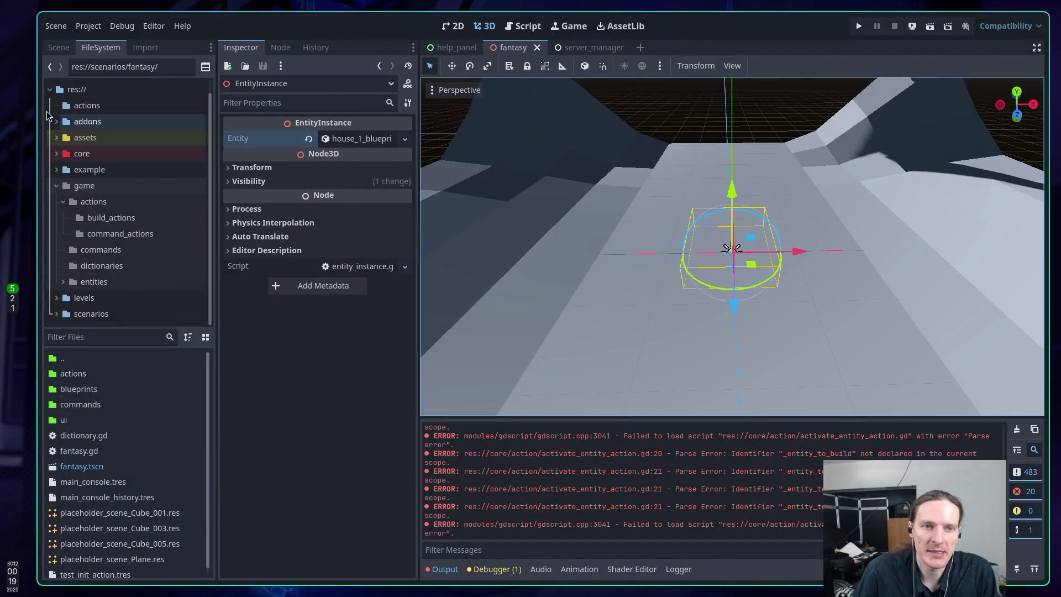
click(59, 47)
scroll(99, 160, down, 1)
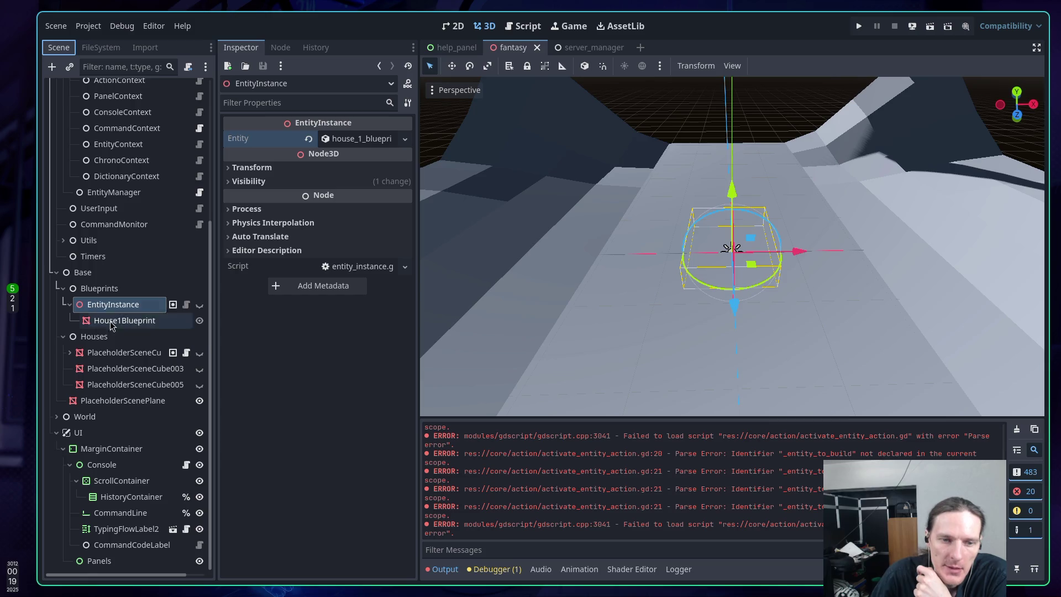
click(200, 306)
click(199, 305)
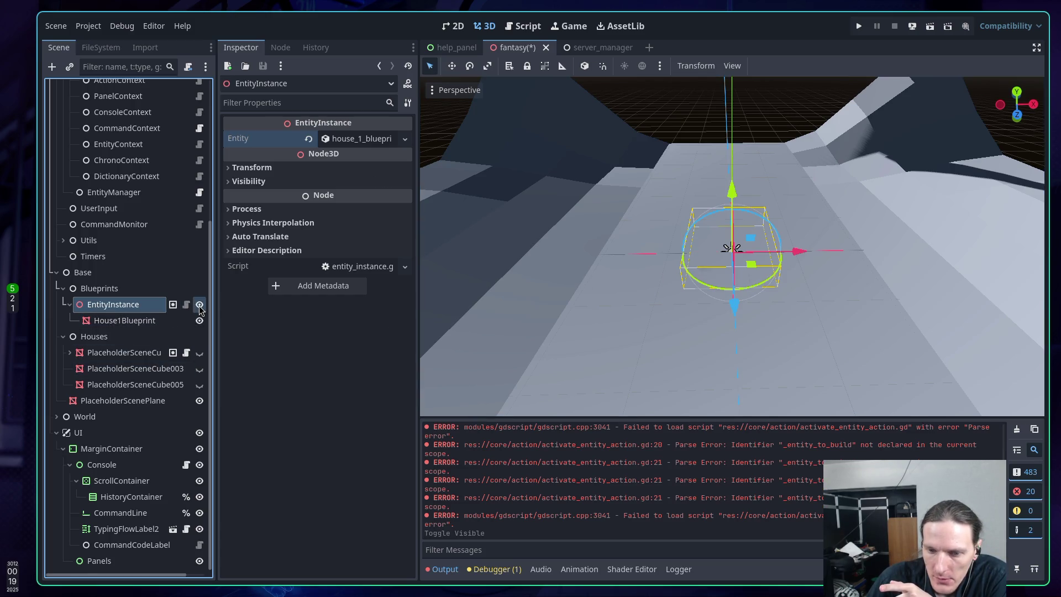
click(200, 306)
click(200, 306)
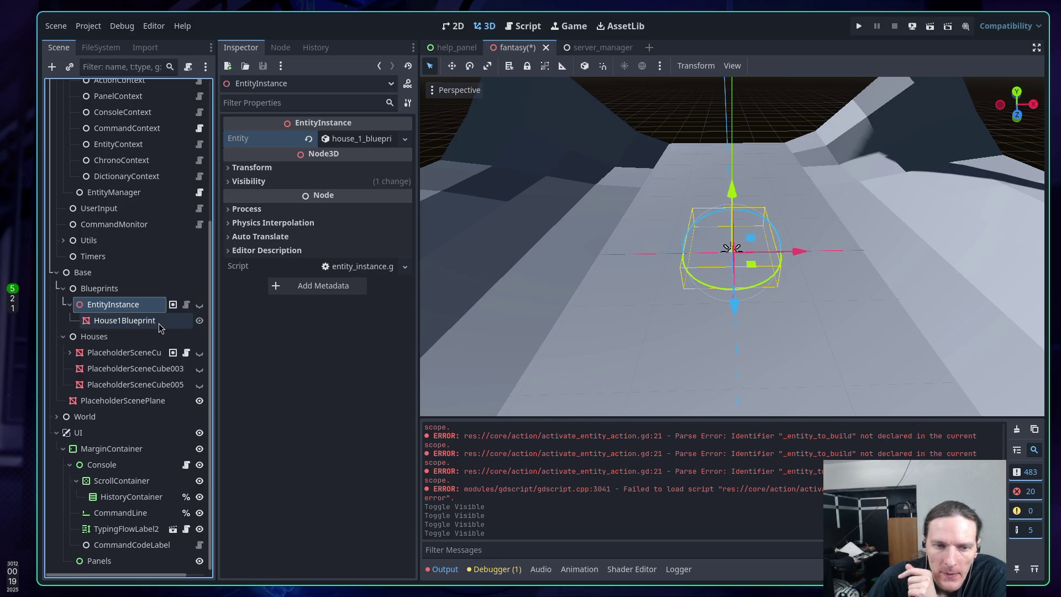
click(199, 354)
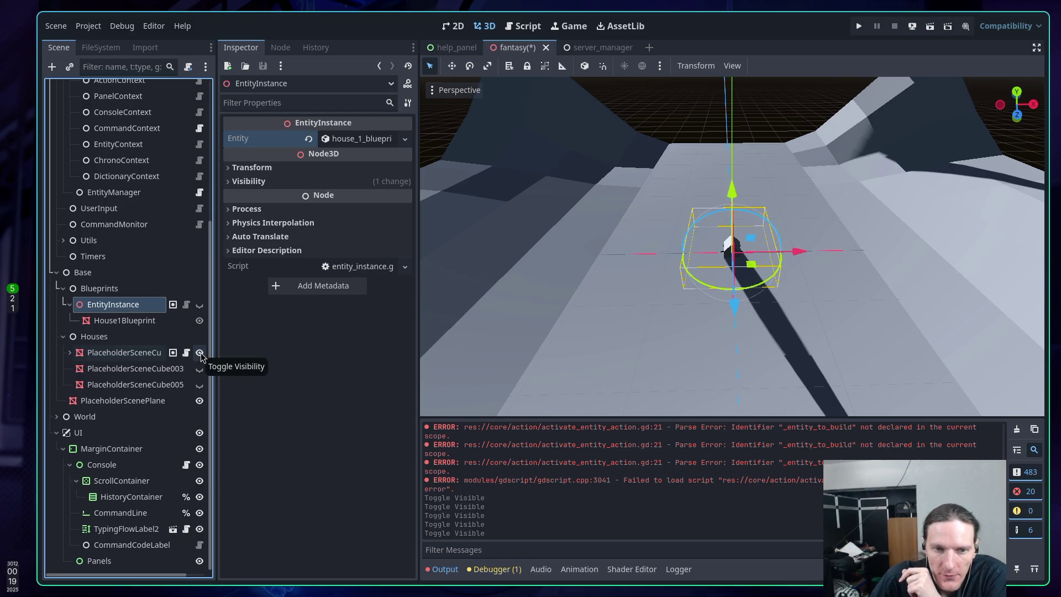
click(199, 354)
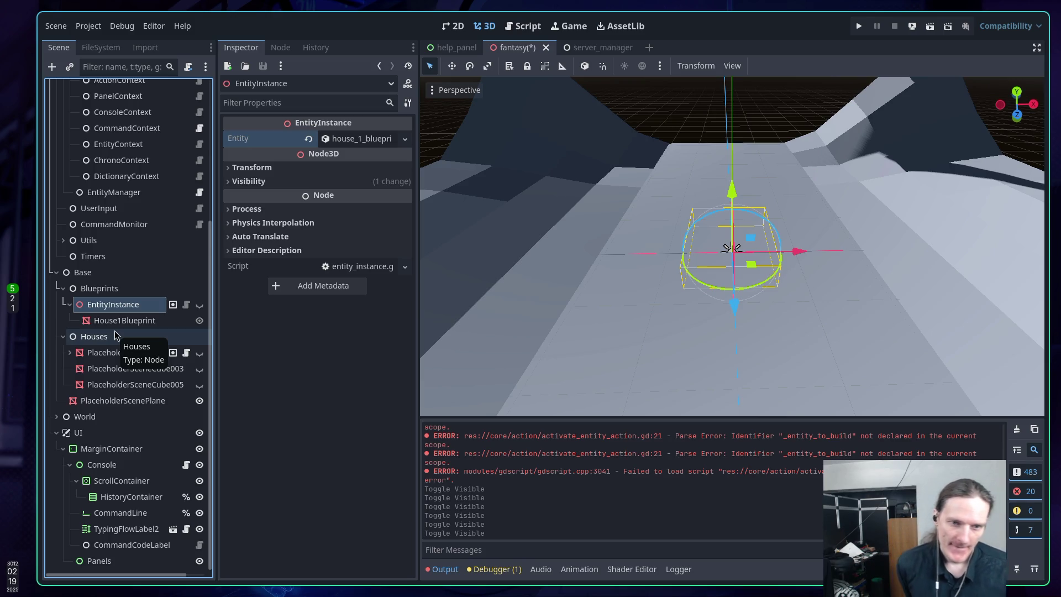
Step: Save the fantasy scene with Ctrl+S and bring up the FileSystem dock
key(ctrl+s)
key(alt+Tab)
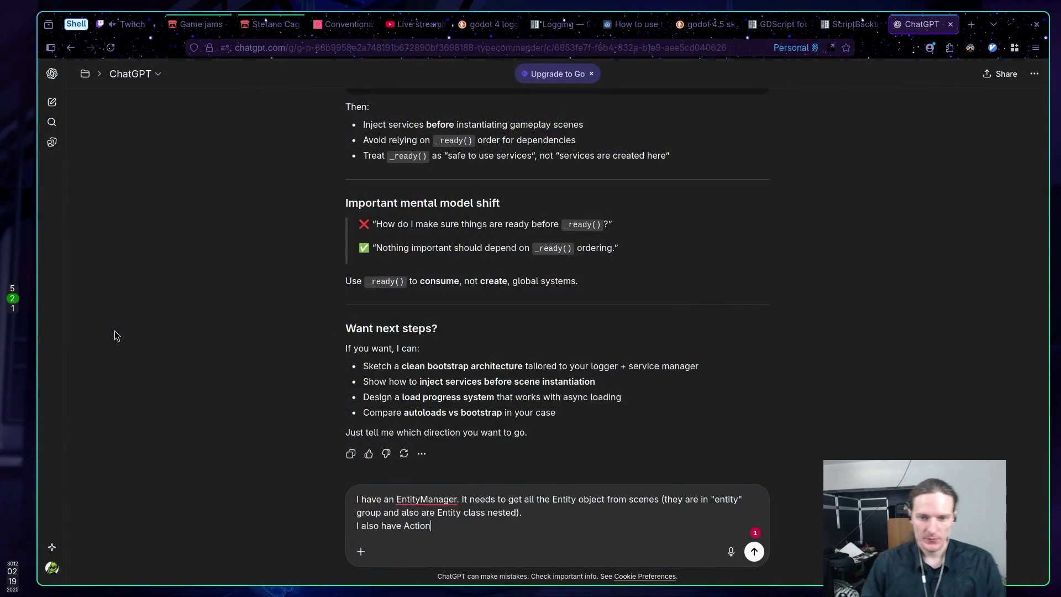
key(alt+Tab)
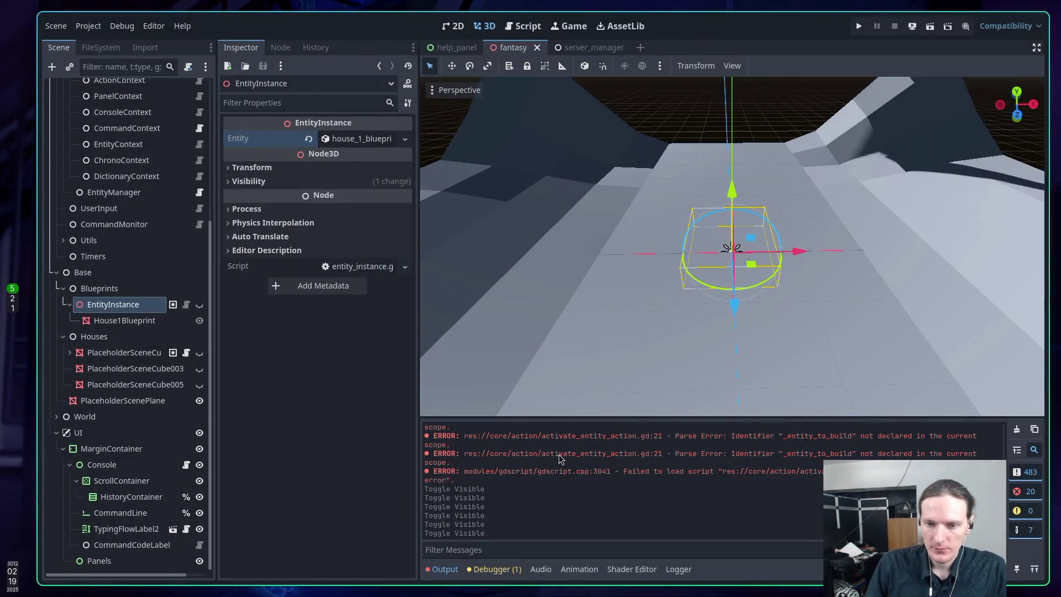
click(100, 47)
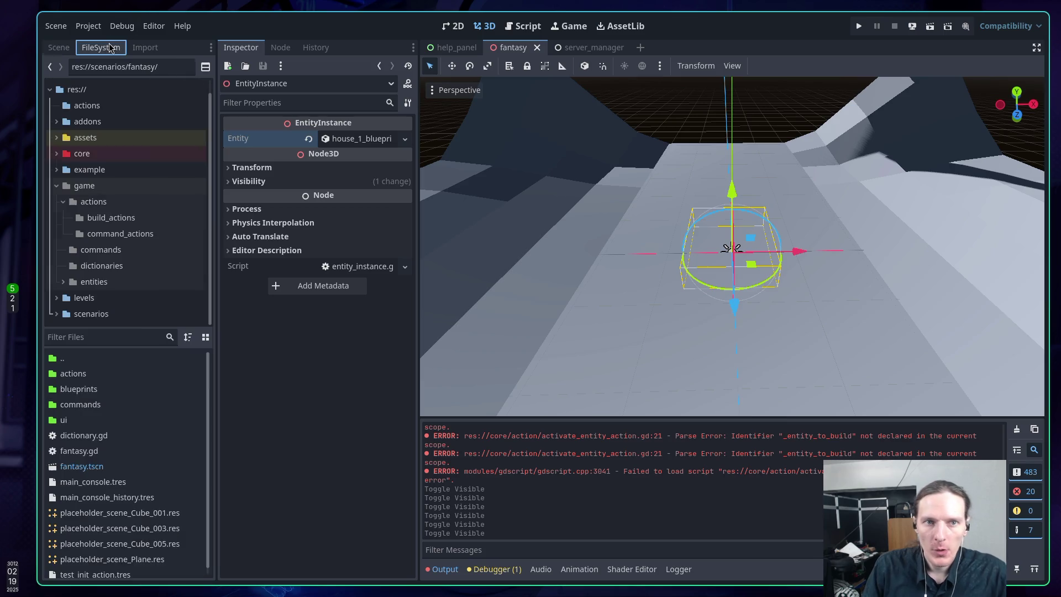
Step: Remove build_house_action.tres from game/actions/build_actions, then load activate_house_1_blueprint.tres into the Inspector
scroll(105, 497, down, 1)
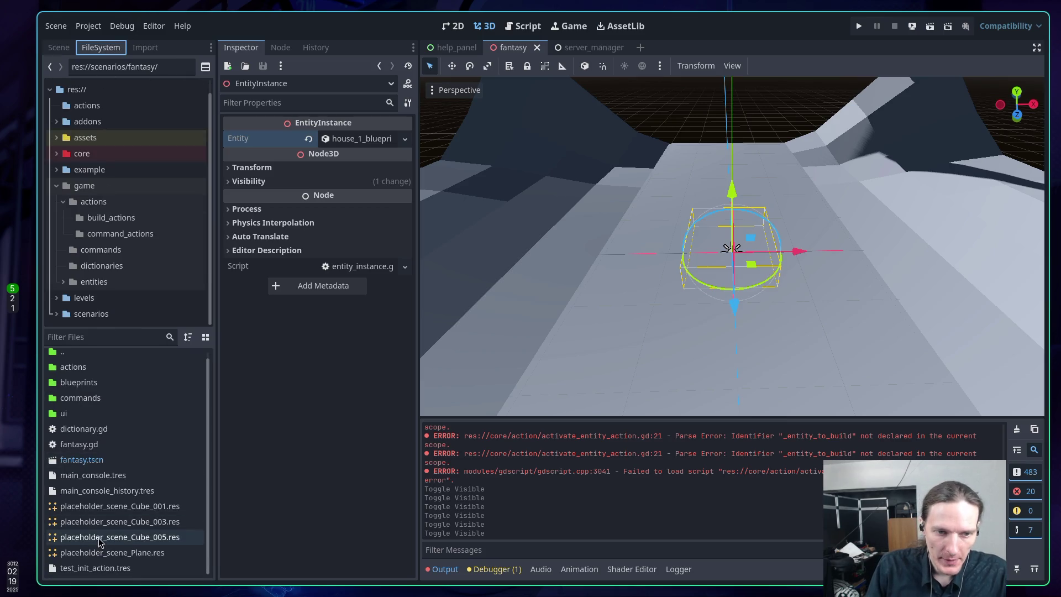
click(111, 218)
click(103, 491)
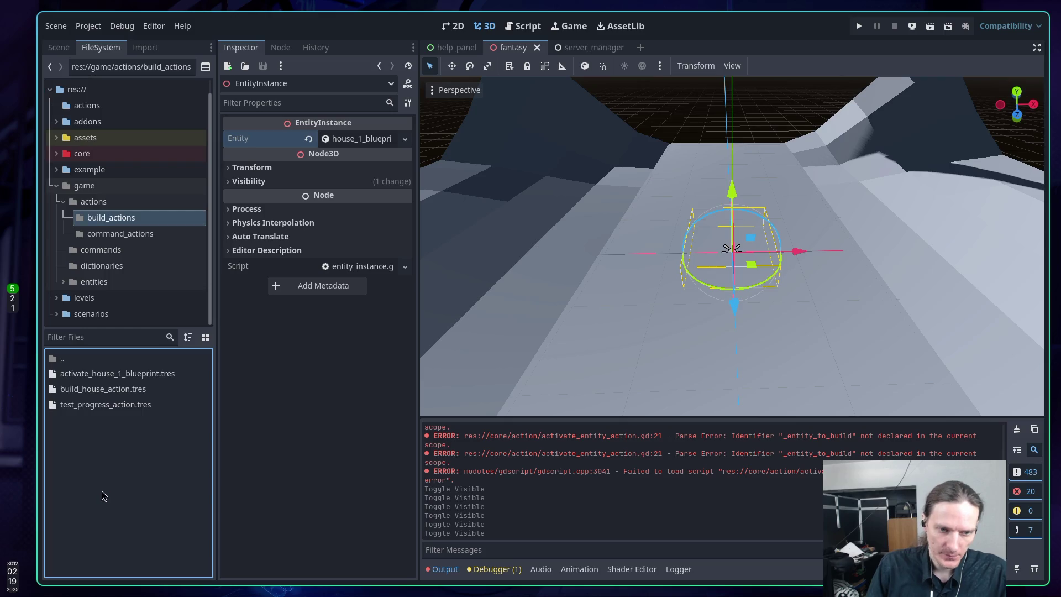
click(110, 379)
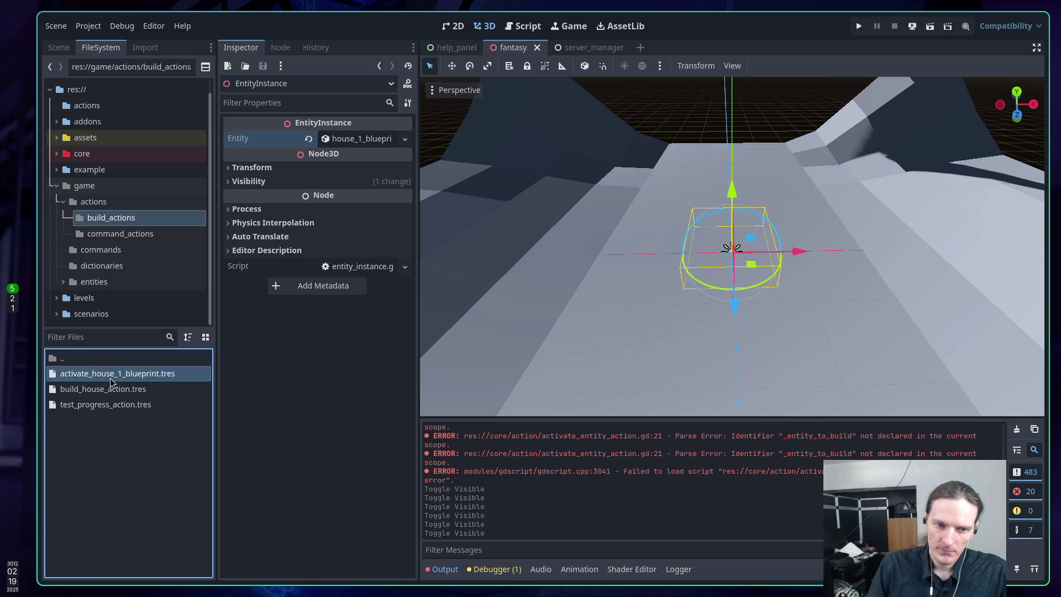
click(110, 391)
right_click(111, 392)
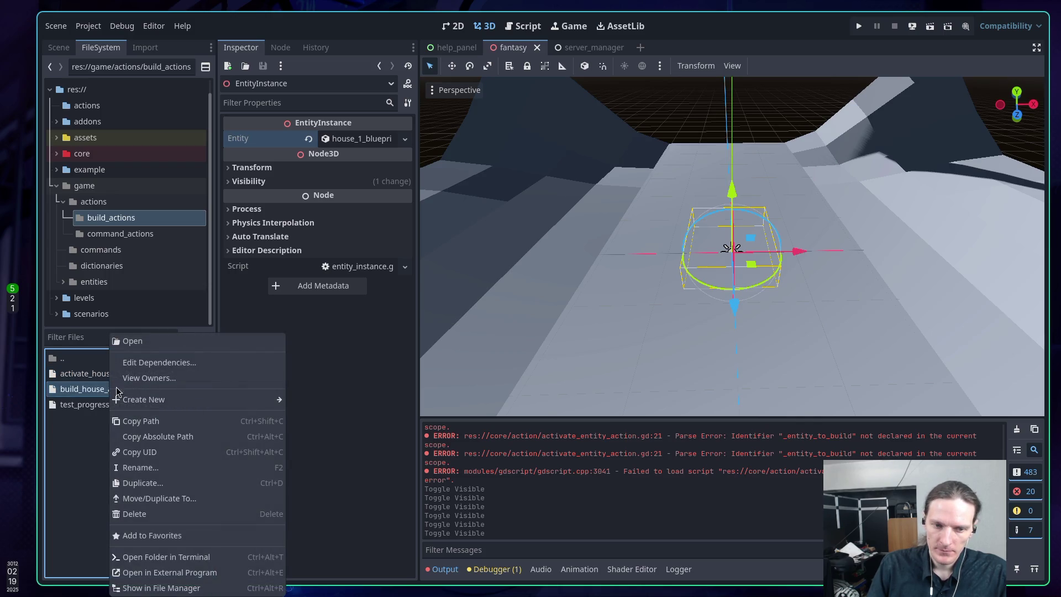
click(157, 515)
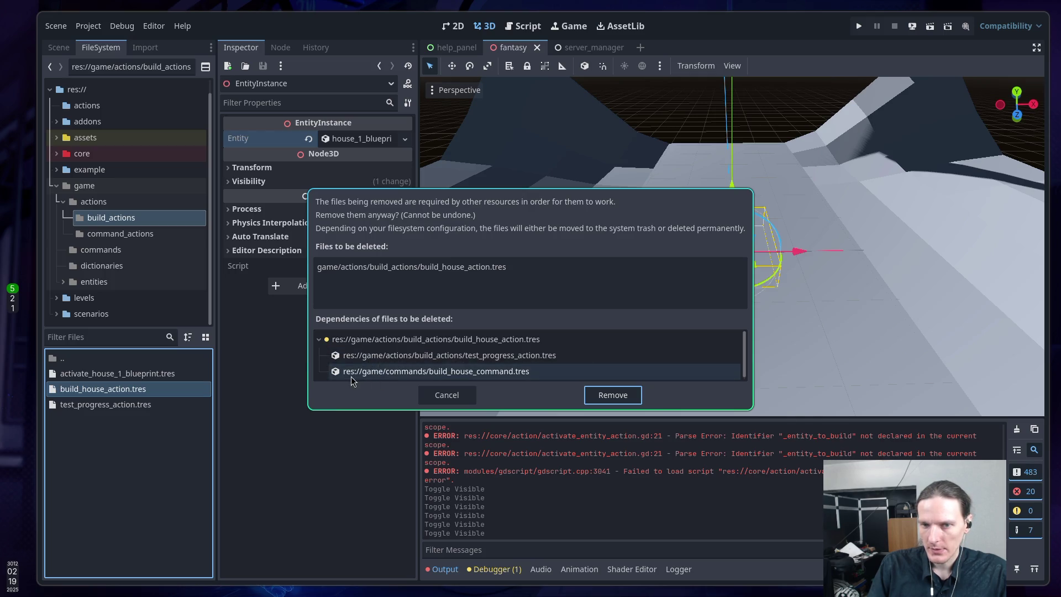
click(627, 395)
click(132, 426)
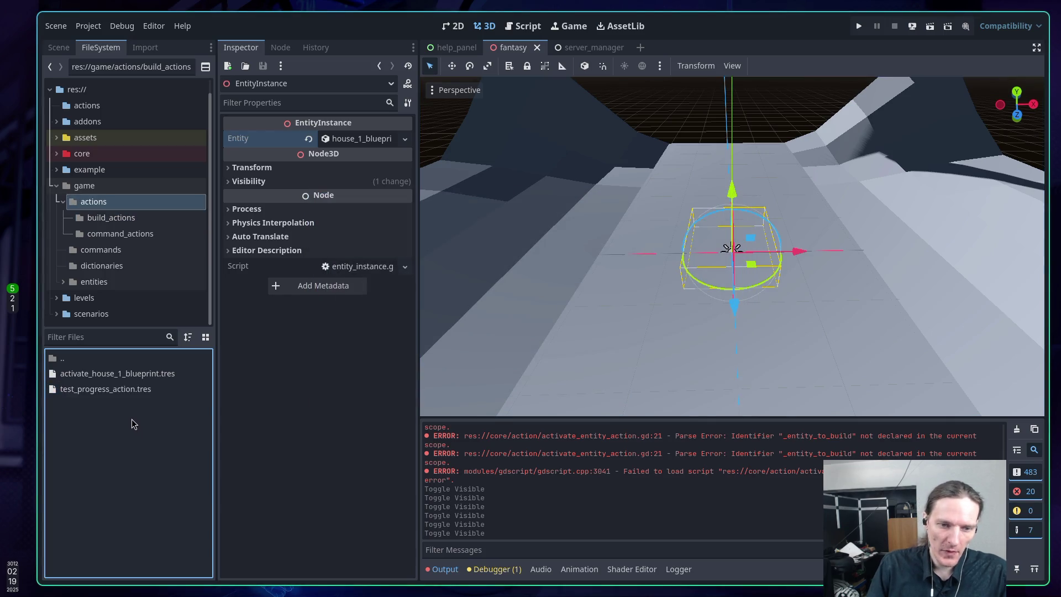
double_click(109, 374)
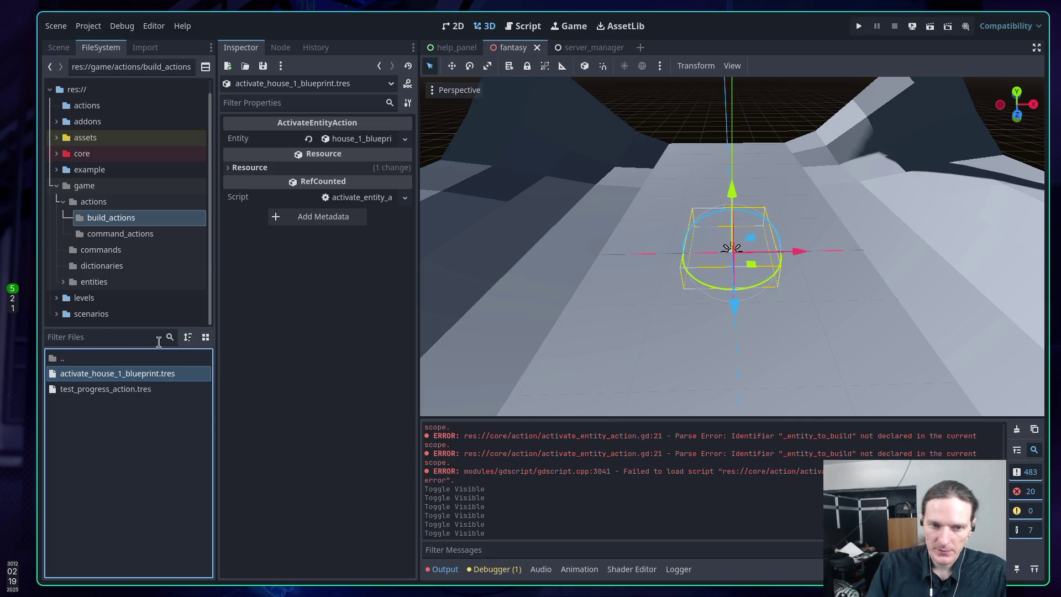
Step: Expand the house_1_blueprint entity and replace its BuildEntityAction with a new ActivateEntityAction
key(super+1)
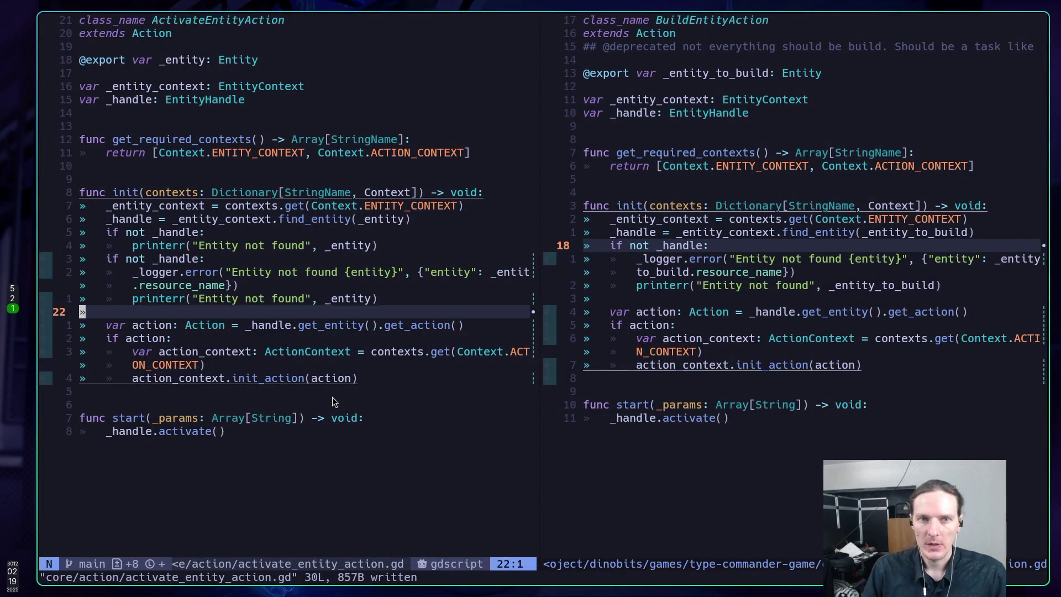
key(super+5)
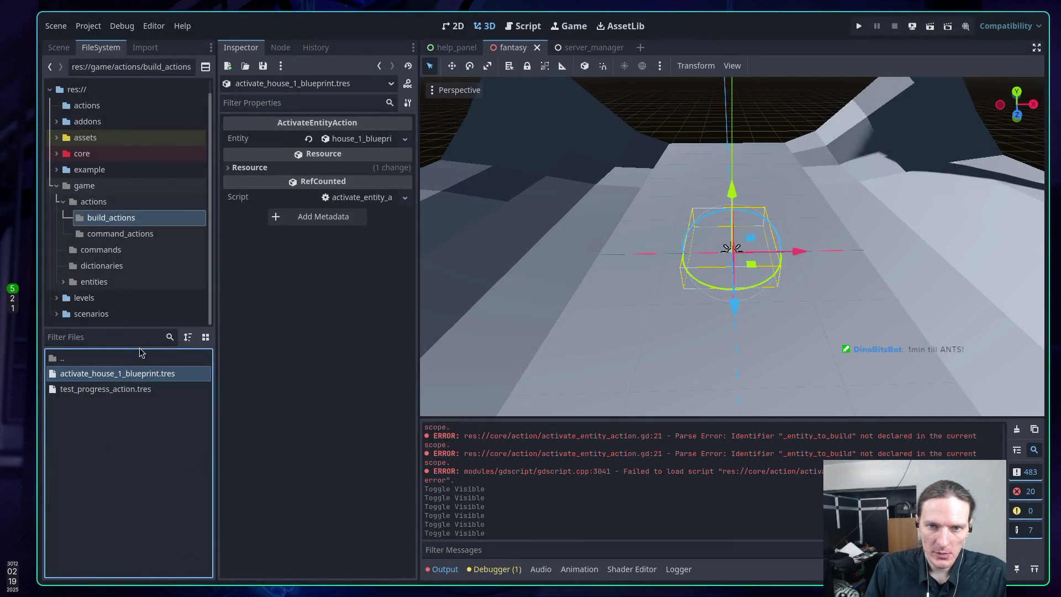
click(350, 139)
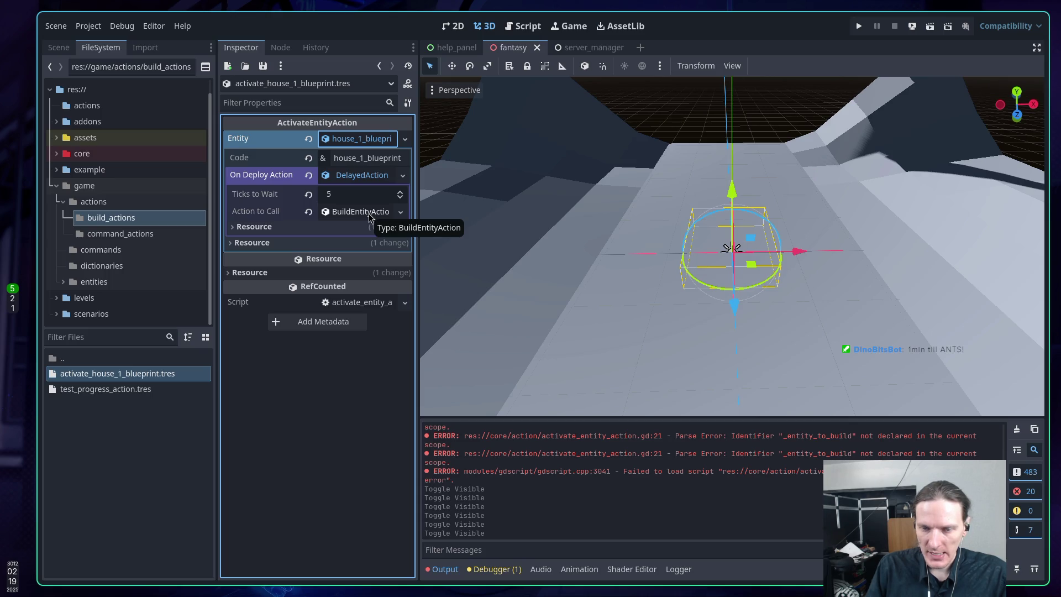
click(369, 213)
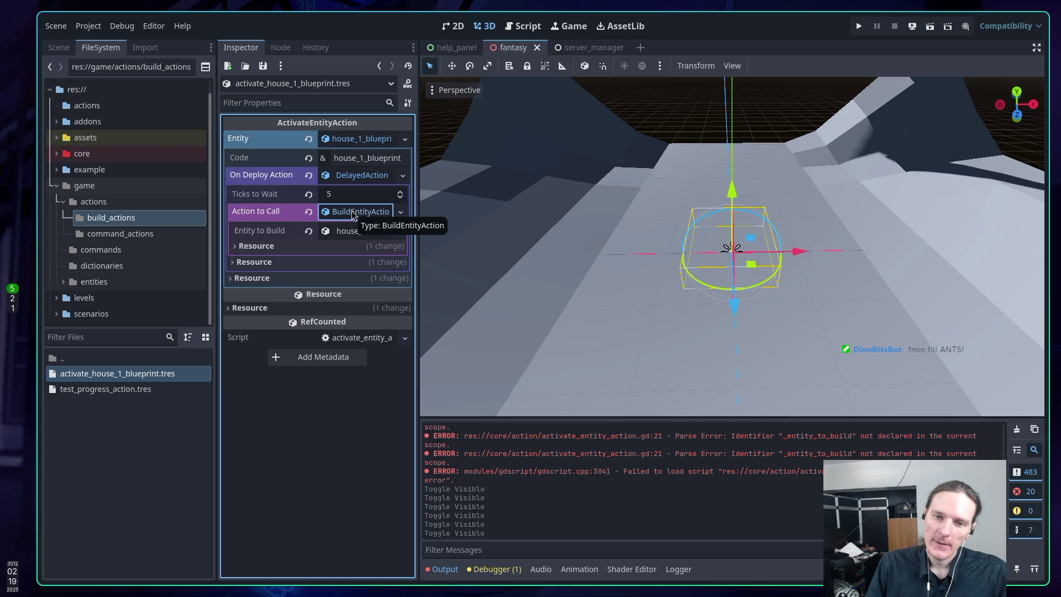
click(309, 214)
click(339, 215)
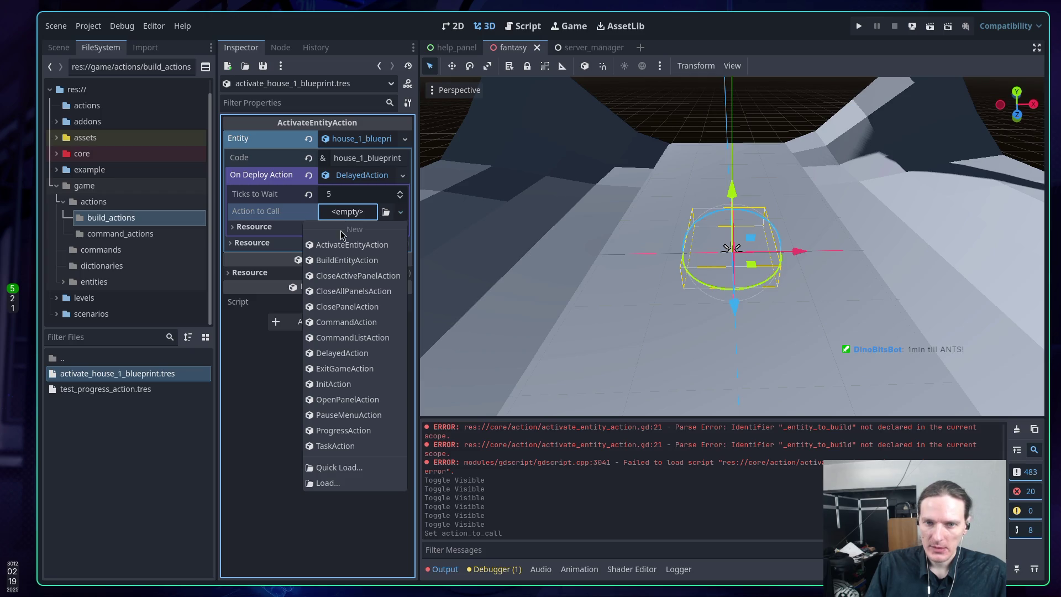
click(345, 245)
Step: Review the BuildEntityAction script in Neovim, then return to Godot's FileSystem
key(super+1)
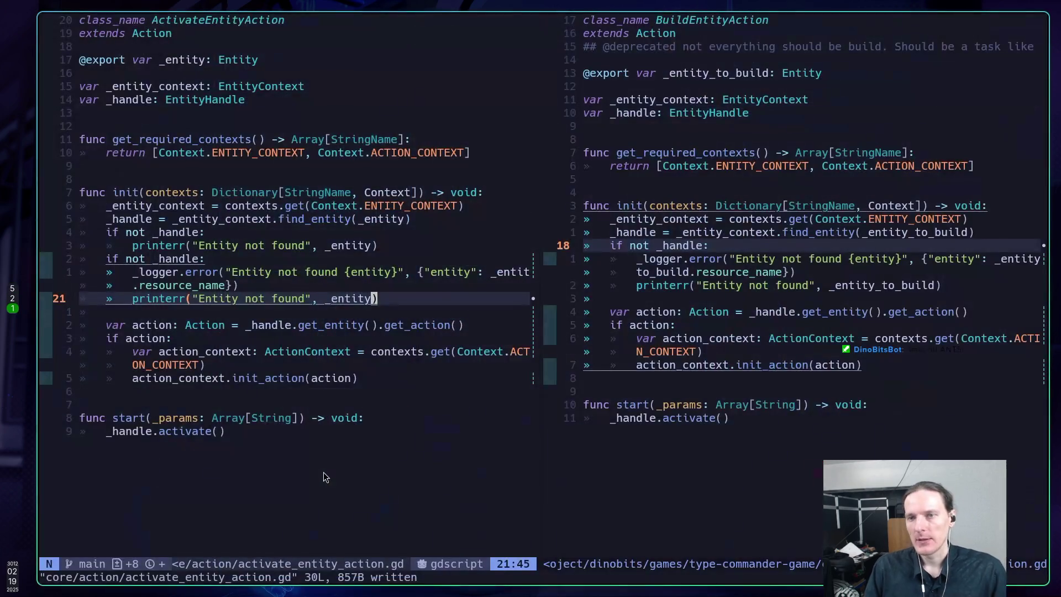
key(k)
key(j)
key(ctrl+w)
key(l)
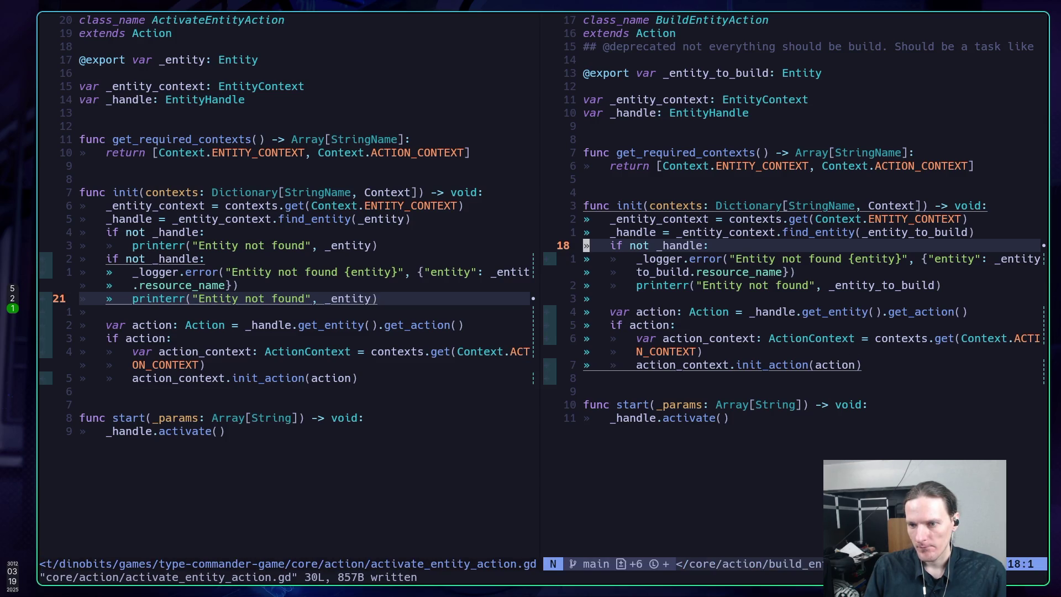
key(super+5)
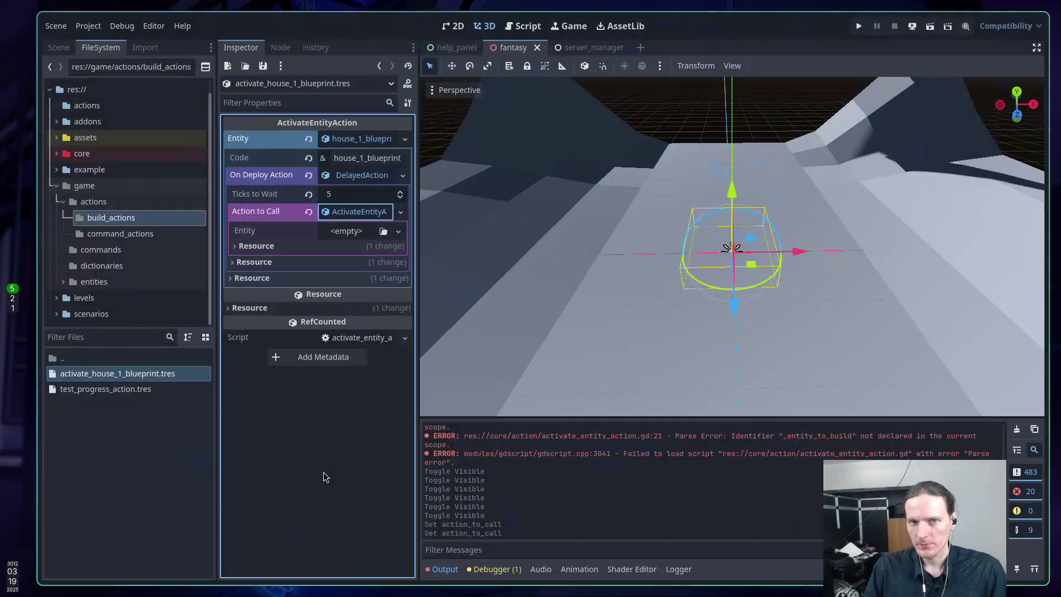
click(110, 154)
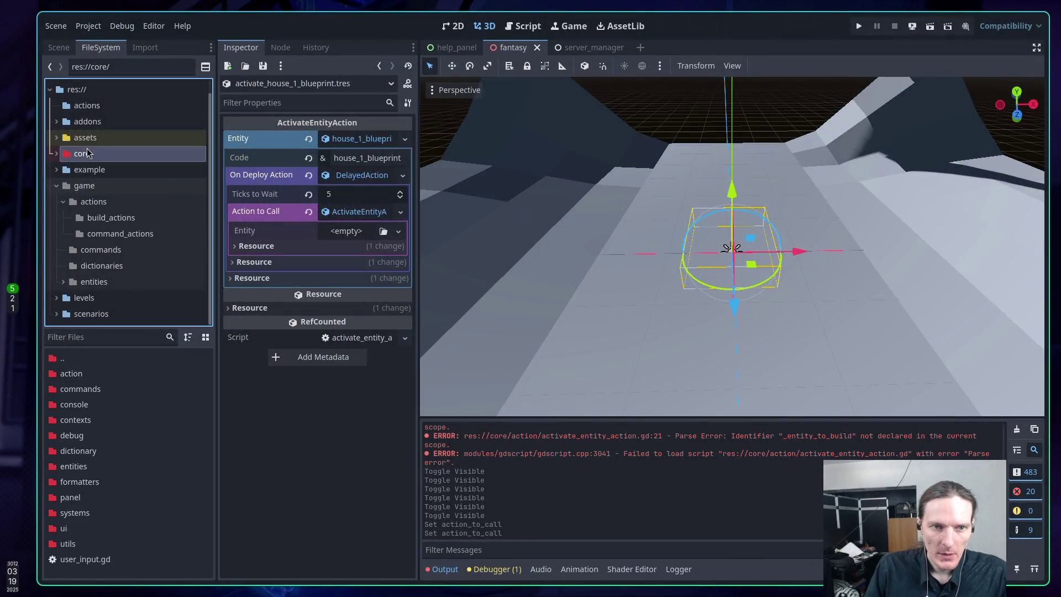
Step: Open the core/action folder and delete build_entity_action.gd, confirming with Remove
double_click(72, 374)
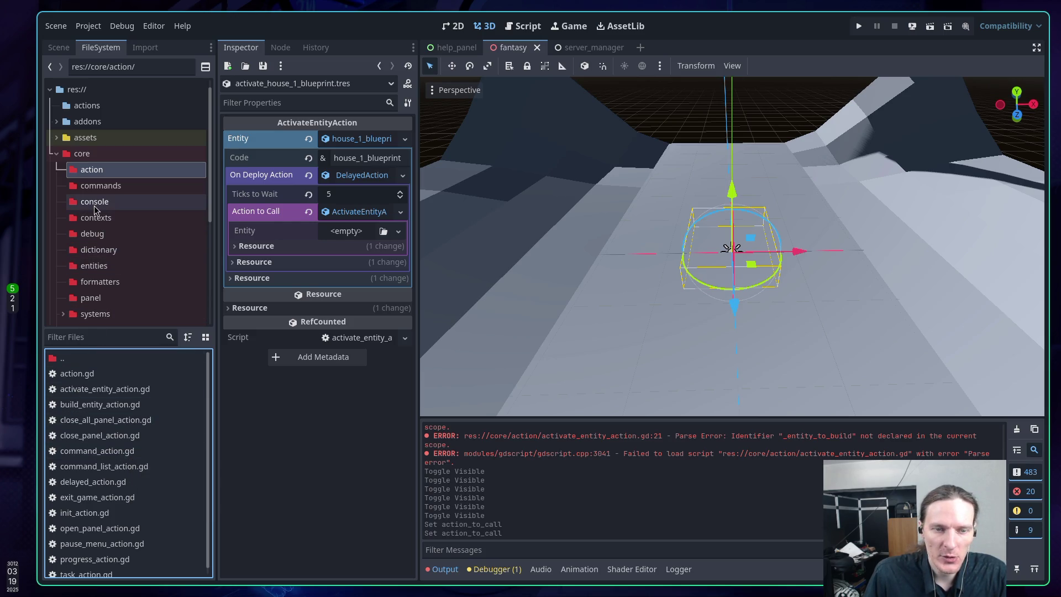
mouse_move(97, 188)
mouse_down()
mouse_move(94, 171)
mouse_move(97, 309)
mouse_move(110, 199)
mouse_up()
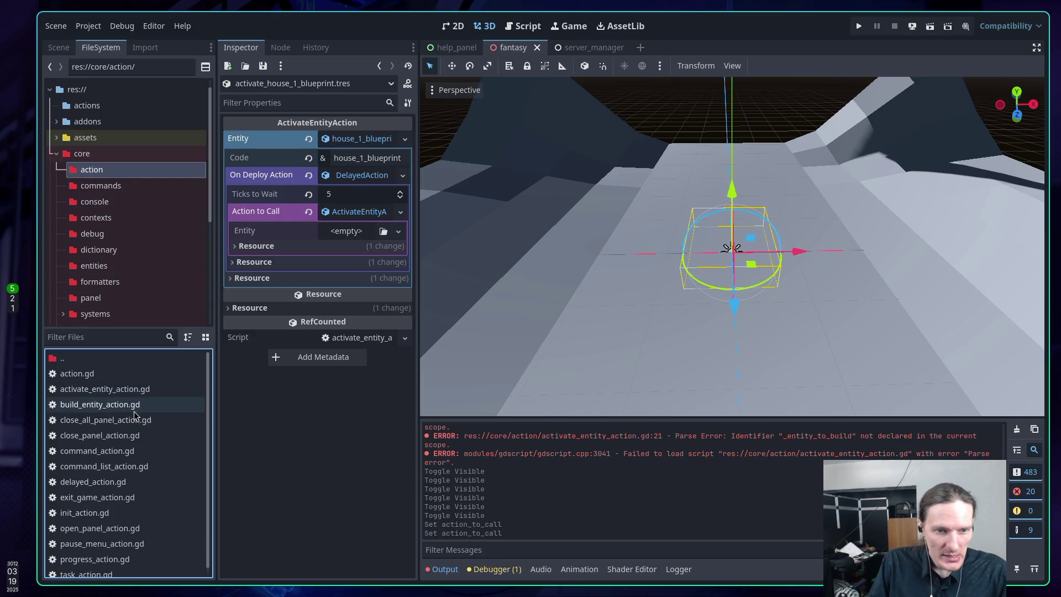
right_click(93, 409)
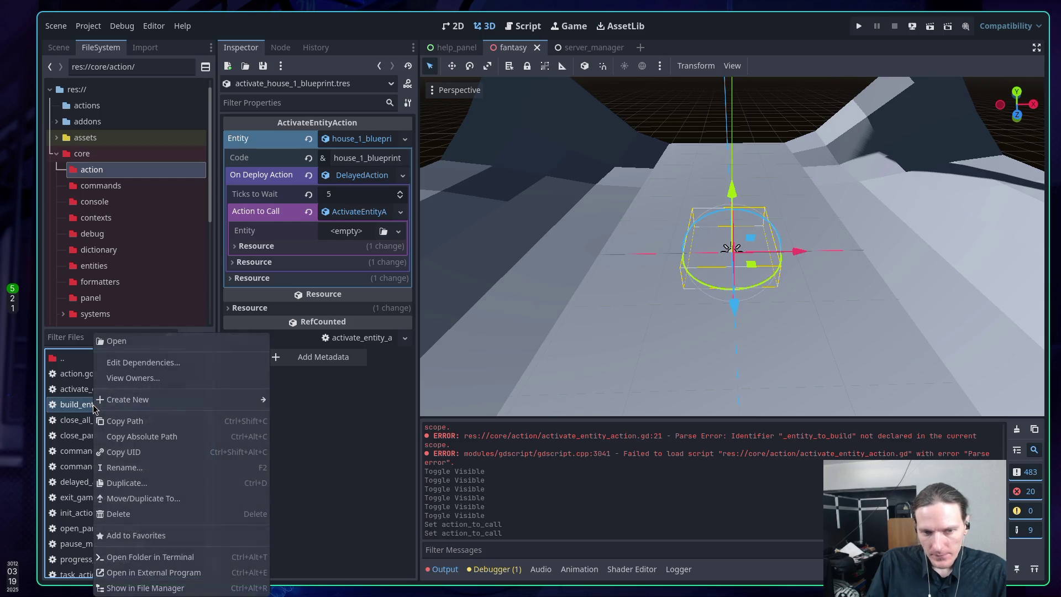
click(139, 515)
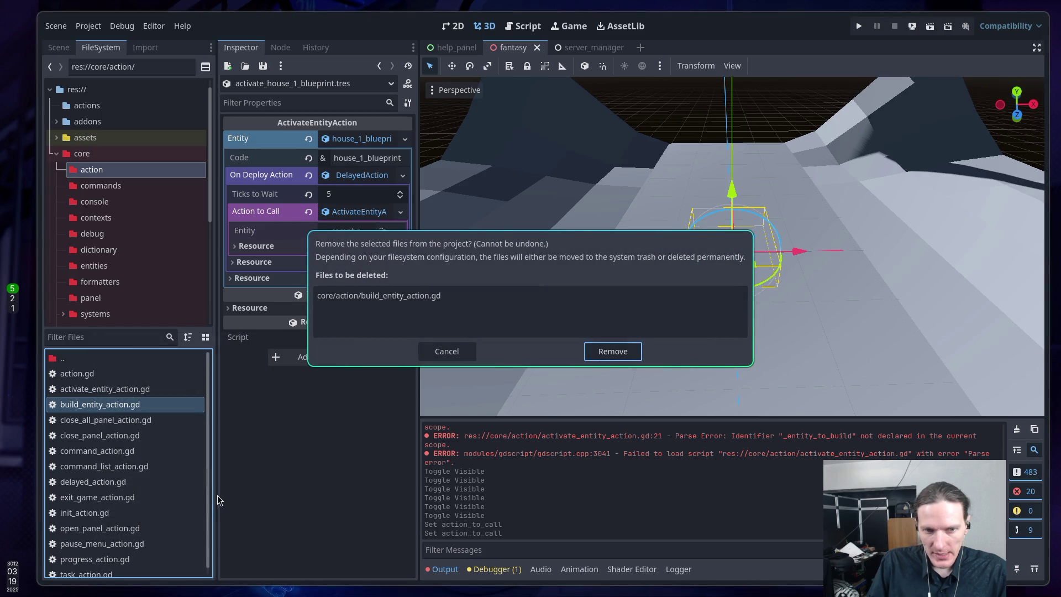
click(612, 353)
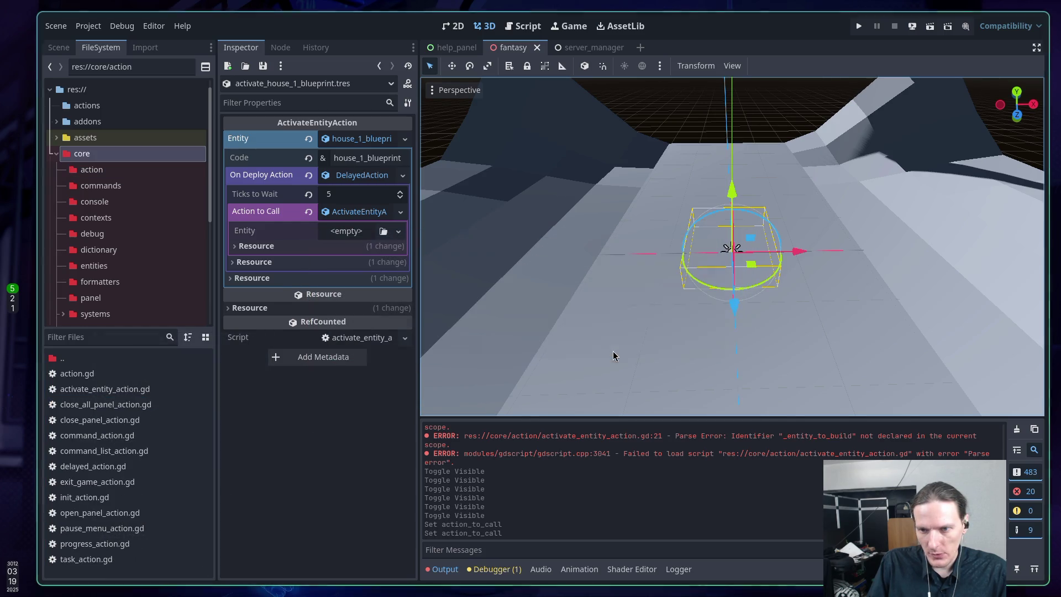
key(alt+Tab)
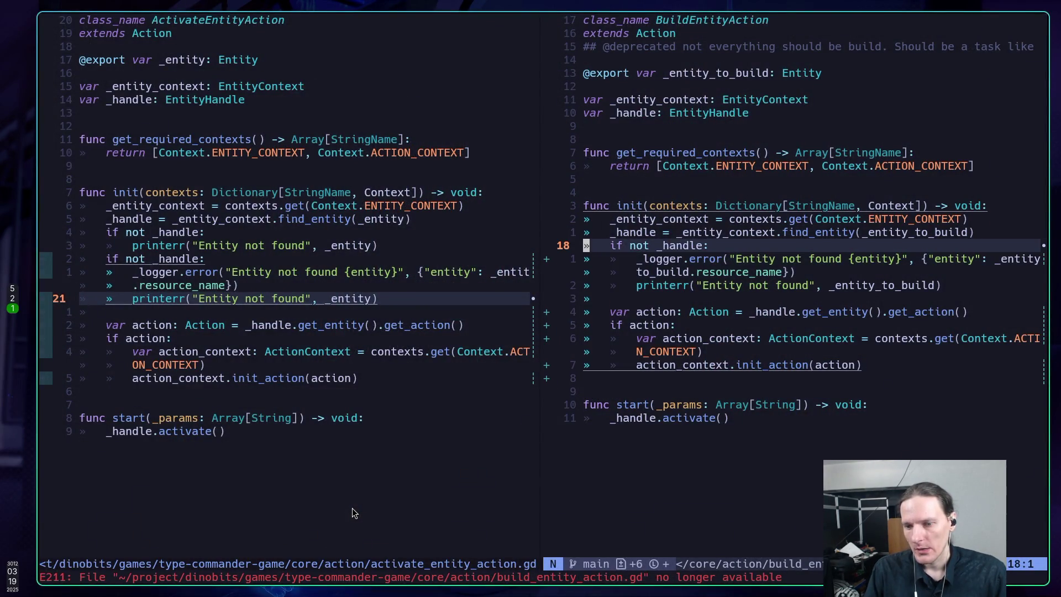
text(:)
key(super+5)
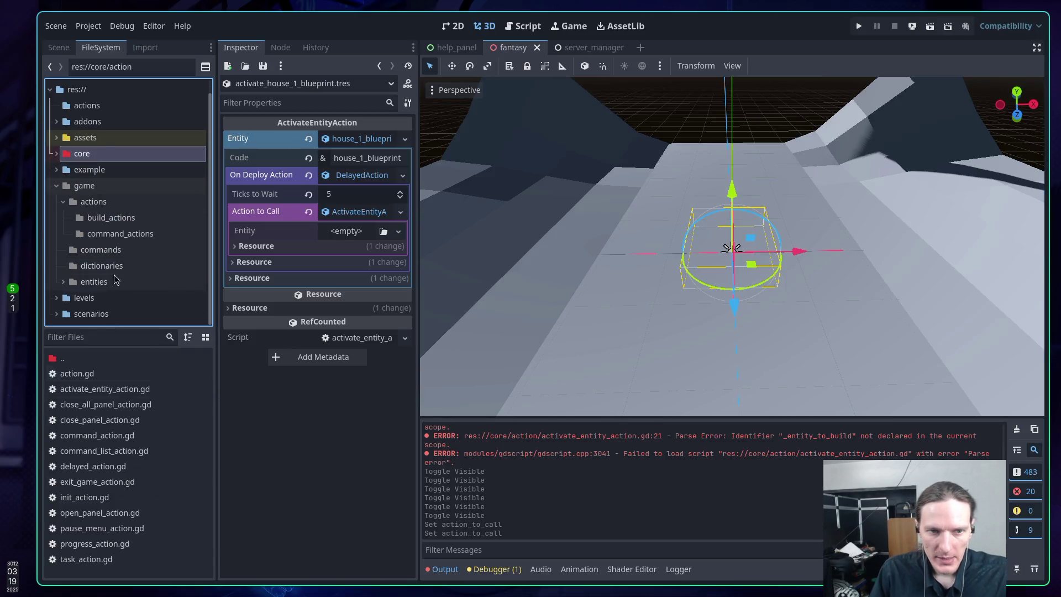
Step: Quick Load house_1.tres as the entity of the new ActivateEntityAction
click(95, 219)
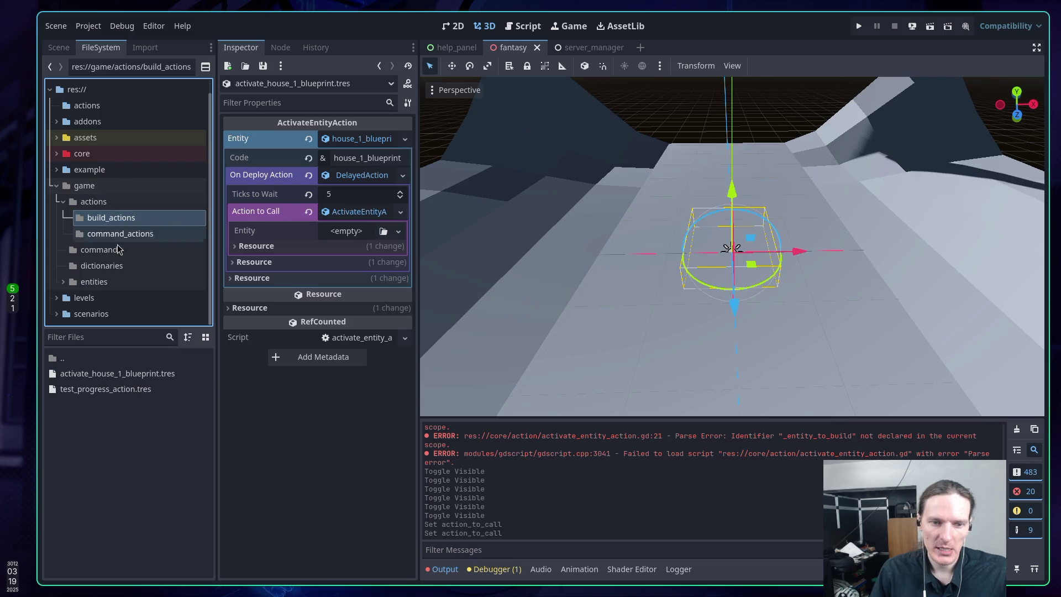
click(347, 232)
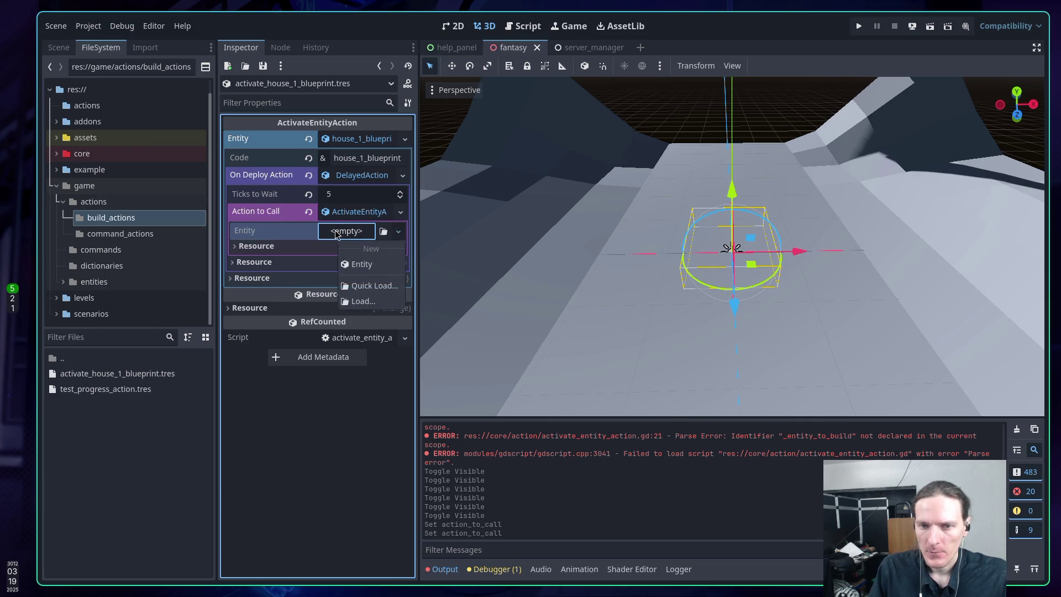
click(384, 231)
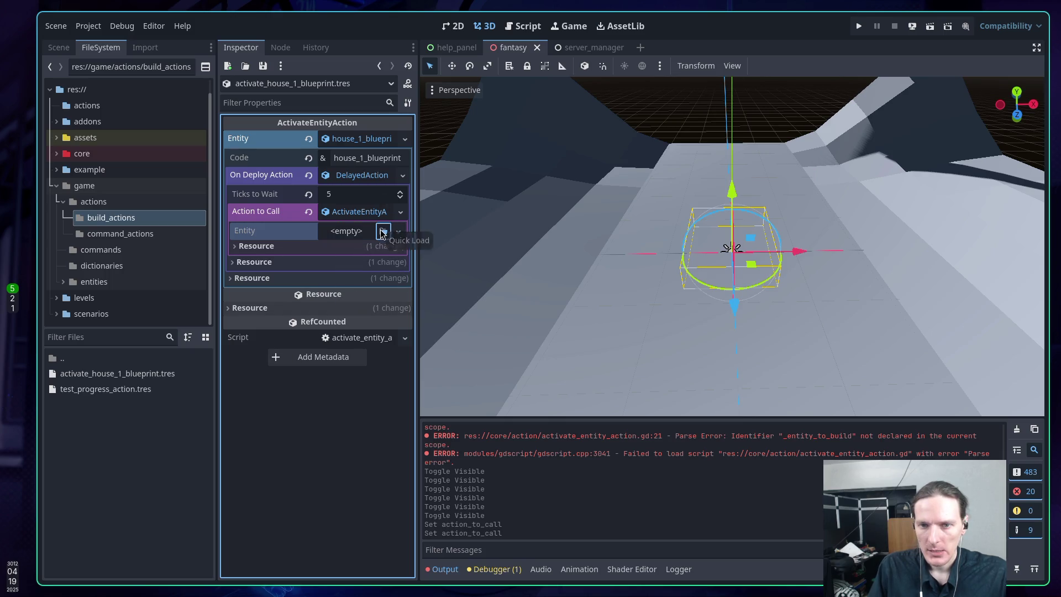
click(384, 231)
click(402, 189)
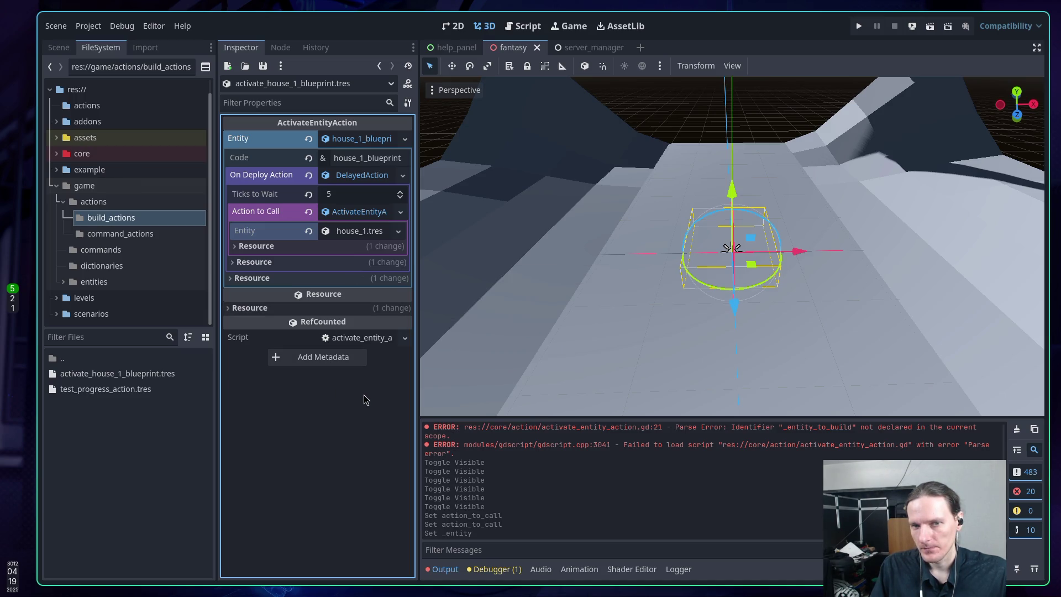
Step: Give house_1 open_help_panel_action.tres as its On Deploy Action and run the game
click(351, 233)
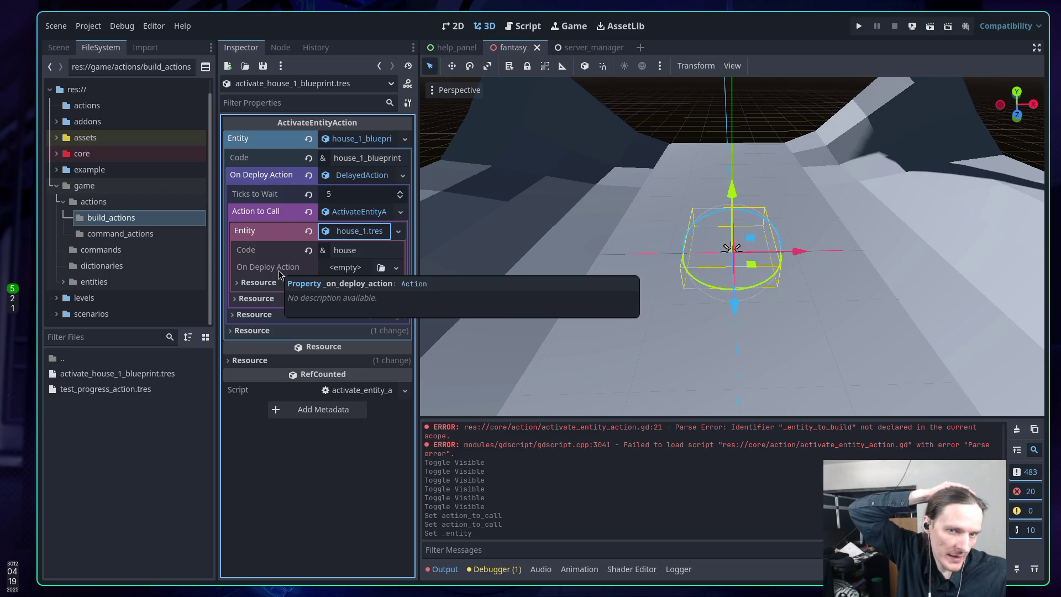
click(382, 269)
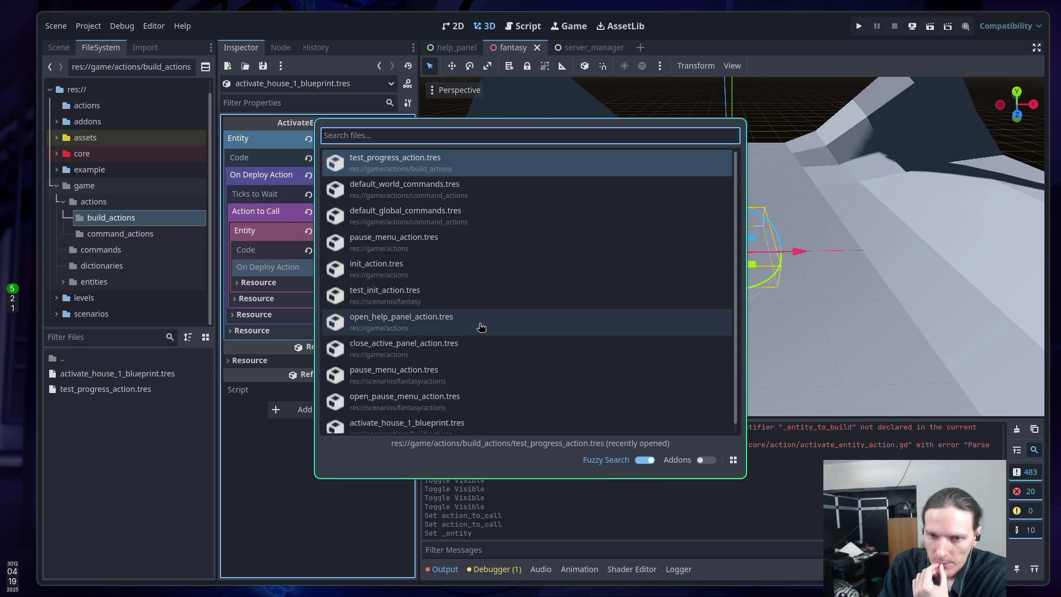
click(480, 327)
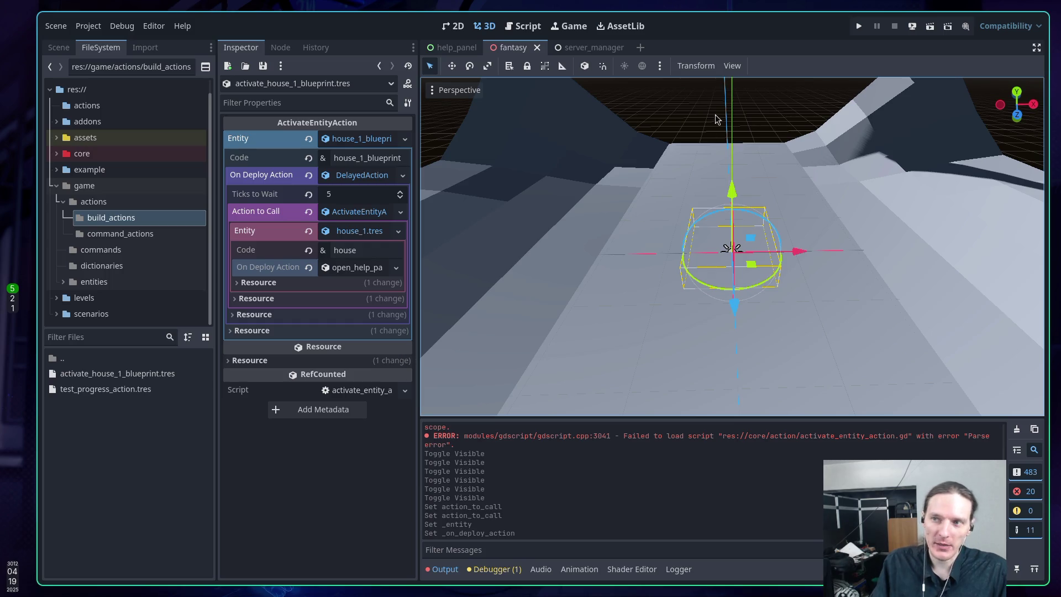
click(858, 27)
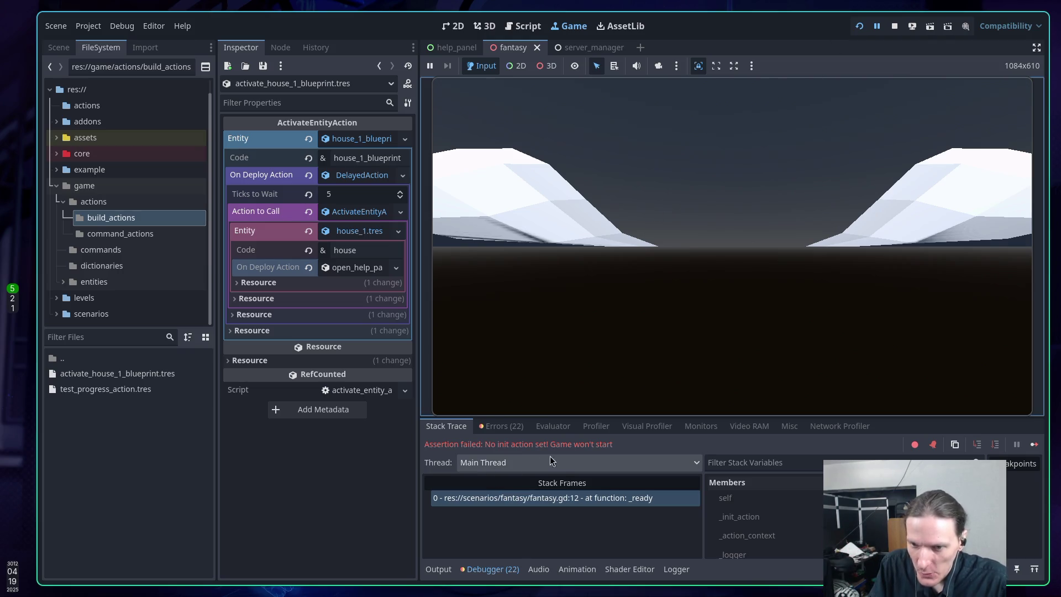
Step: Stop the failed test run and select the Fantasy root node in the scene tree
click(895, 26)
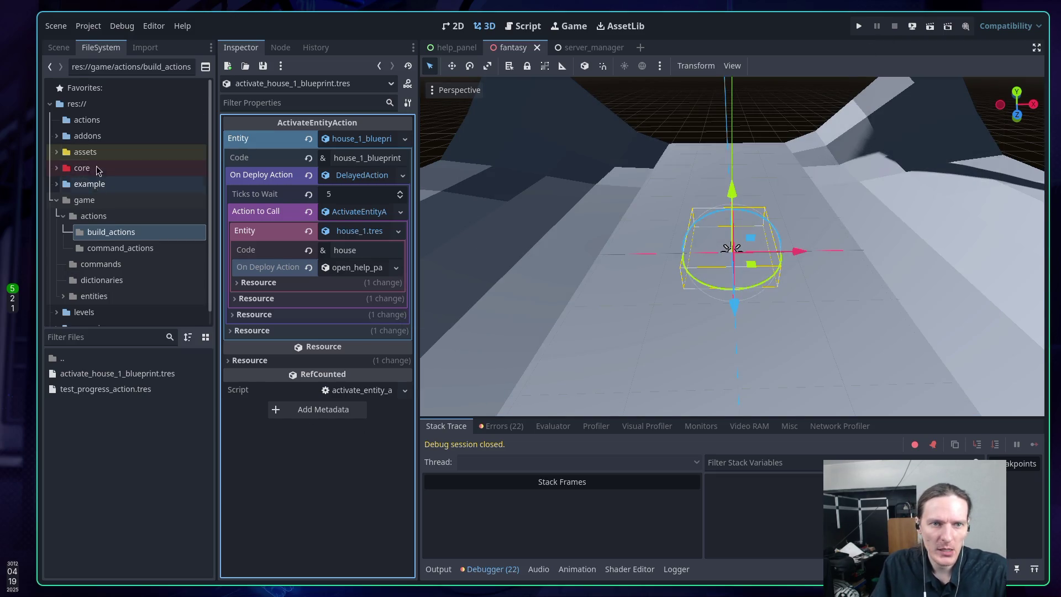
click(58, 47)
scroll(89, 94, up, 5)
click(81, 88)
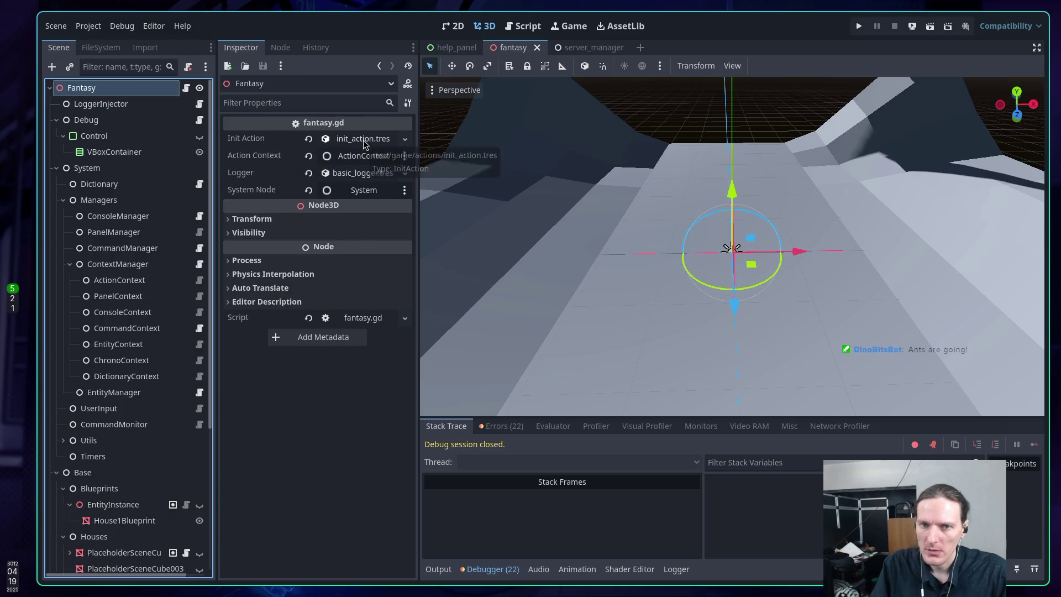
Step: Inspect the Fantasy root's Init Action, Action Context, Logger and System Node settings
click(363, 139)
click(87, 90)
key(Down)
key(Up)
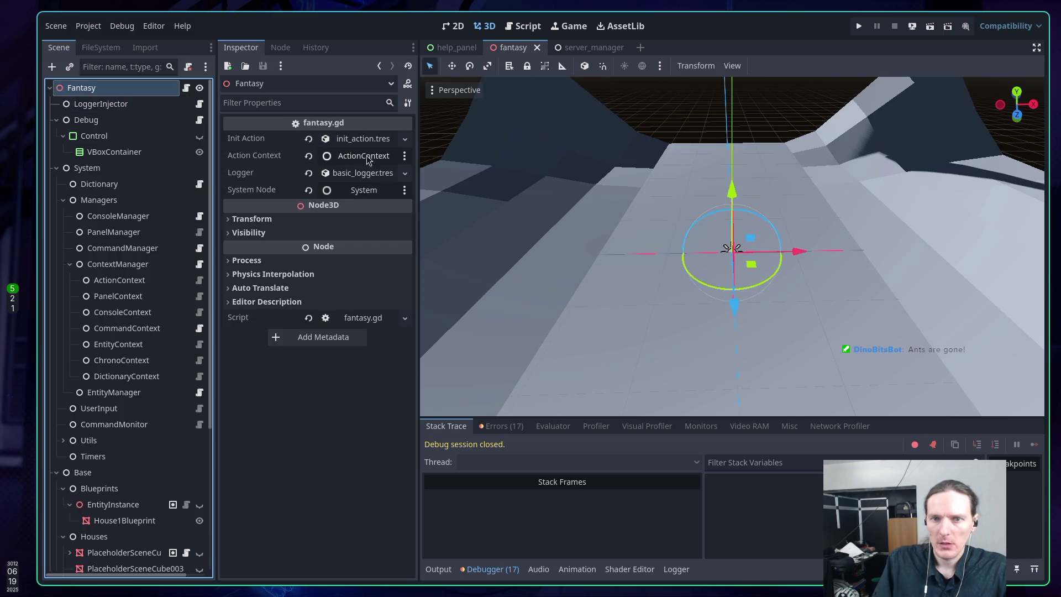
click(348, 142)
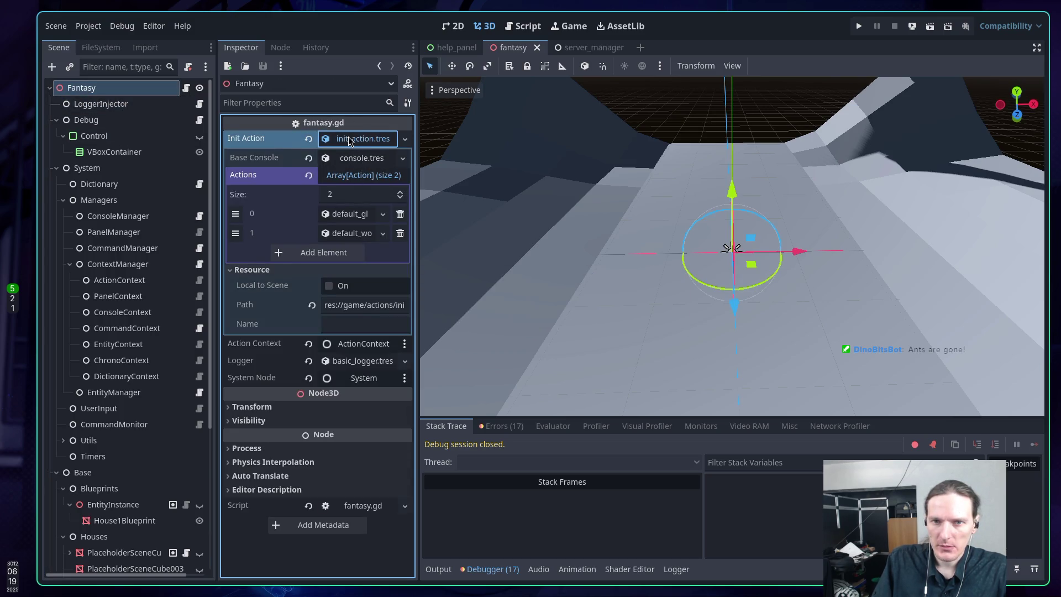
click(352, 142)
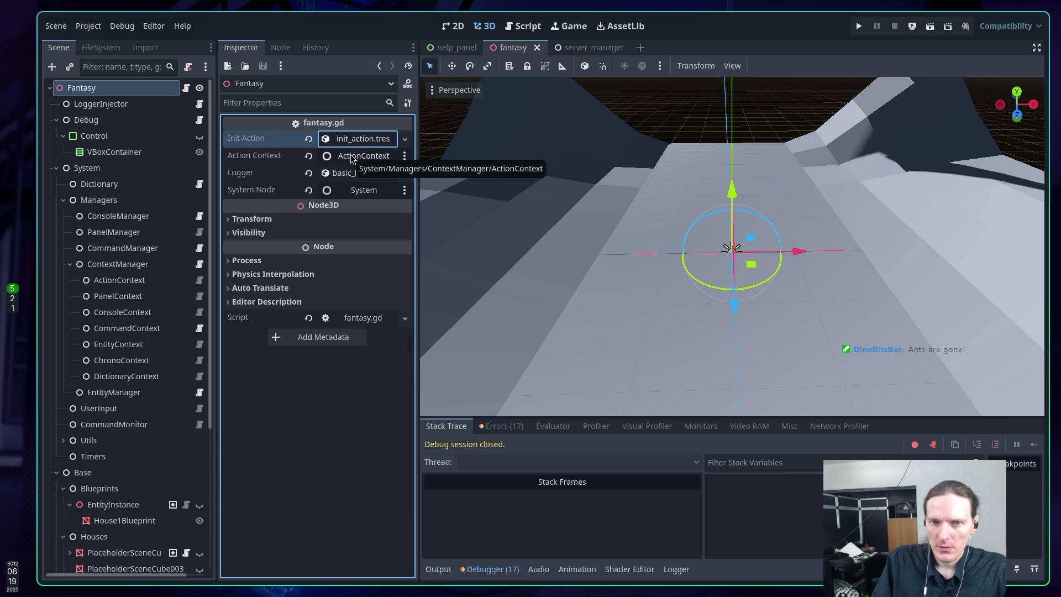
click(358, 160)
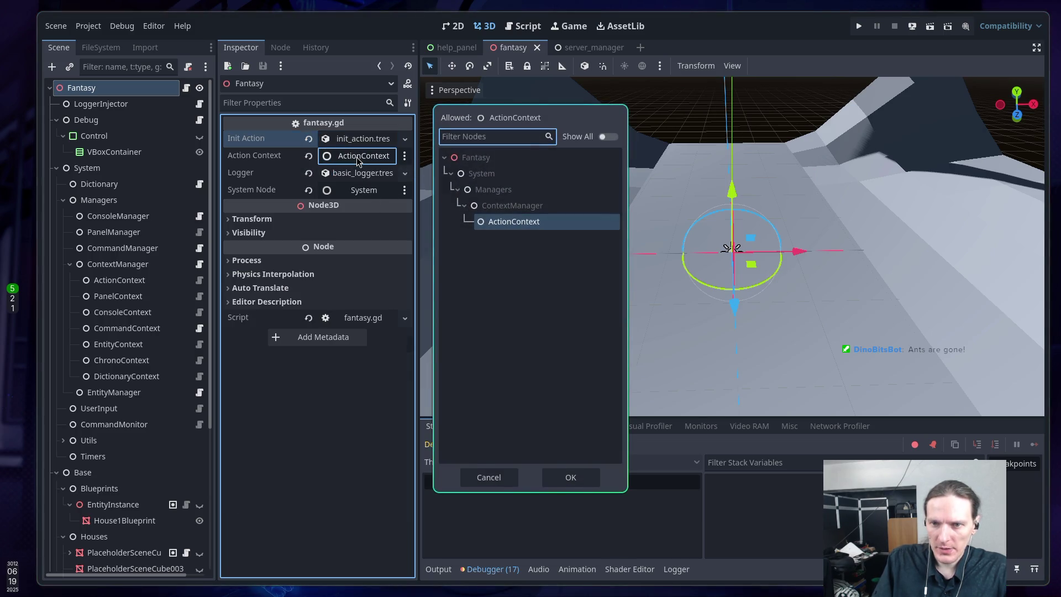
key(Escape)
click(357, 175)
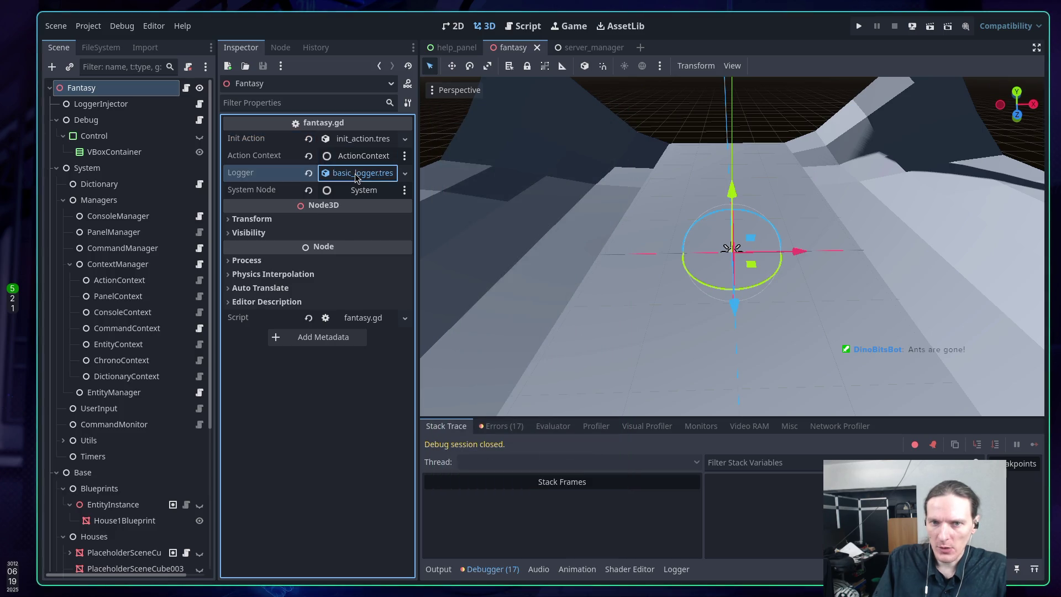
click(357, 175)
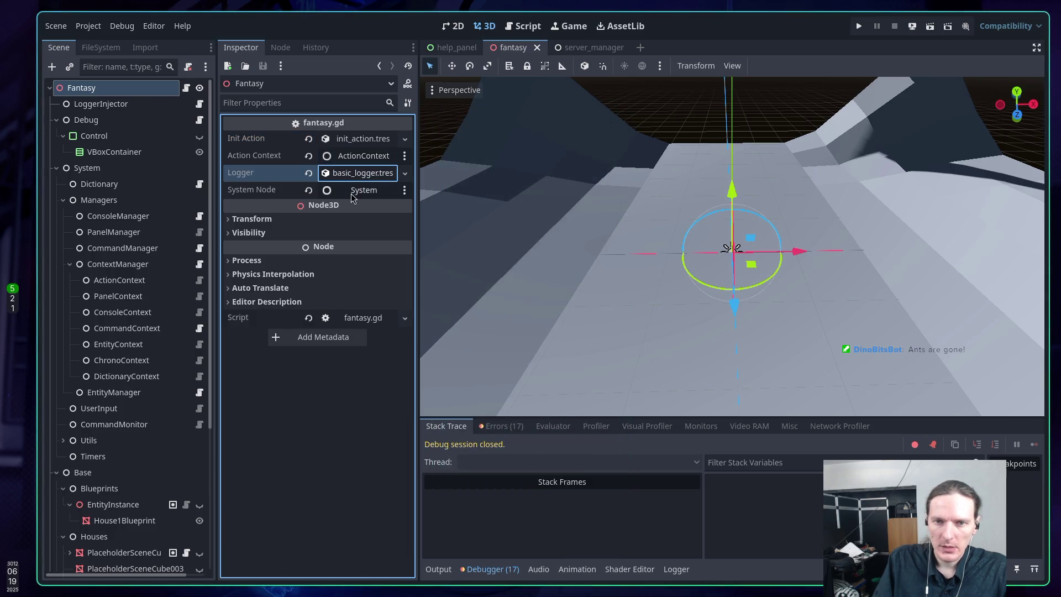
click(352, 192)
key(Escape)
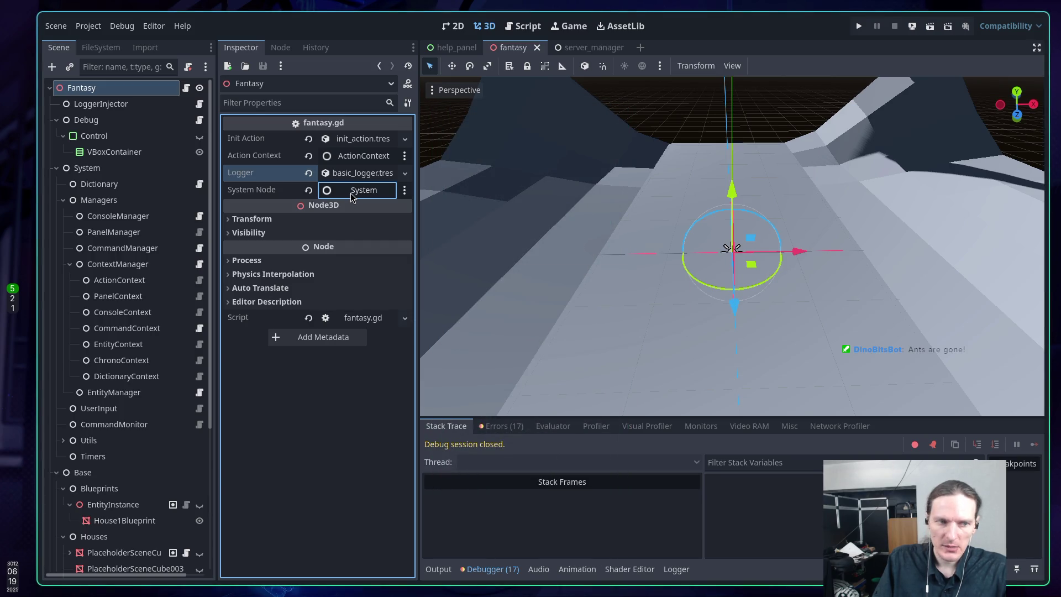
Step: Rerun the game, stop it after the 'No init action set!' failure, and go to Neovim
click(854, 26)
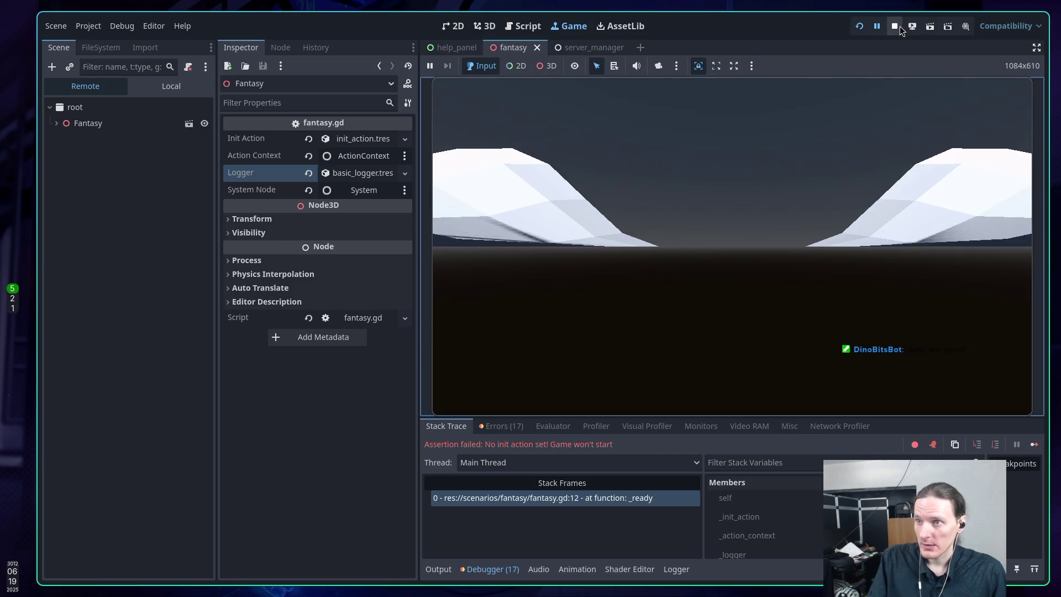
click(898, 26)
key(super+1)
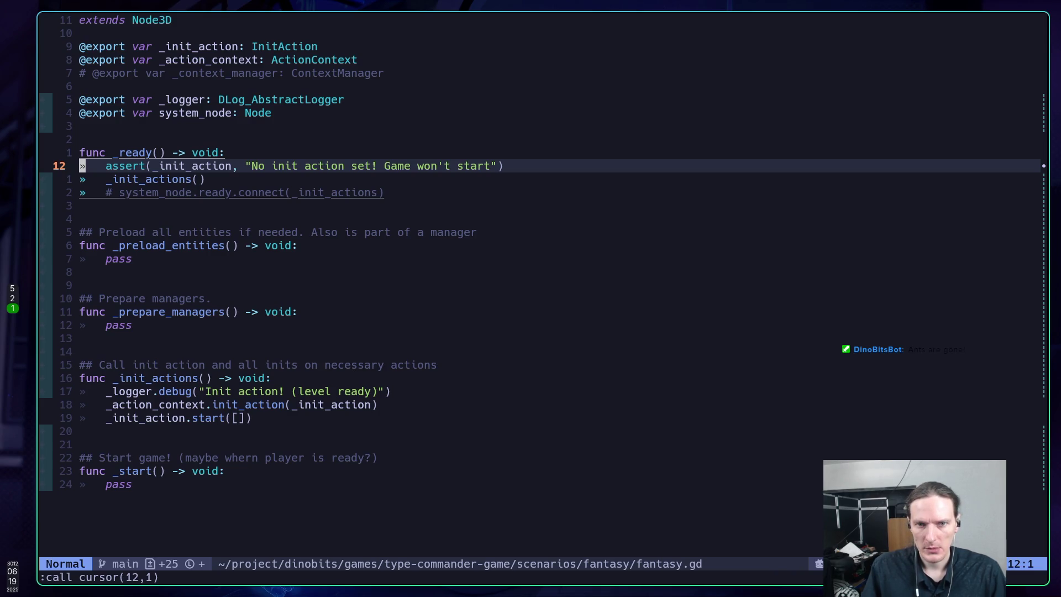
Step: Read the assert documentation, save fantasy.gd with :w, and return to Godot
key(l)
key(l)
key(l)
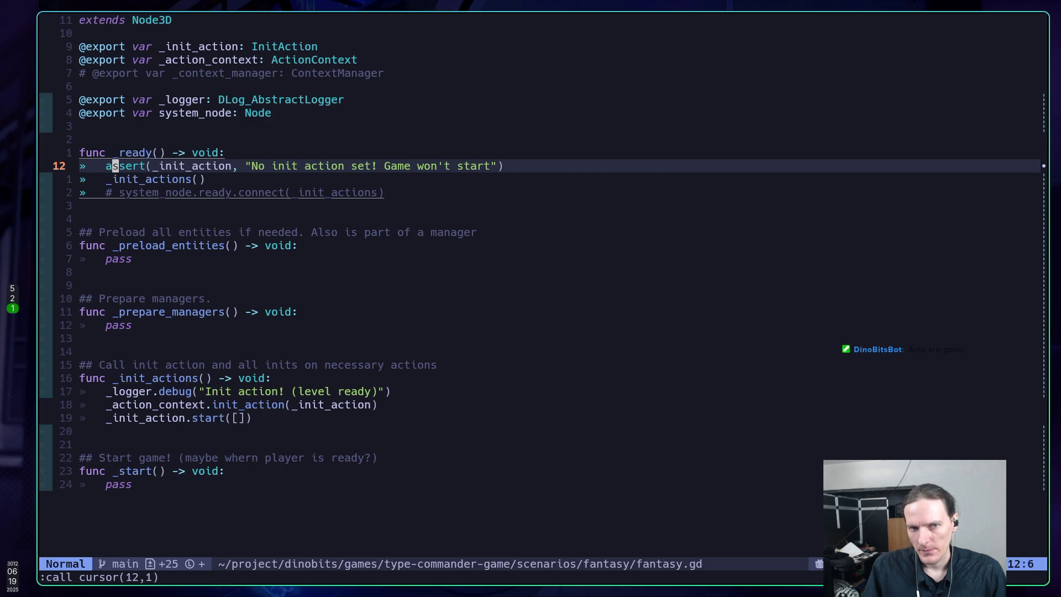
key(shift+k)
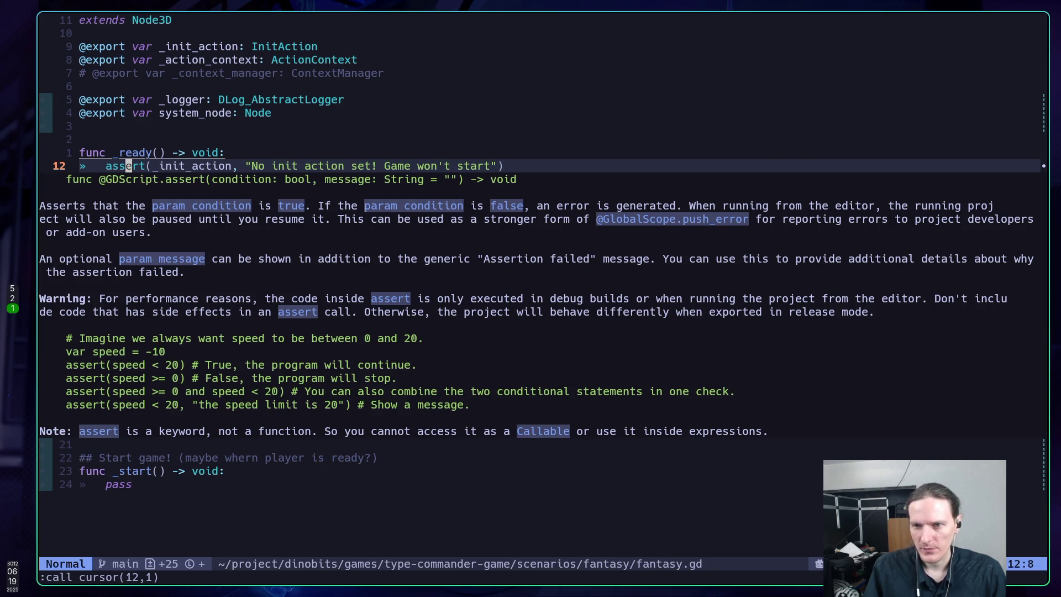
key(Escape)
text(:w)
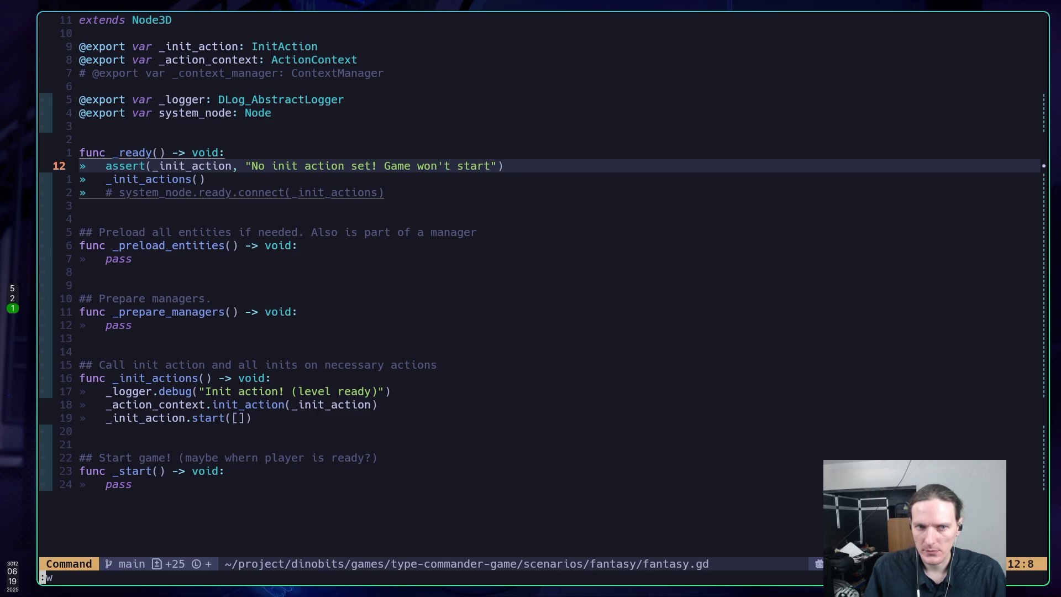
key(Return)
key(k)
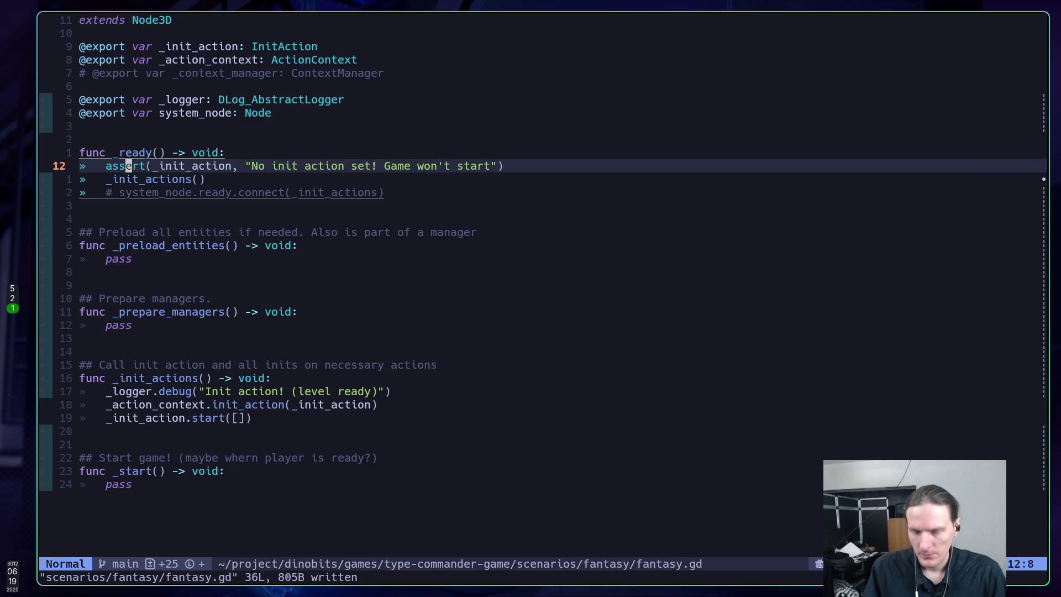
key(alt+Tab)
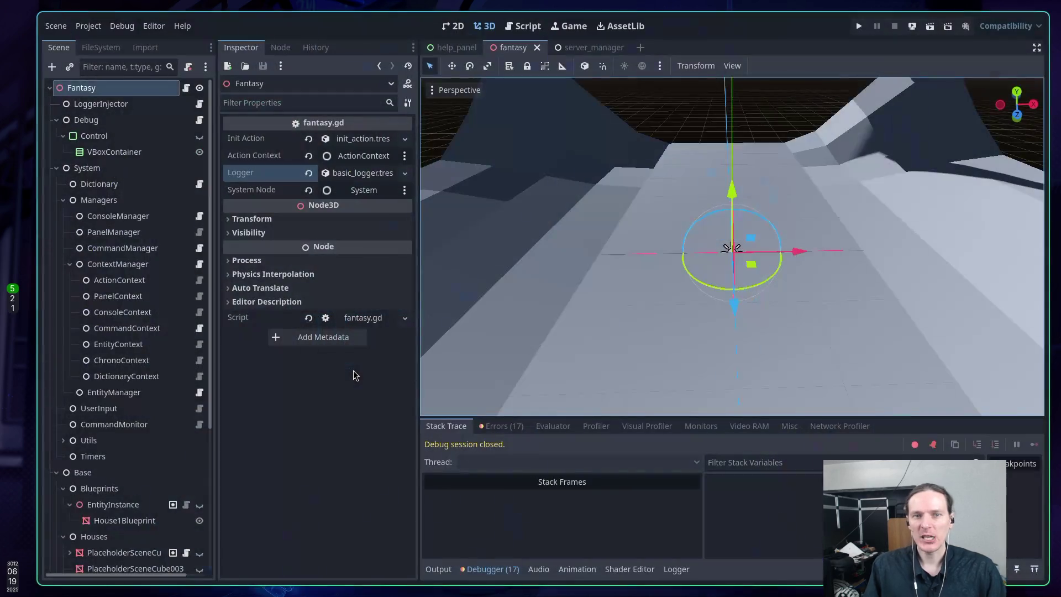
Step: Select the Fantasy root node and inspect its init_action.tres resource
click(96, 100)
click(97, 89)
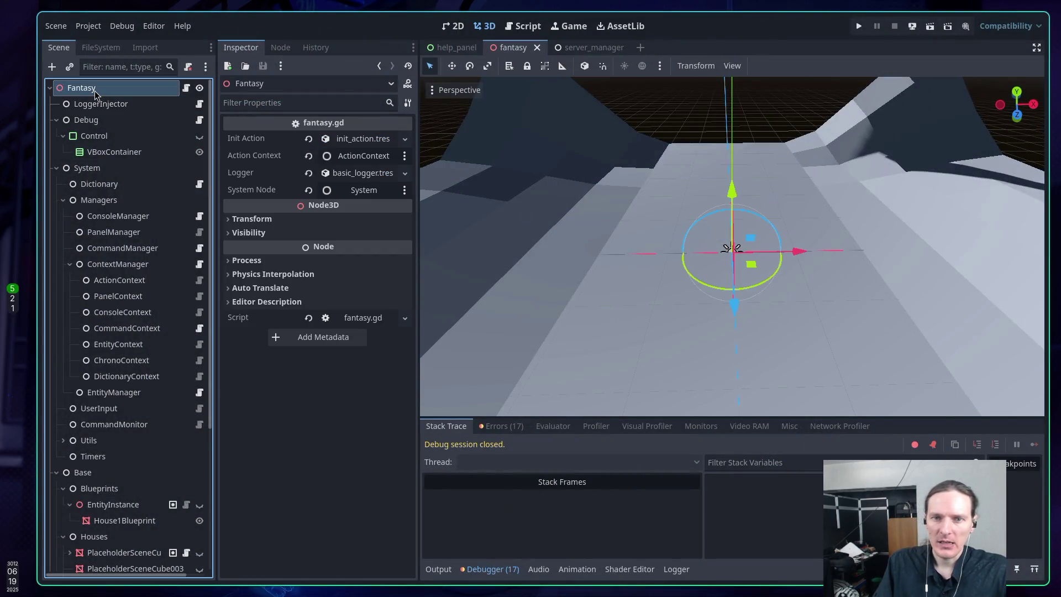
click(358, 140)
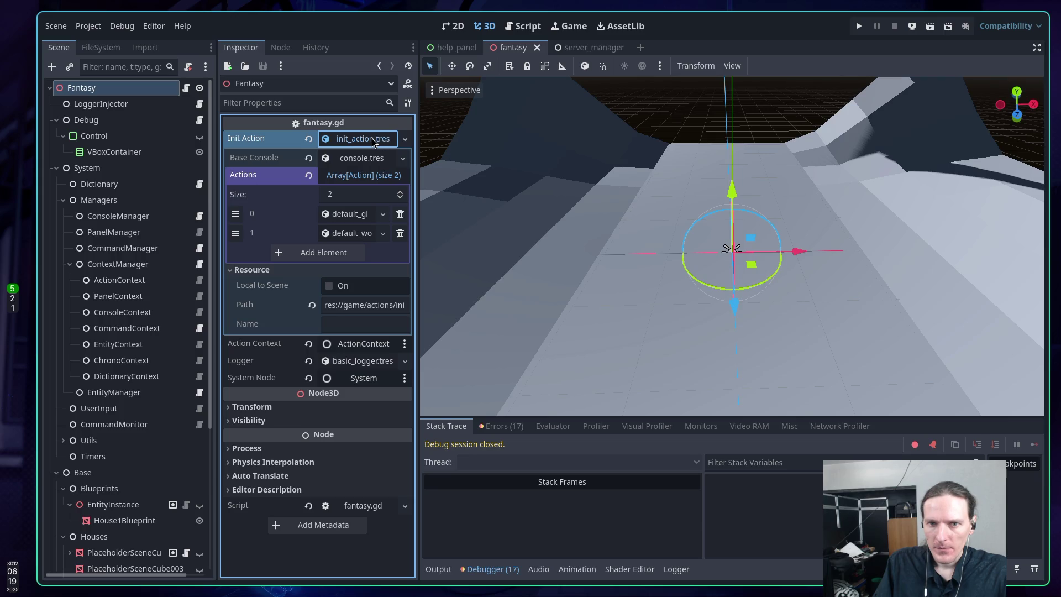
click(374, 140)
click(374, 139)
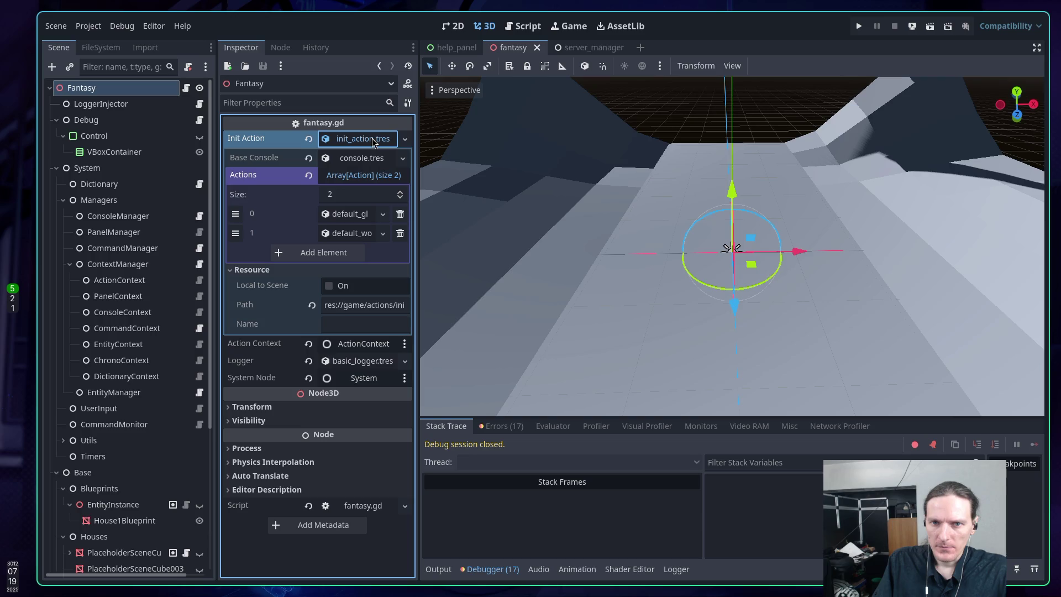
click(374, 140)
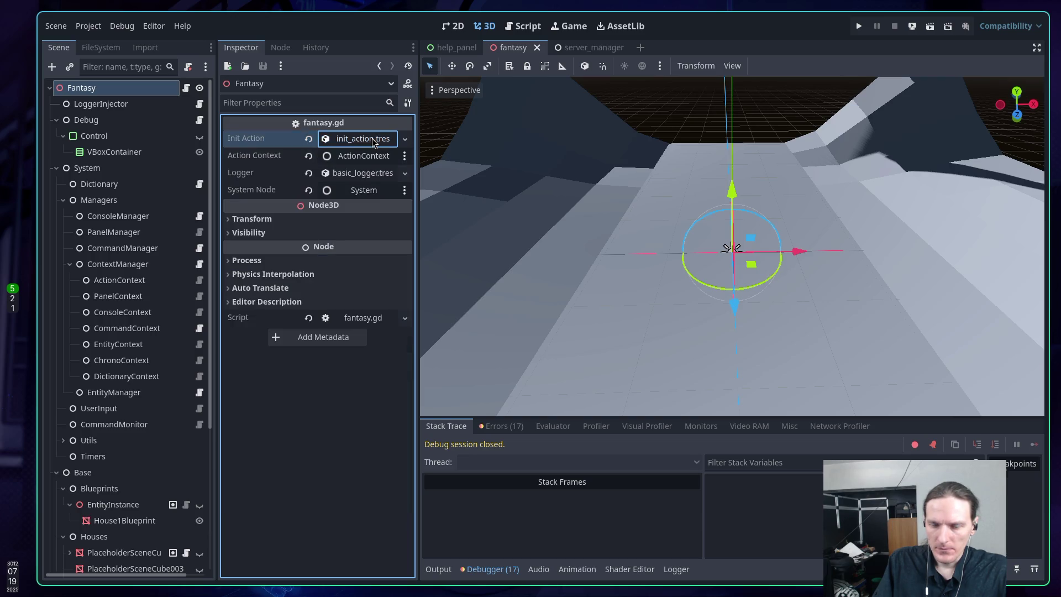
Step: Review the Cannot open file error about the missing build_house_action.tres in the Errors list
click(505, 428)
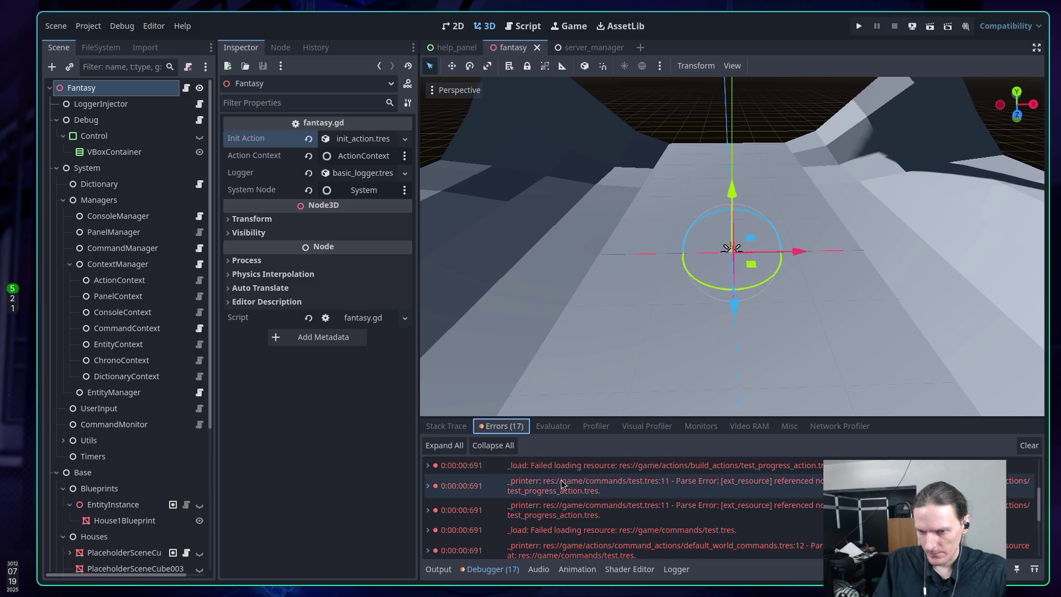
click(569, 489)
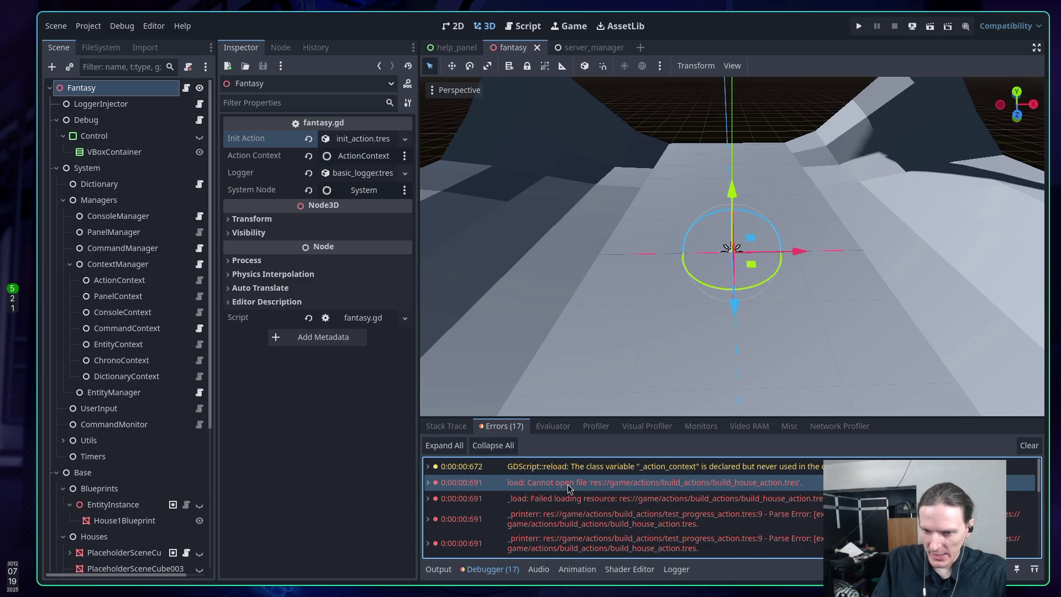
double_click(569, 490)
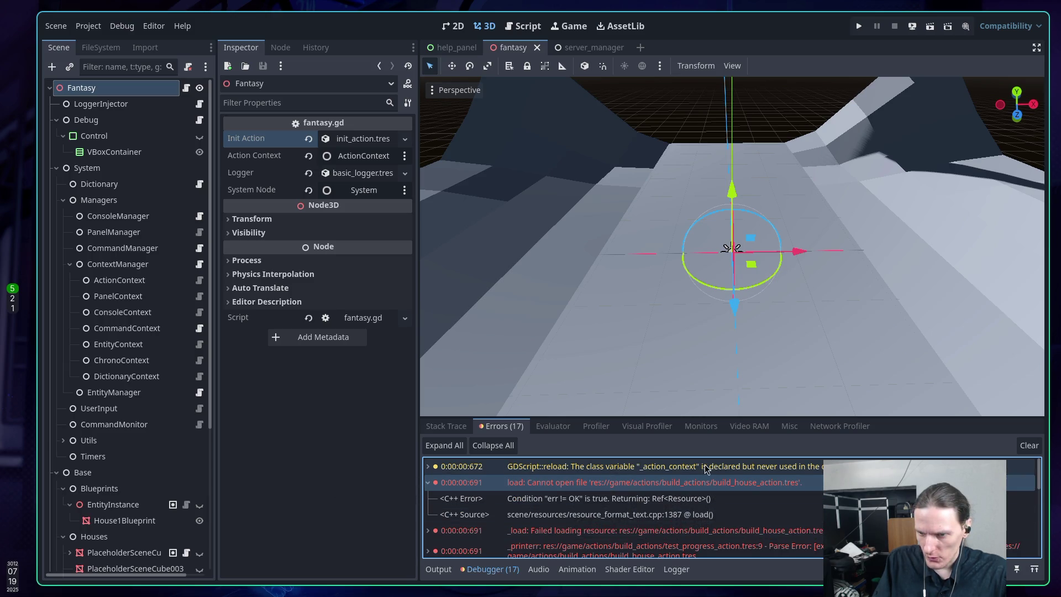
double_click(686, 488)
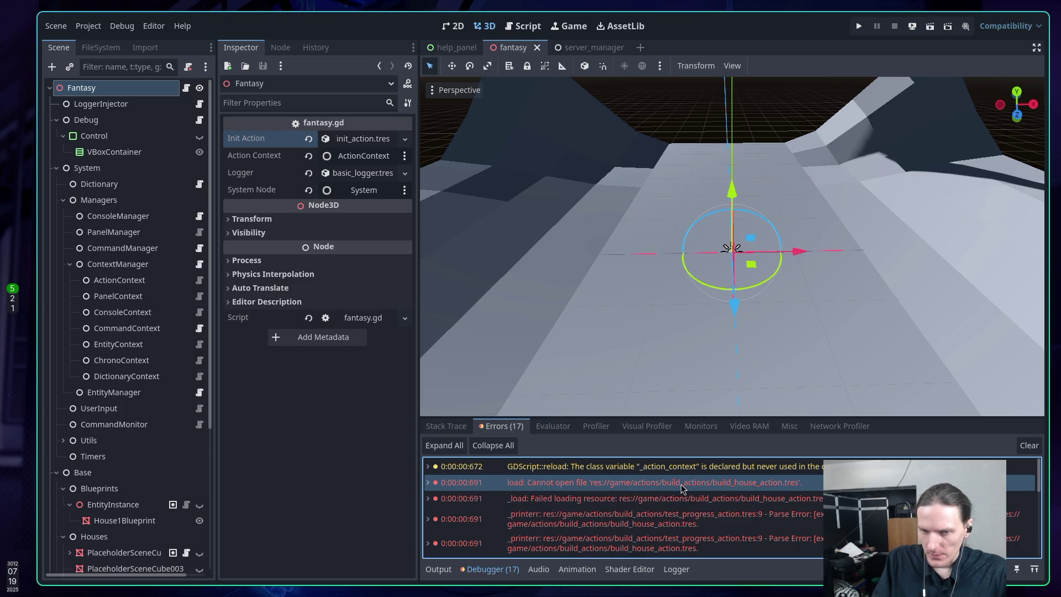
click(310, 439)
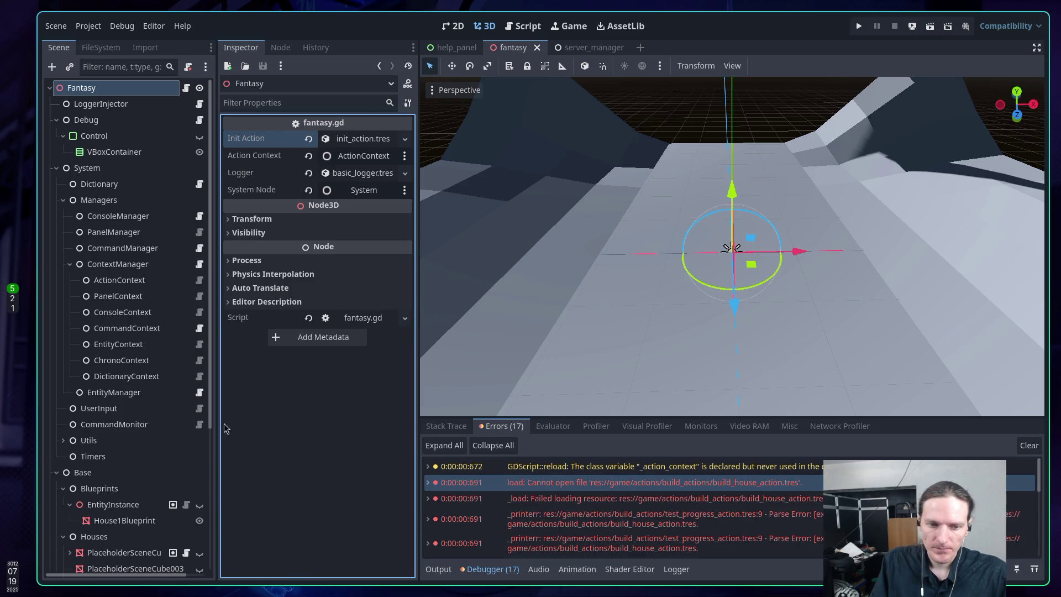
scroll(141, 409, down, 5)
scroll(139, 408, up, 10)
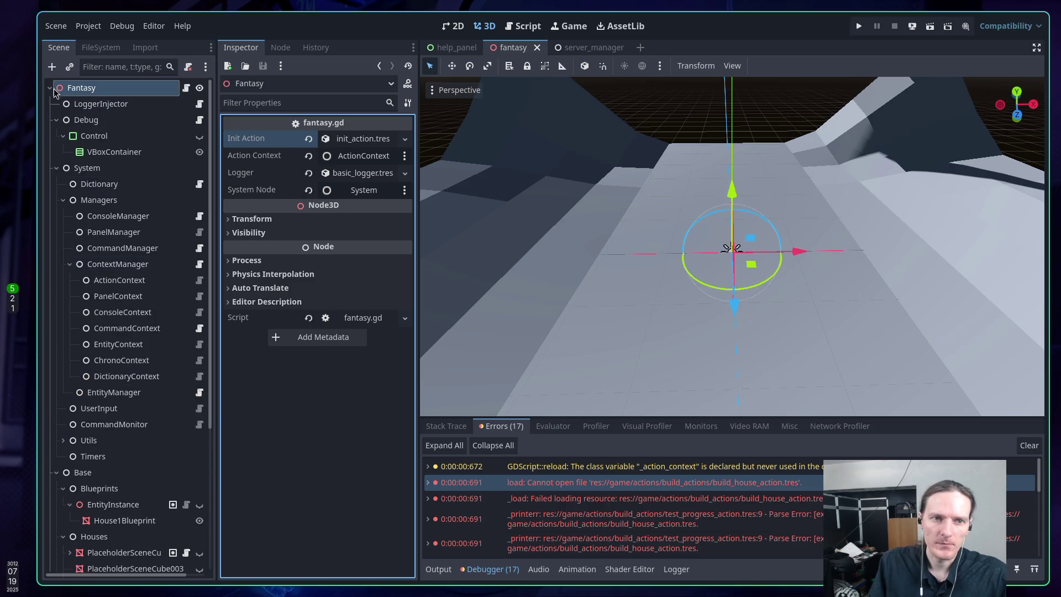
click(101, 49)
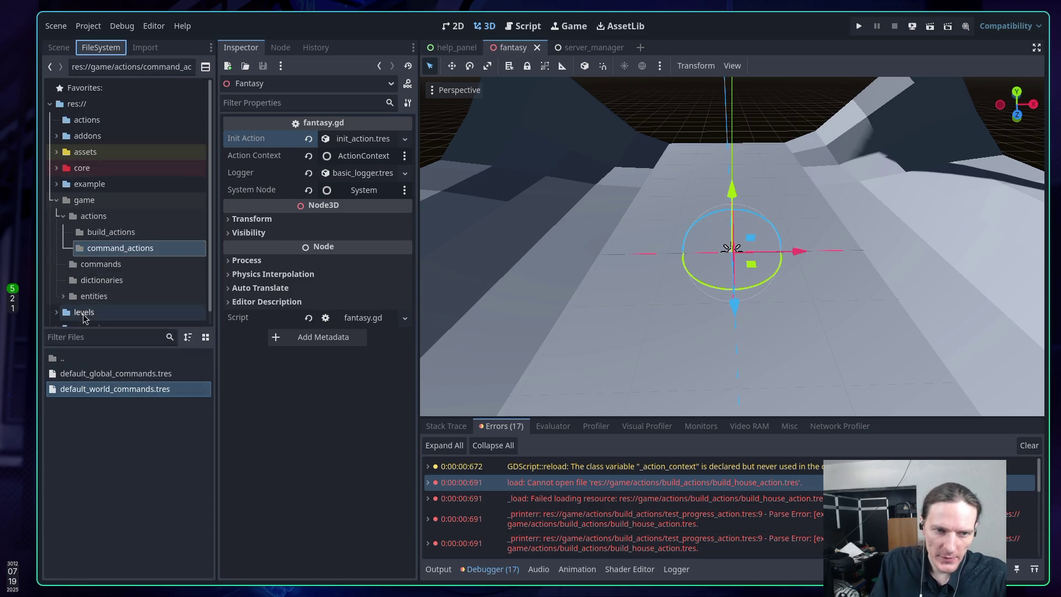
Step: Rename activate_house_1_blueprint.tres in build_actions to build_house_1_blueprint.tres
click(103, 233)
click(101, 375)
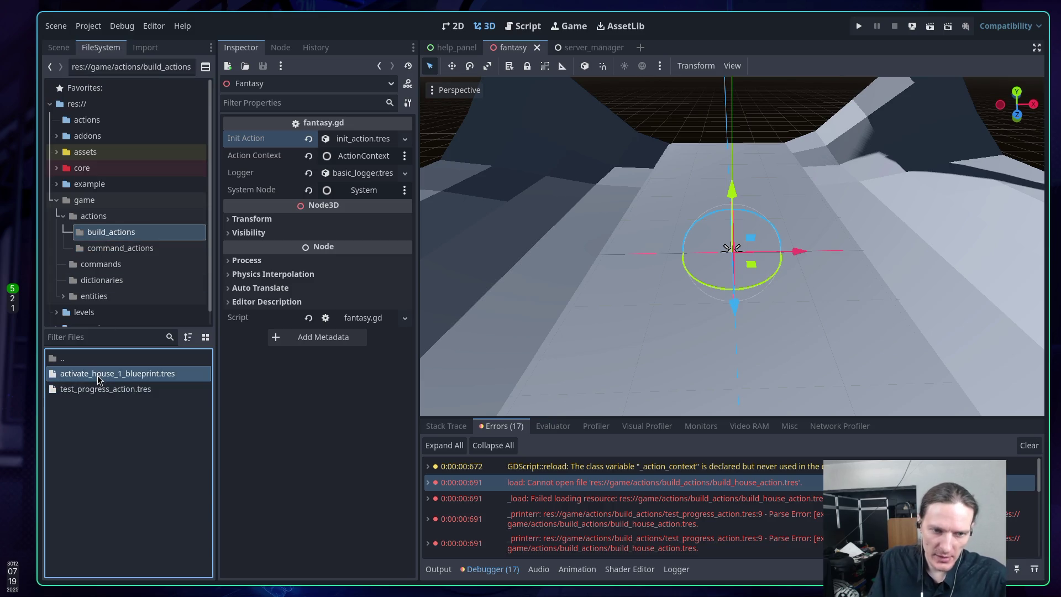
key(F2)
click(98, 377)
key(Delete)
key(Delete)
key(Delete)
text(build_house_1_blueprint.tres)
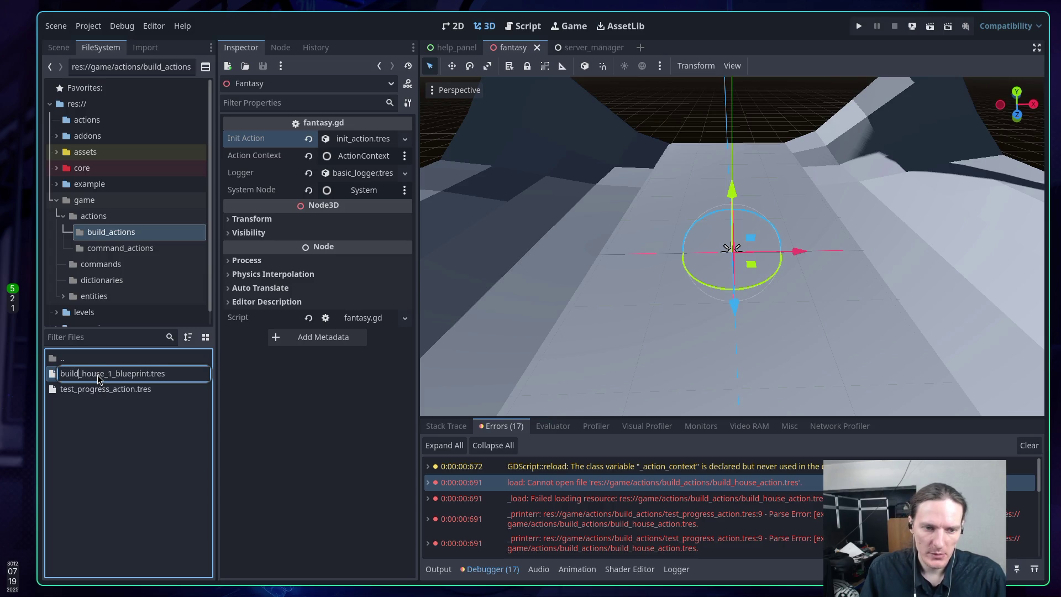
key(Return)
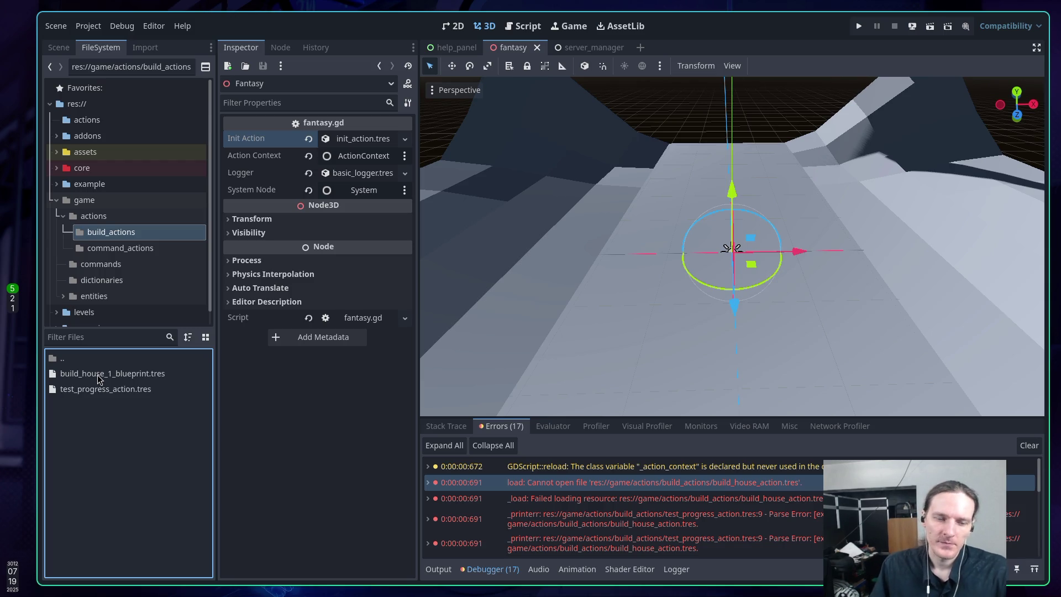
Step: Inspect default_global_commands.tres from the command_actions folder
click(97, 379)
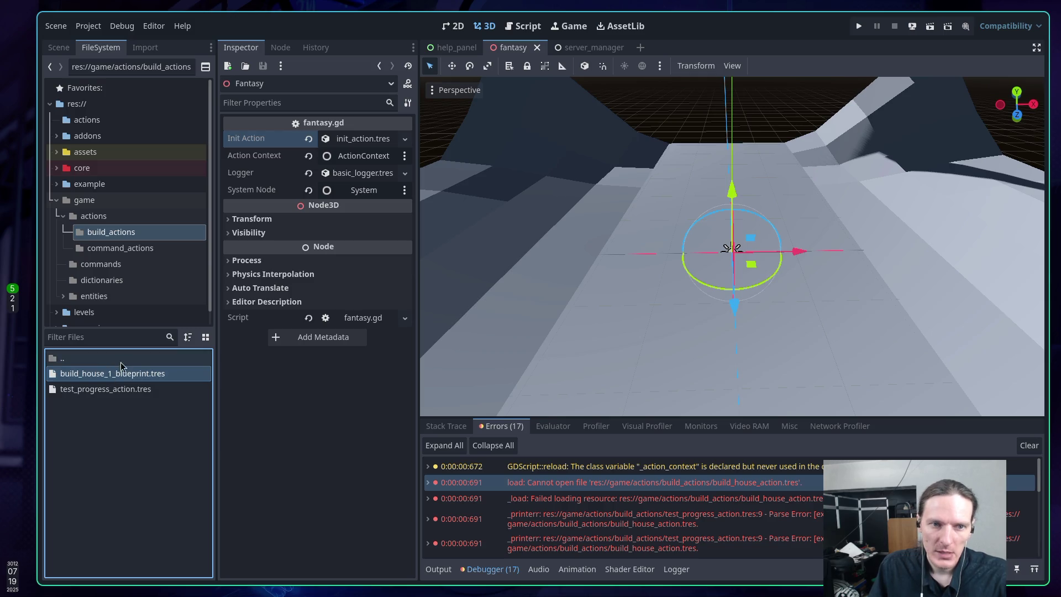
click(102, 249)
click(103, 377)
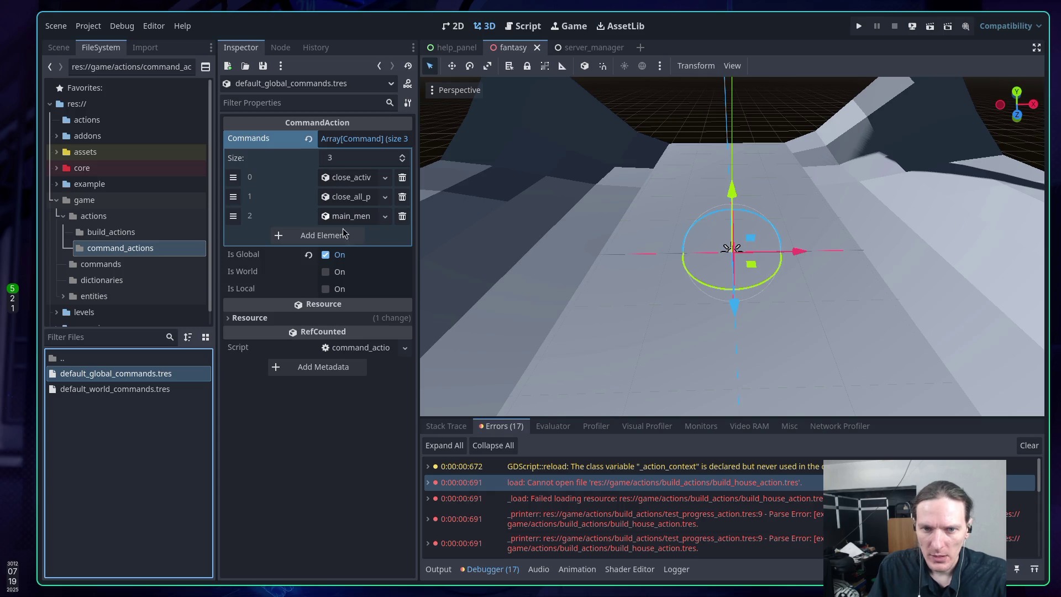
Step: Confirm Build House in default_world_commands uses build_house_1_blueprint.tres, then reload the current project
click(107, 387)
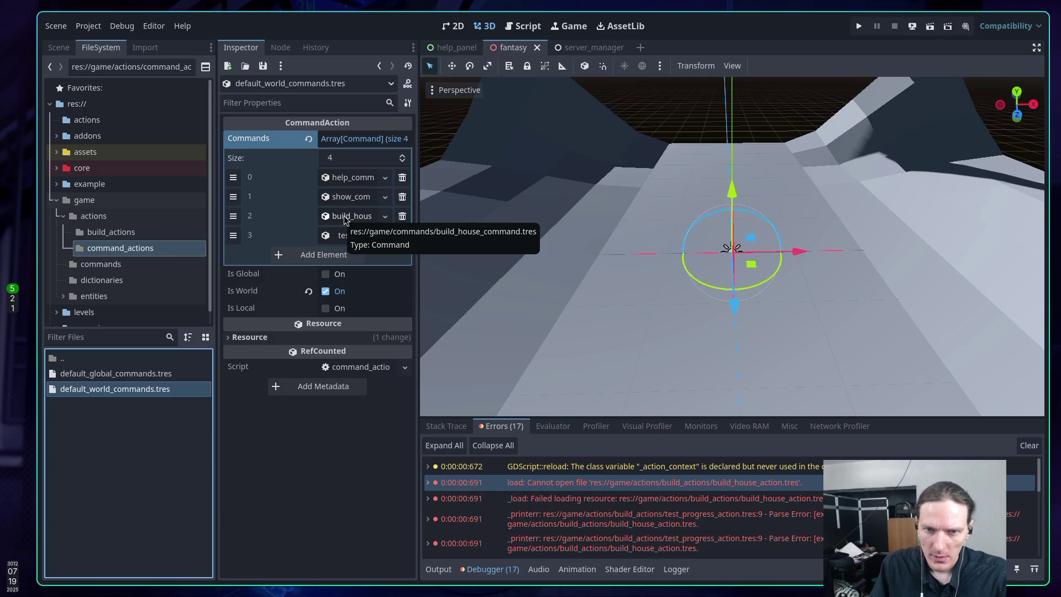
click(345, 220)
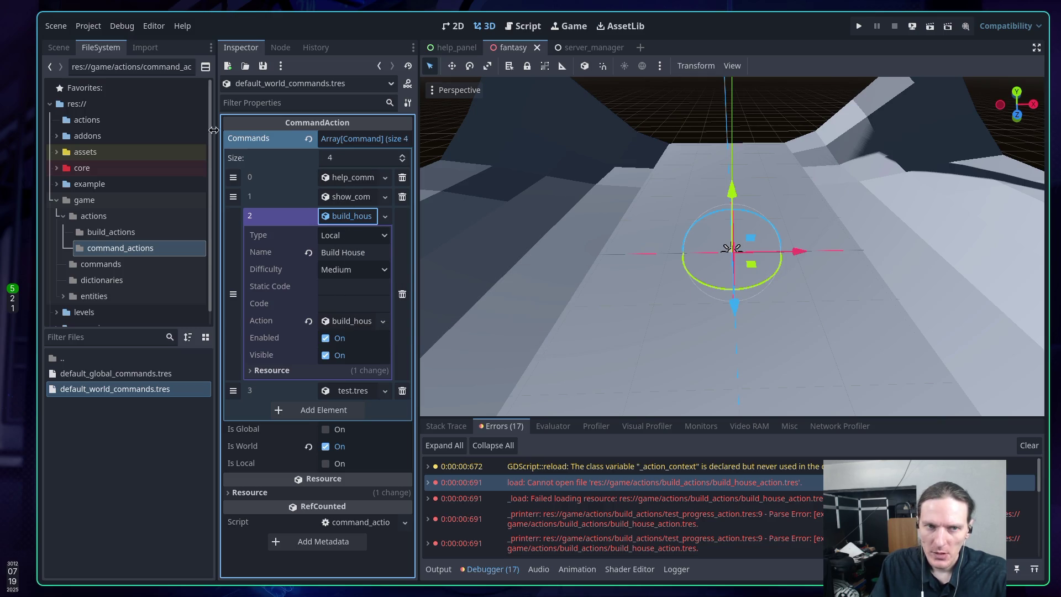
click(88, 26)
click(130, 191)
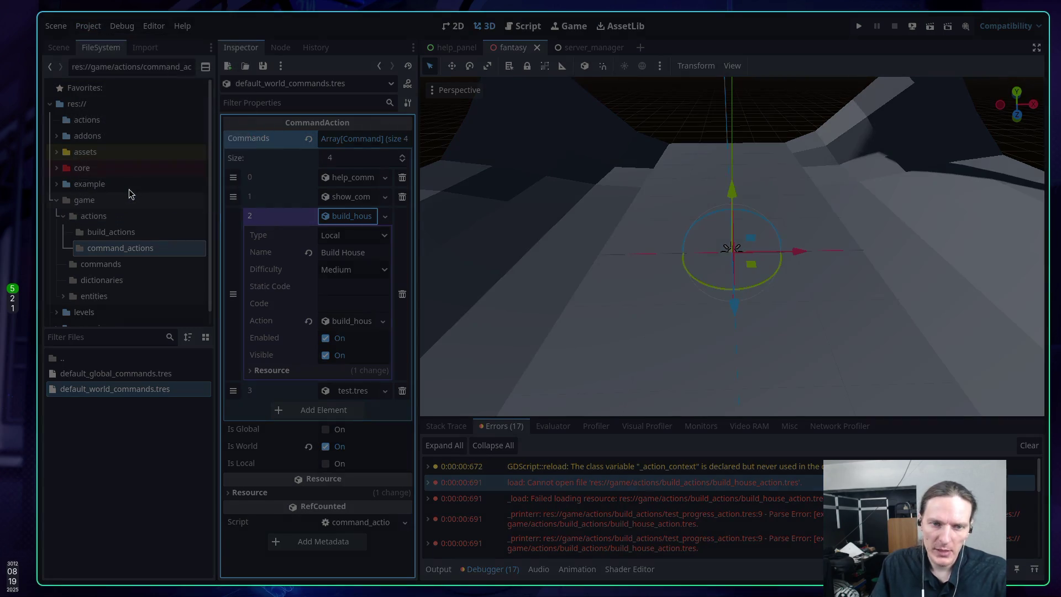
Step: Quit Neovim with :q, check the ChatGPT workspace, then return to the Godot workspace
text(:qa)
key(Return)
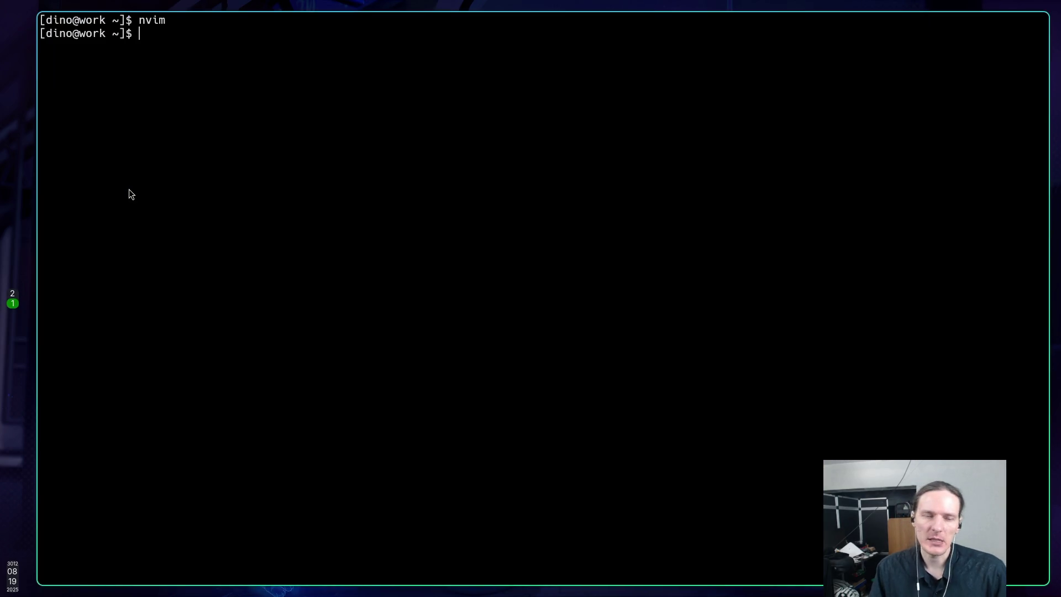
key(super+5)
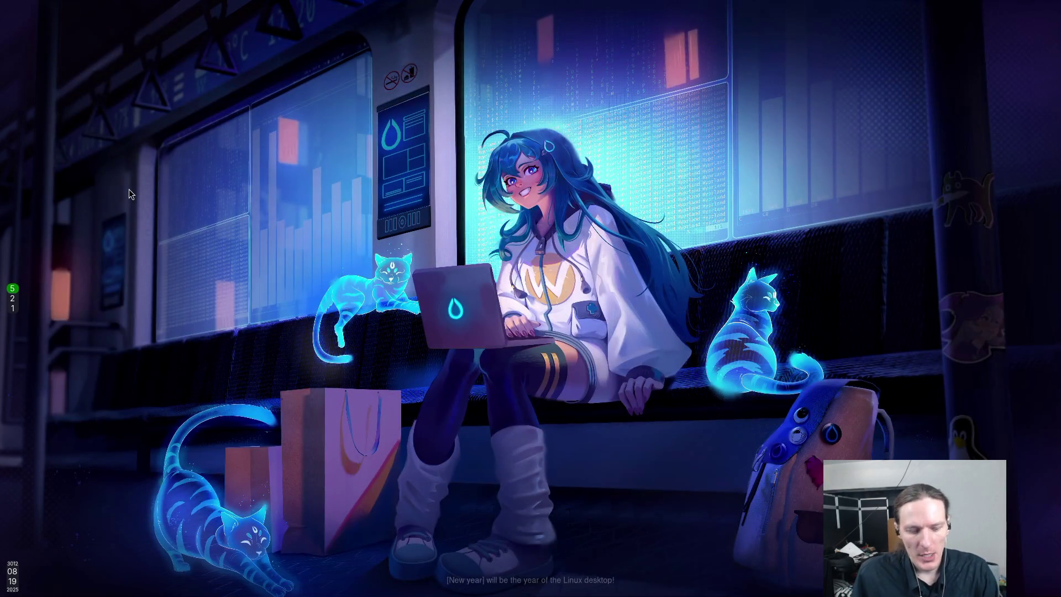
key(super+2)
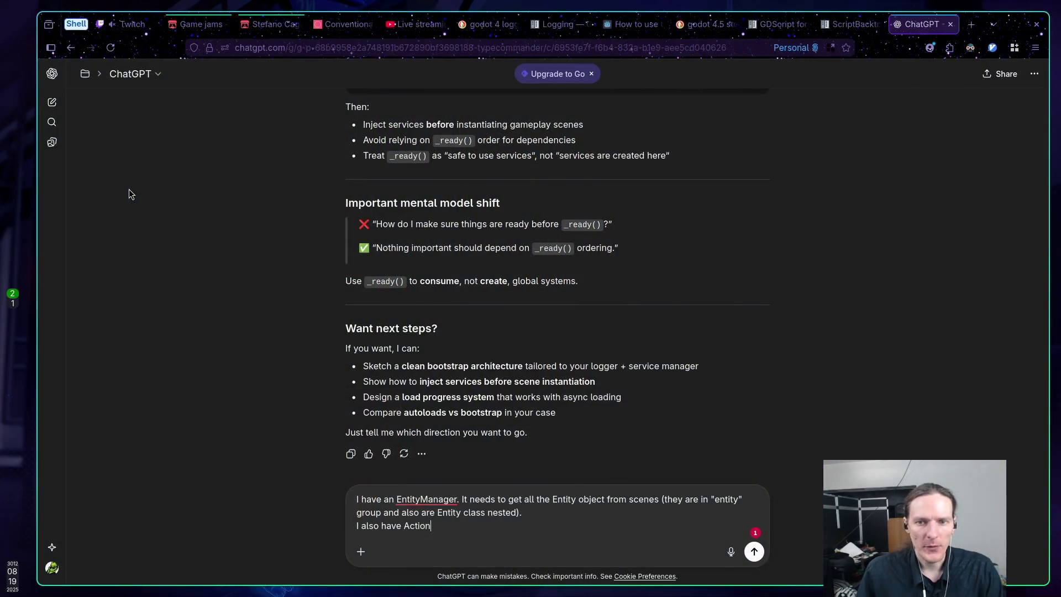
key(super+1)
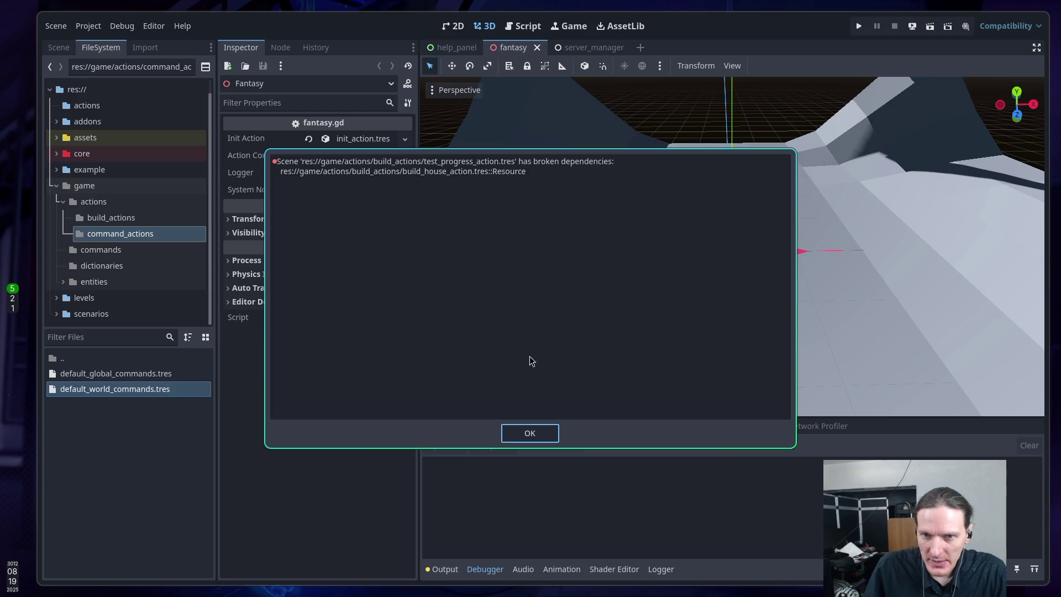
Step: Dismiss the broken dependencies warning and clear test_progress_action.tres's On Finished Action
click(530, 432)
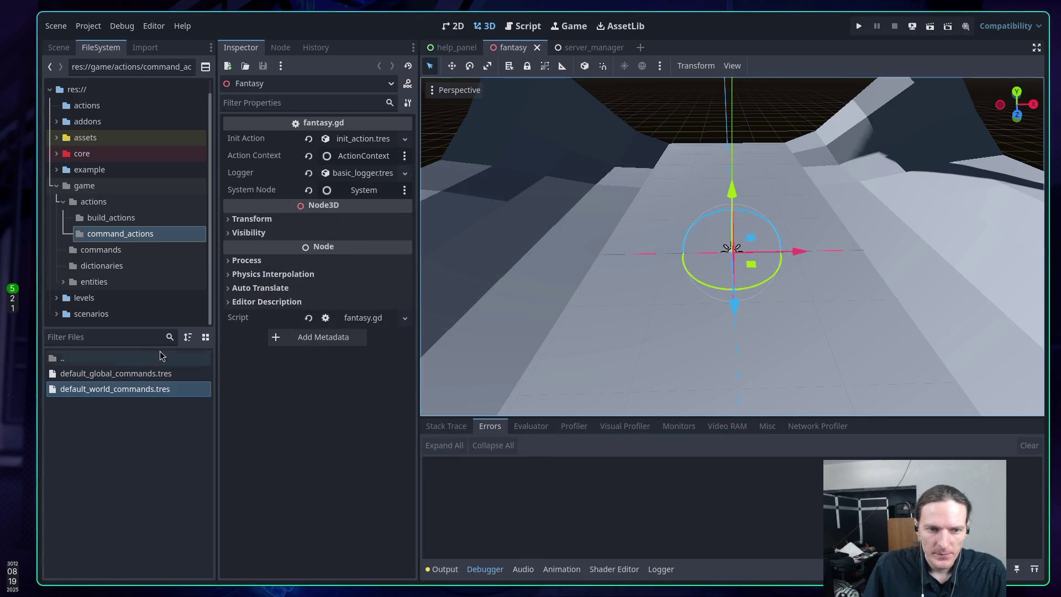
click(98, 218)
click(105, 389)
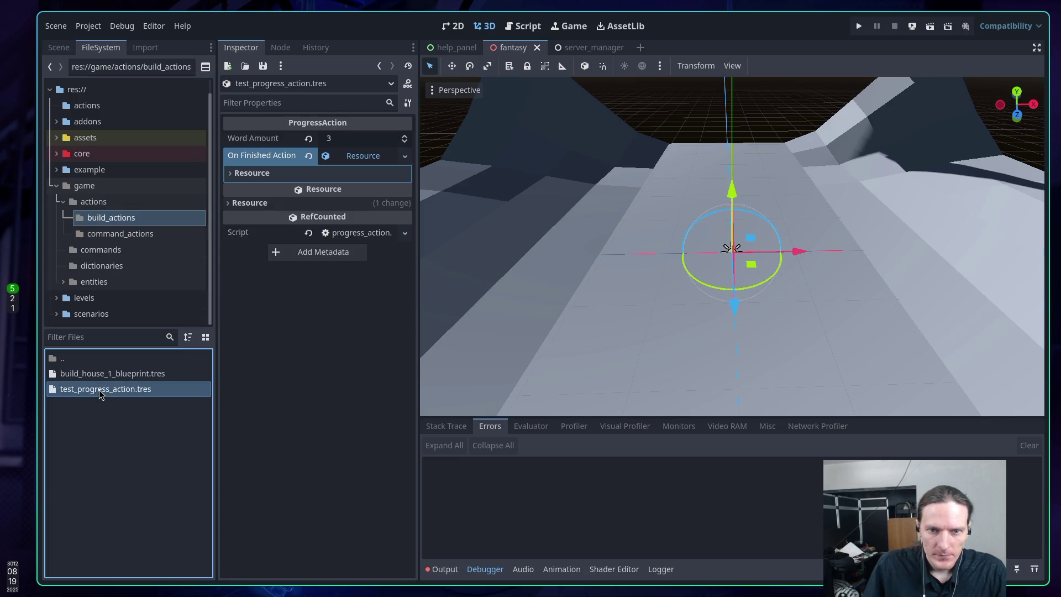
click(310, 157)
click(322, 400)
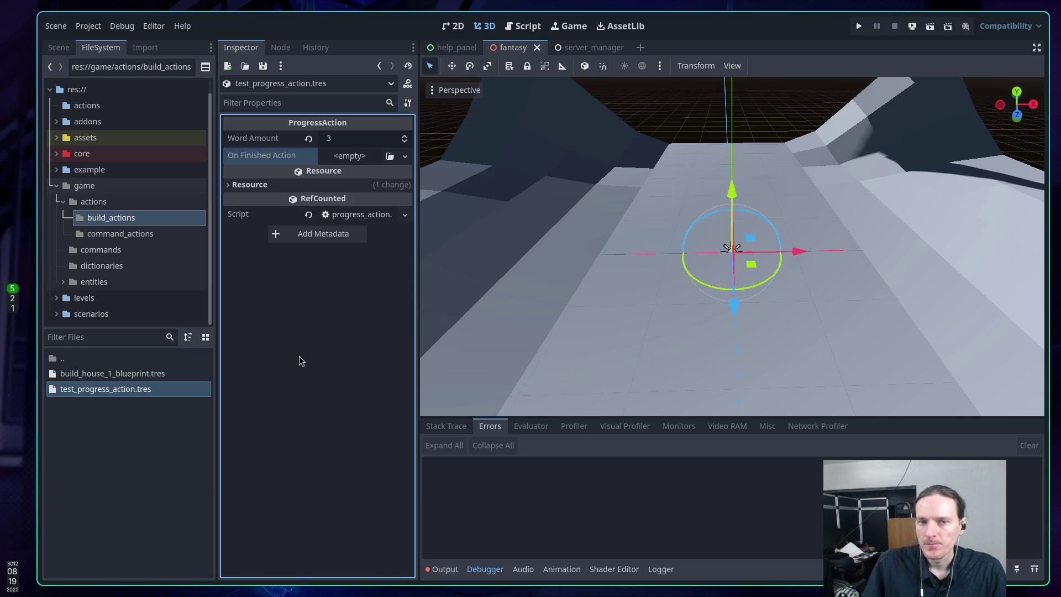
Step: Browse existing resources for On Finished Action without choosing one
click(391, 157)
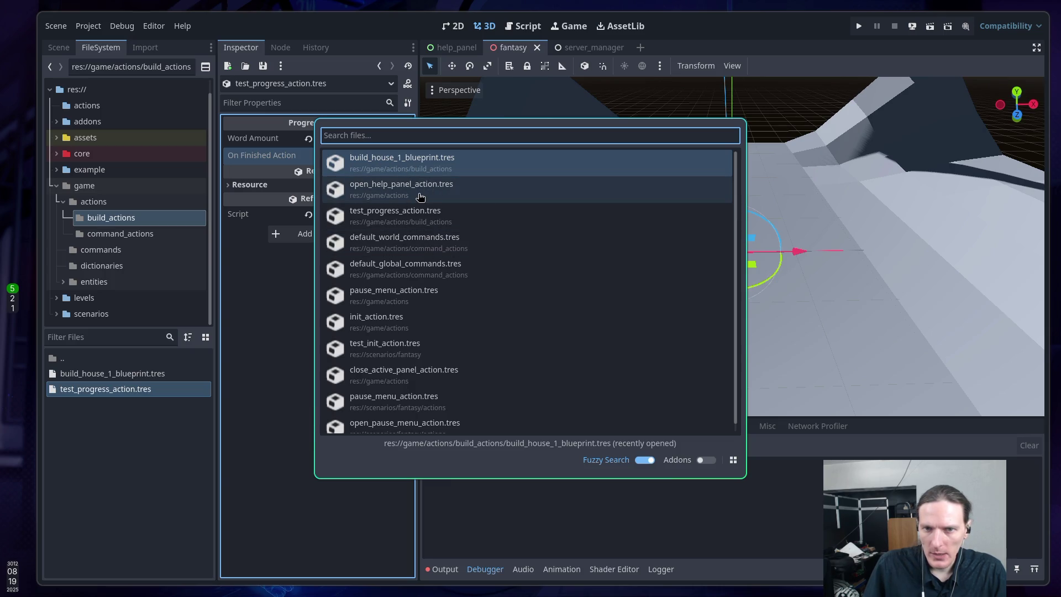
key(Escape)
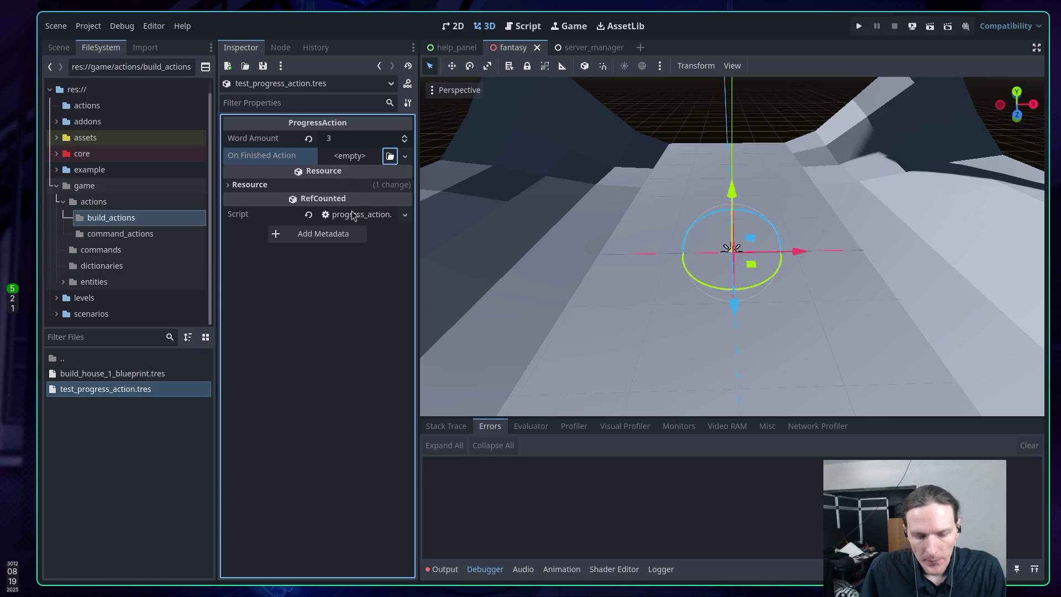
key(Return)
key(Escape)
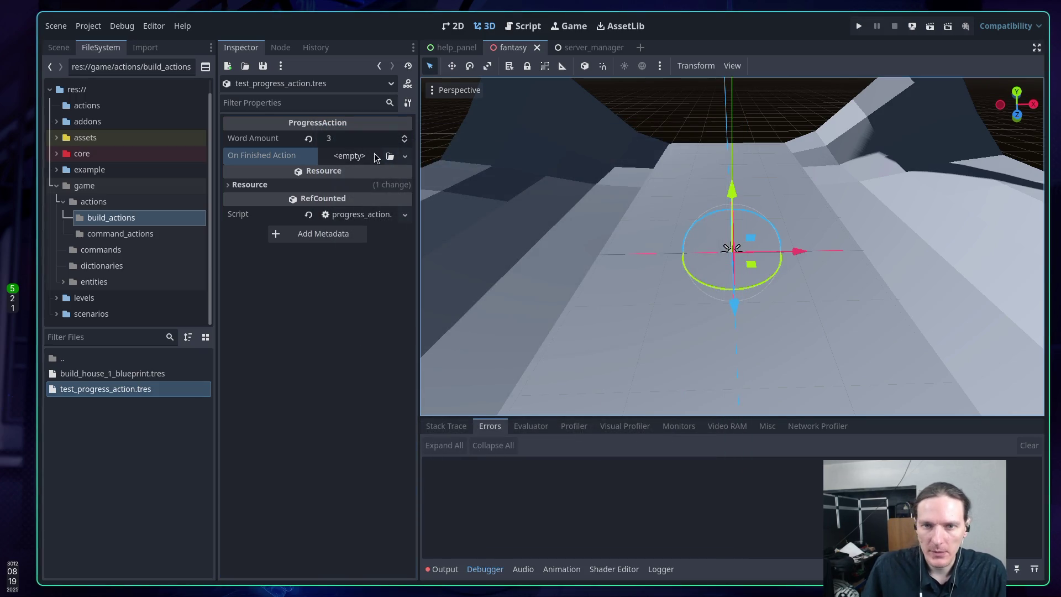
click(391, 157)
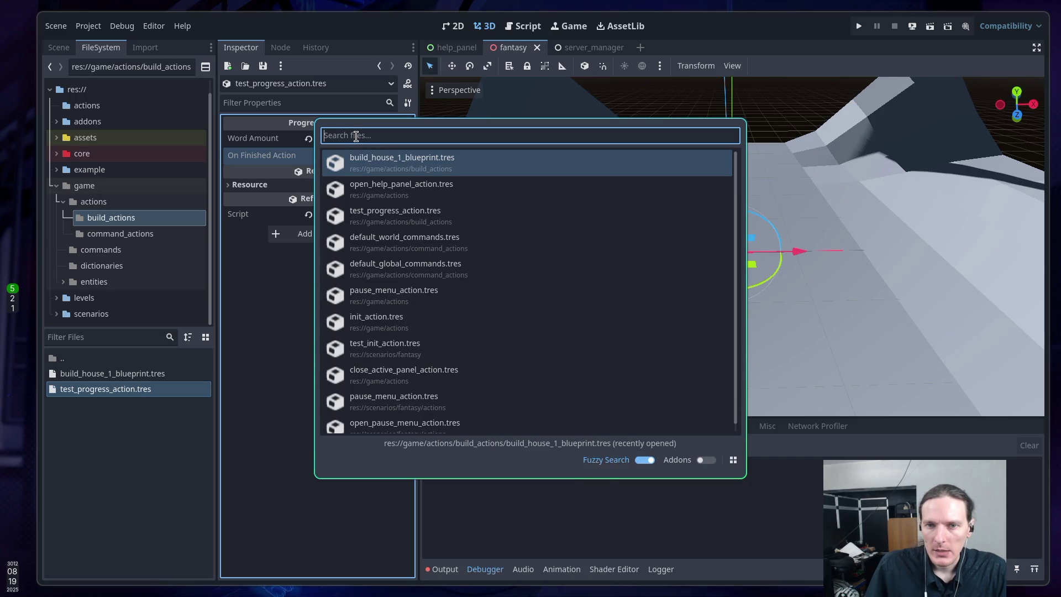
key(Escape)
Step: Set On Finished Action to a new ActivateEntityAction with house_1.tres as its Entity
click(357, 156)
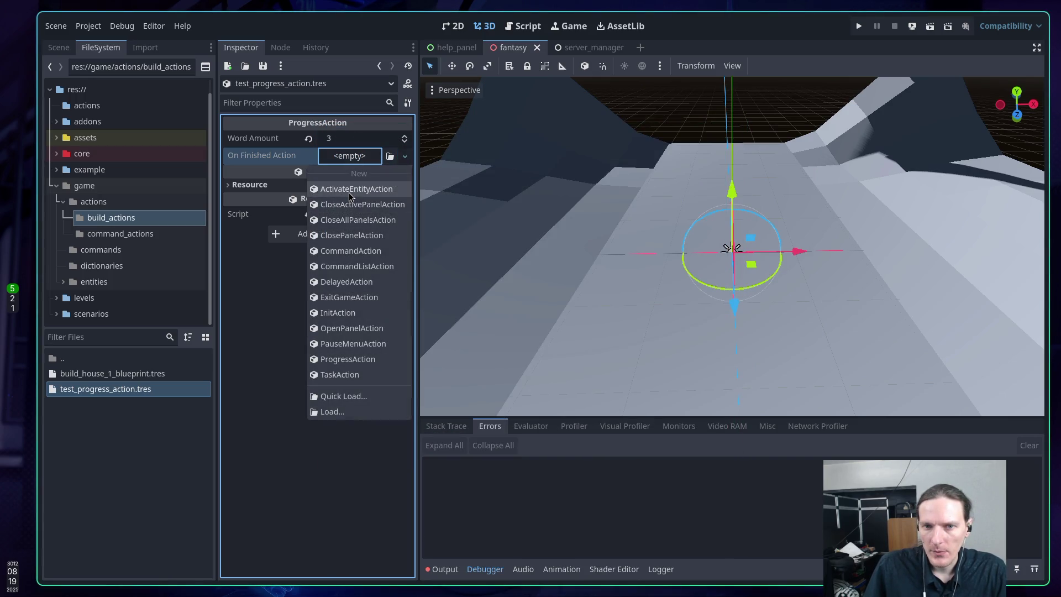
click(350, 189)
click(402, 175)
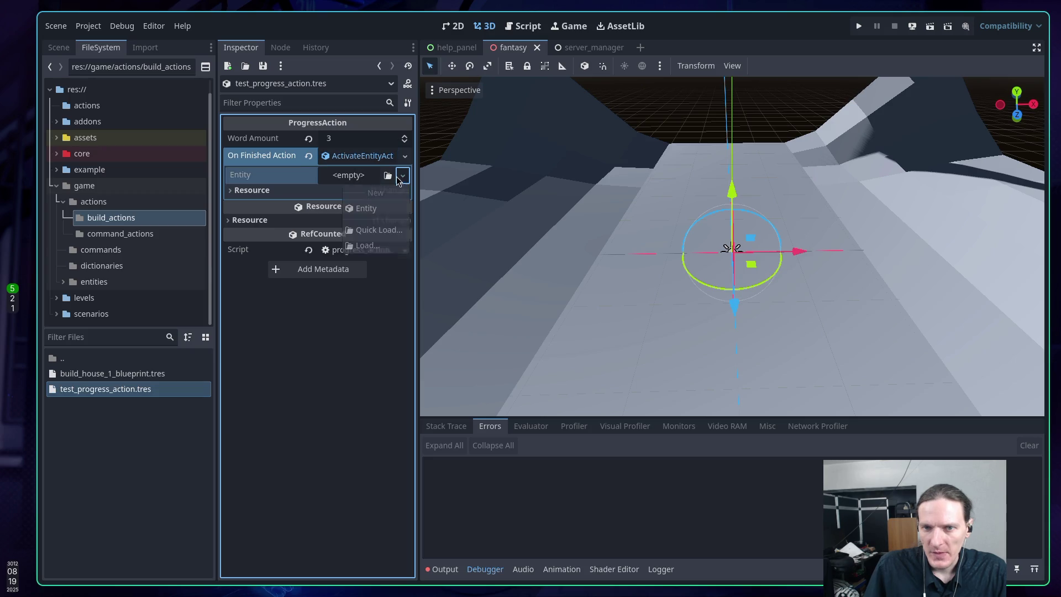
click(389, 177)
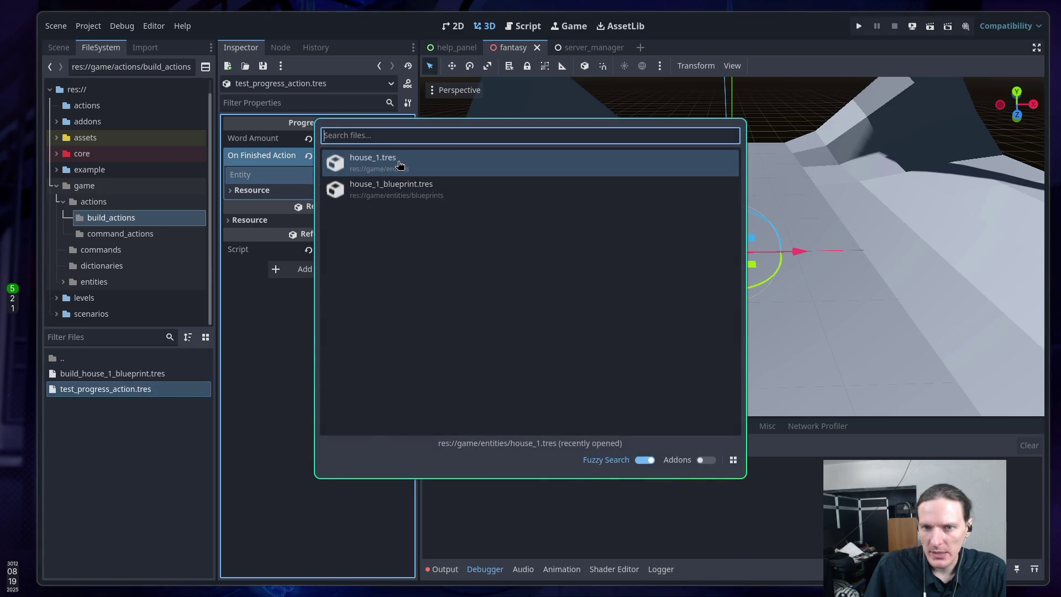
click(398, 164)
click(356, 176)
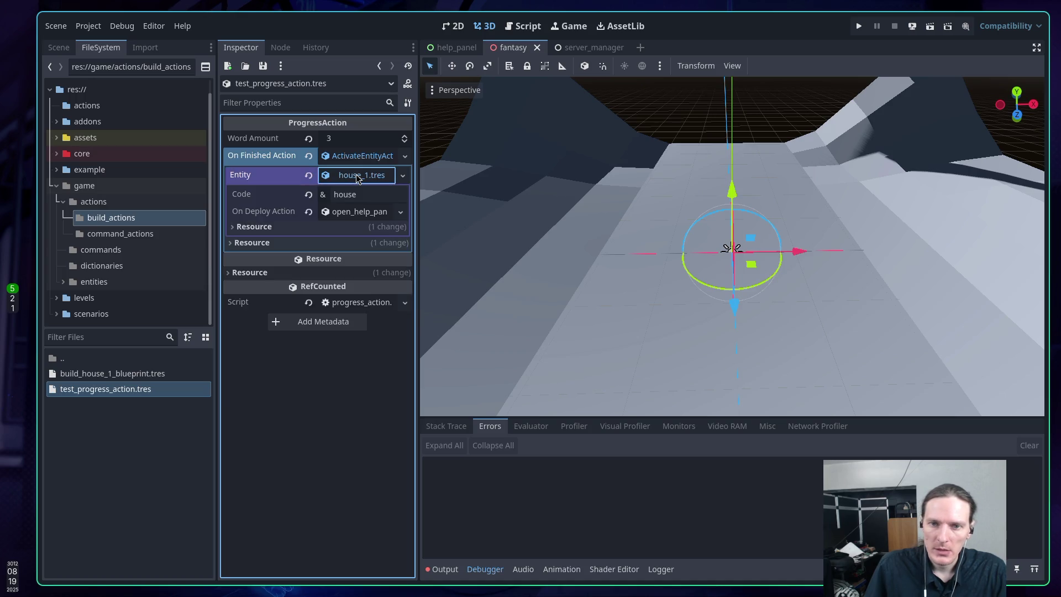
click(357, 176)
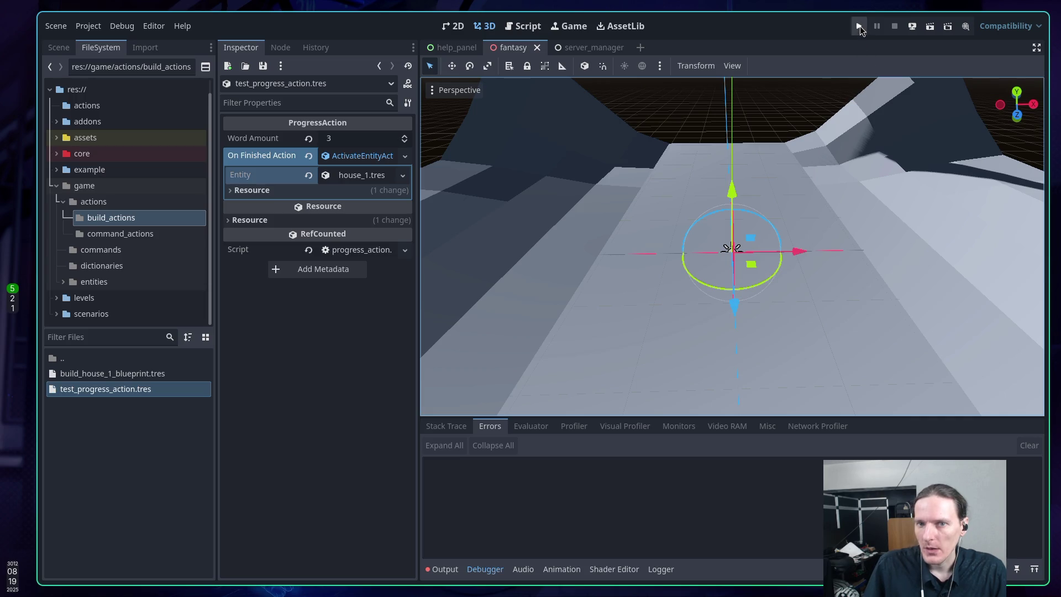
click(860, 25)
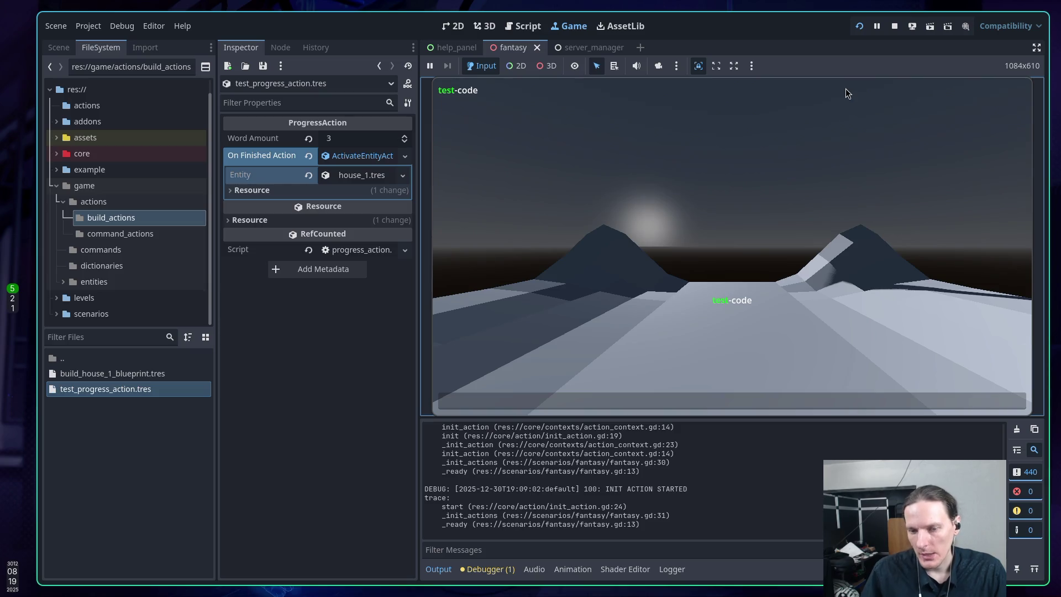
Step: In the game console, run the commands command to list commands, then close the panel
text(com)
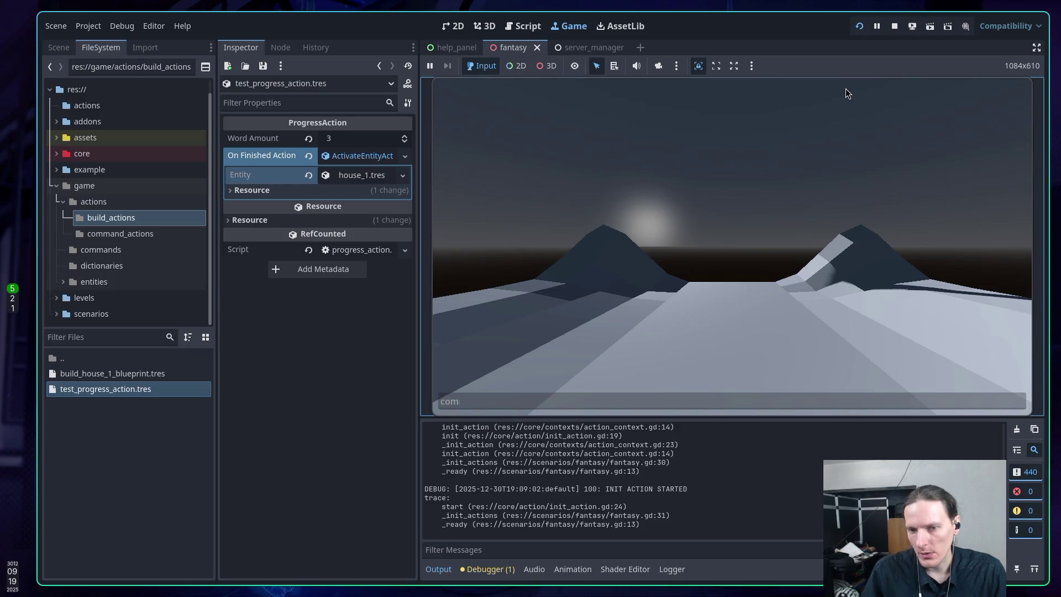
text(ds)
key(Return)
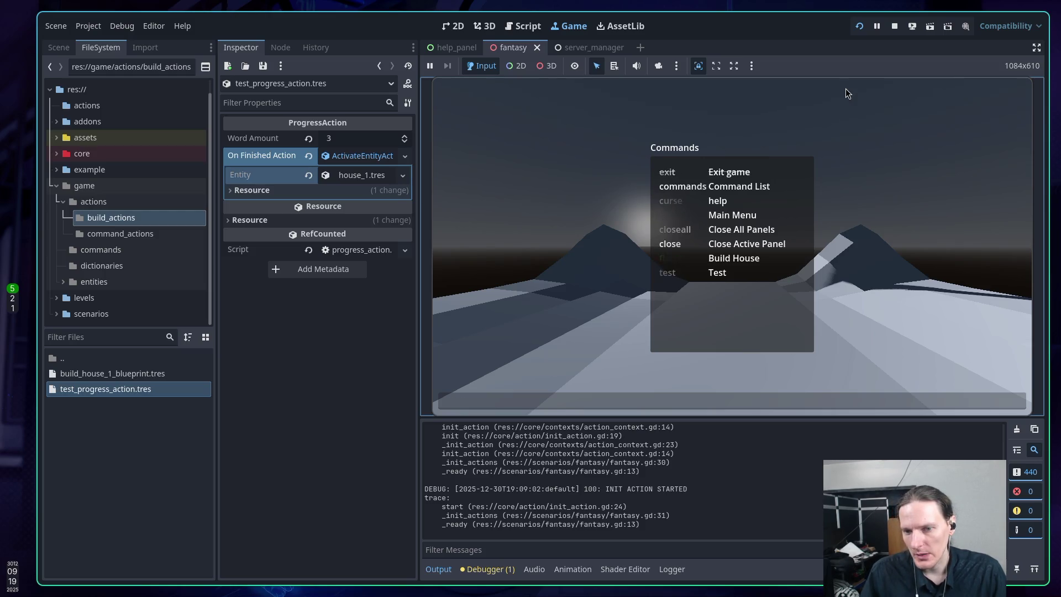
text(close)
key(Return)
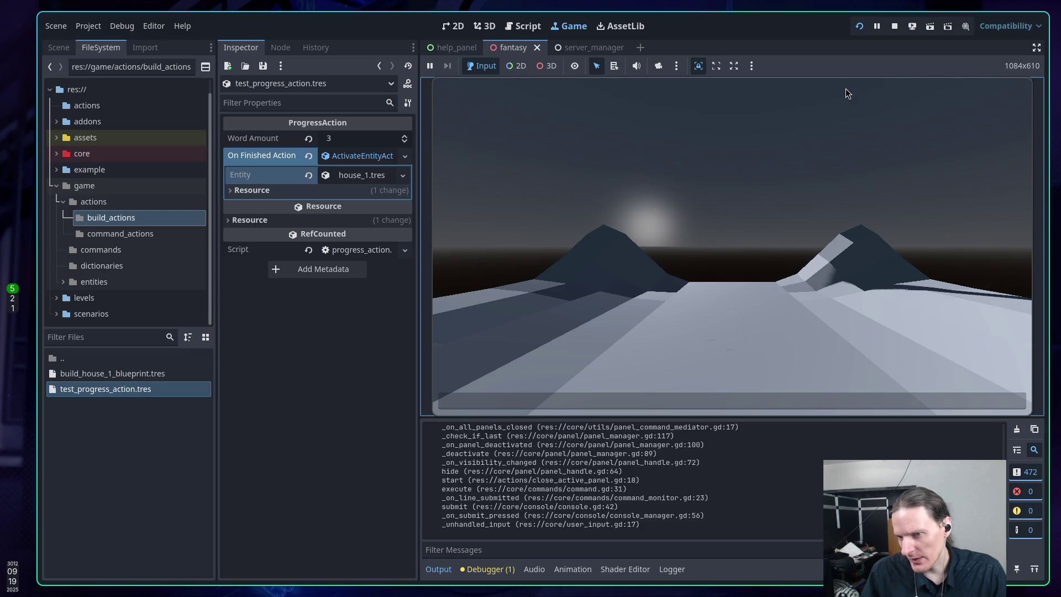
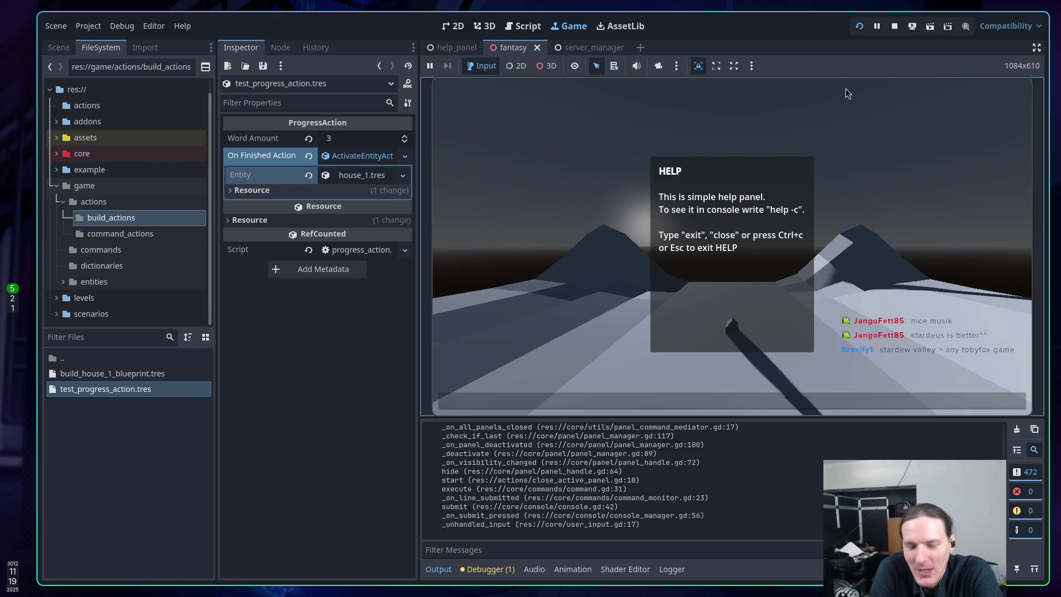
Step: Switch from the Godot editor to the Firefox window showing the ChatGPT conversation
key(alt+Tab)
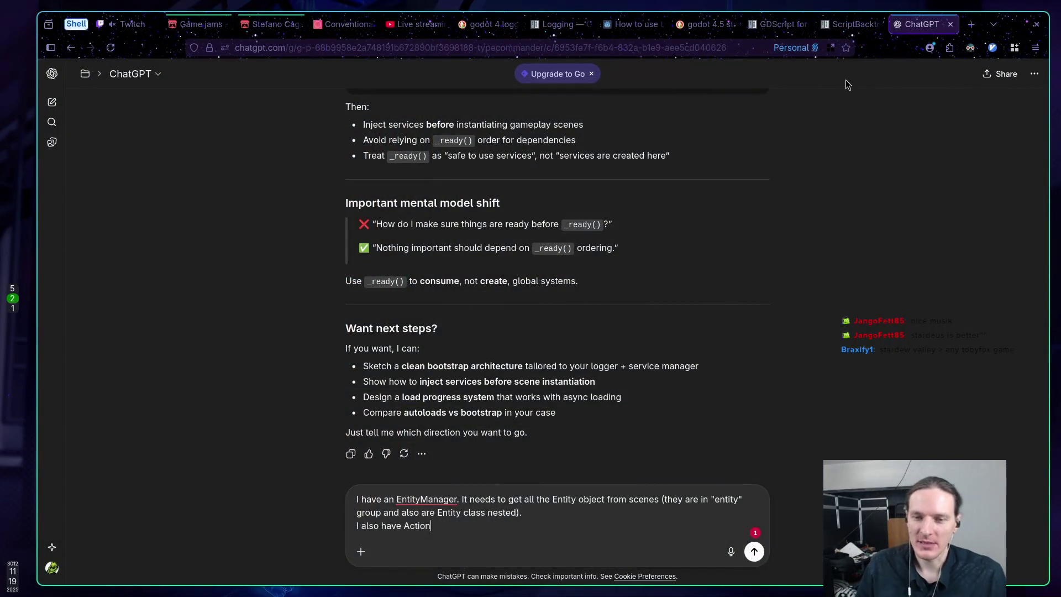
Step: Search DuckDuckGo for 'stardew valley' in a new tab and open the Steam store result
click(971, 23)
text(stardew )
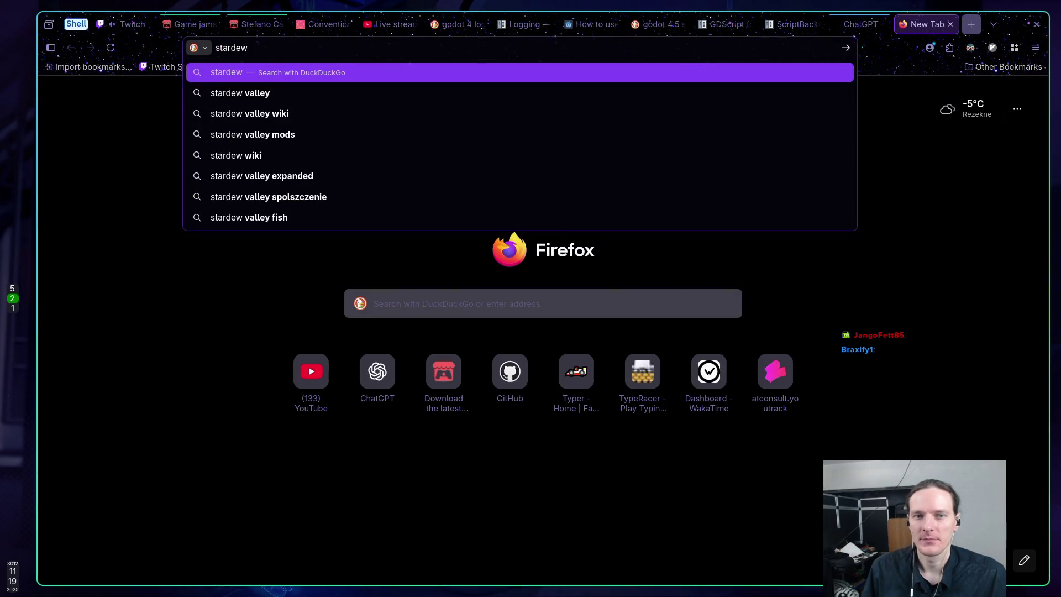
text(valley)
key(Return)
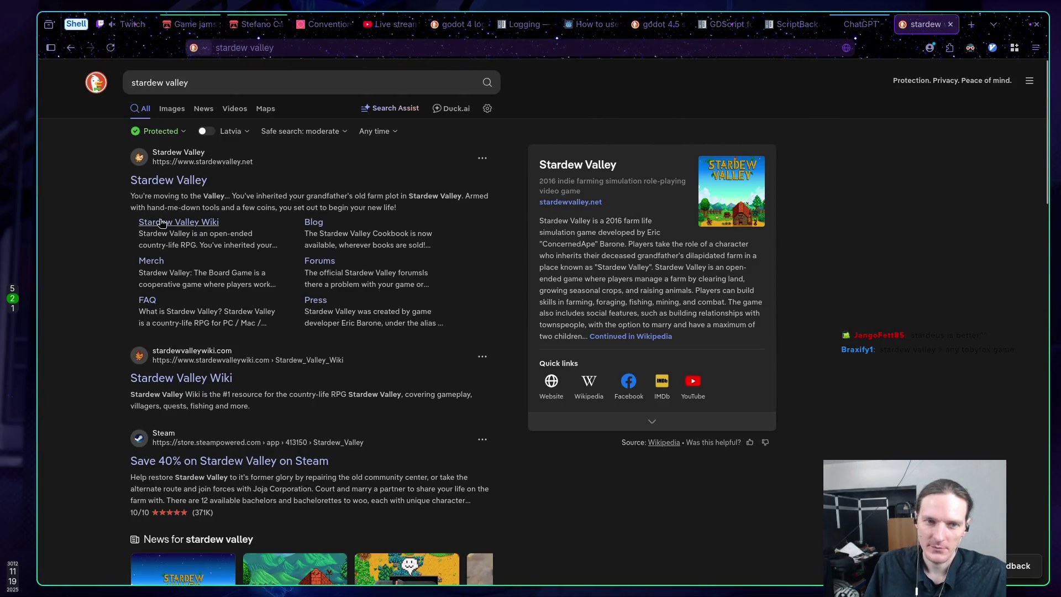
scroll(384, 355, down, 2)
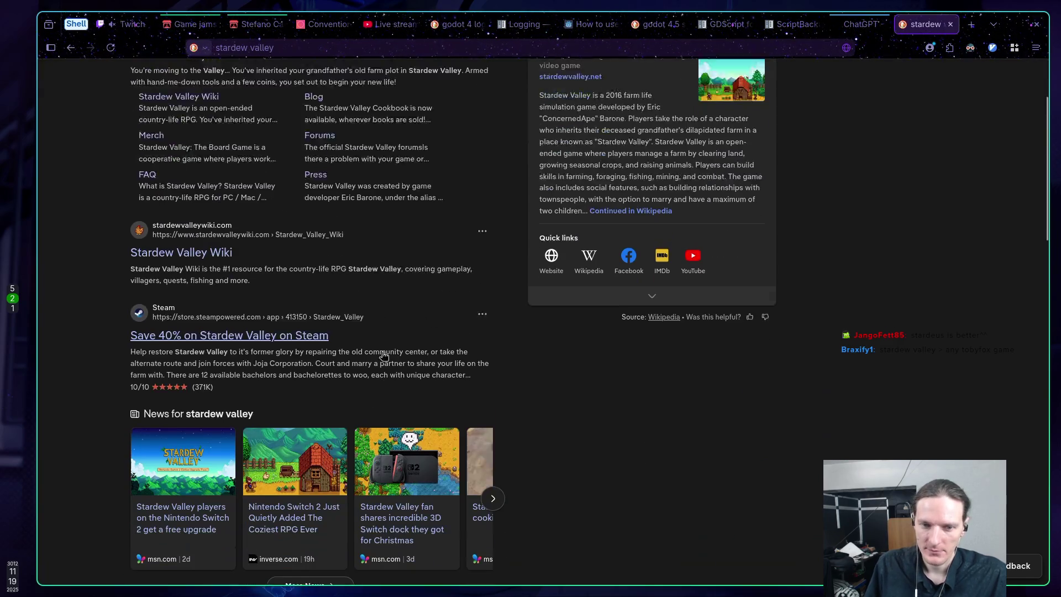
click(263, 294)
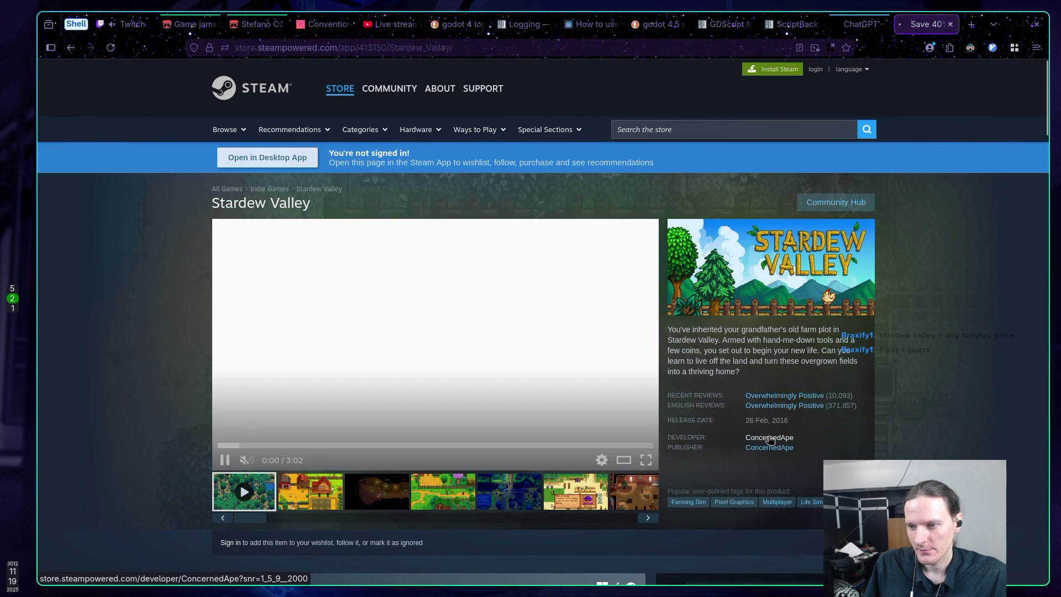
Step: Visit the developer's Steam page, then go on to the Stardew Valley store page
click(769, 438)
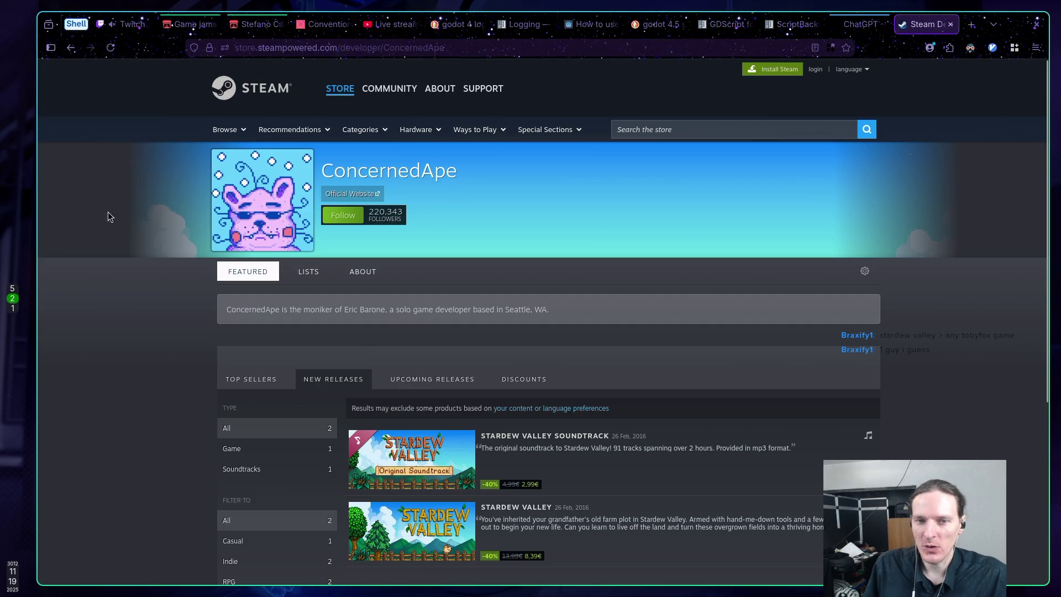
scroll(150, 201, down, 4)
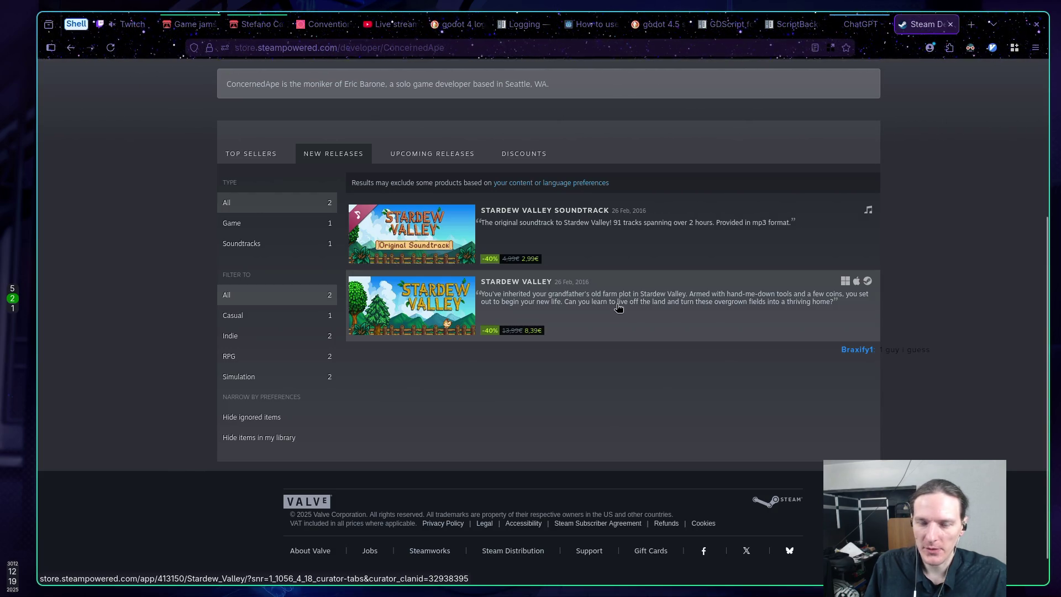
click(618, 304)
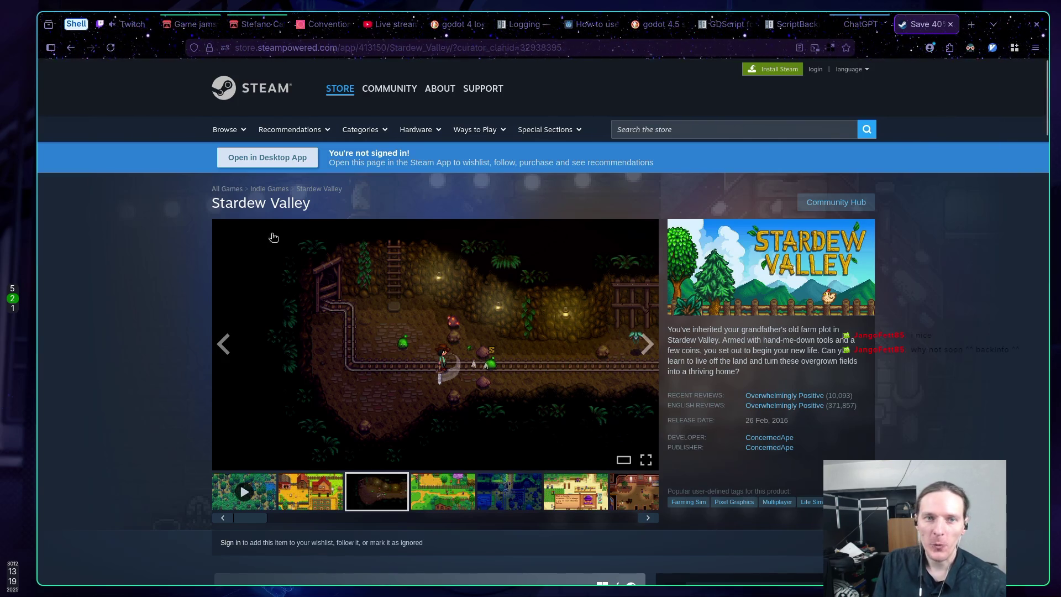
Step: Open the Raid Channel list in Twitch Stream Manager and preview the Happy Old Year stream
click(133, 23)
click(960, 386)
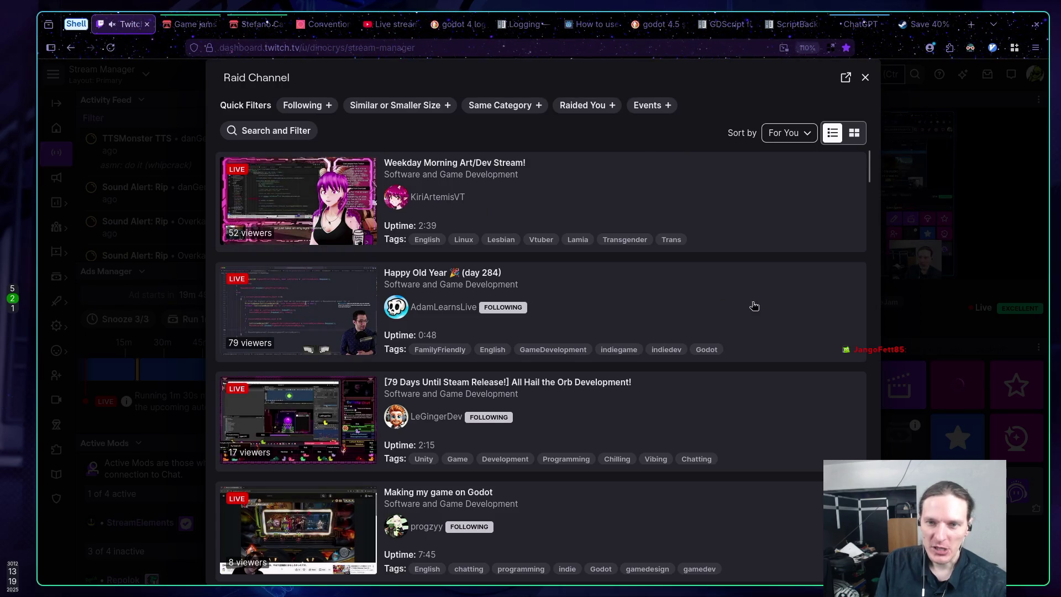
scroll(789, 300, down, 1)
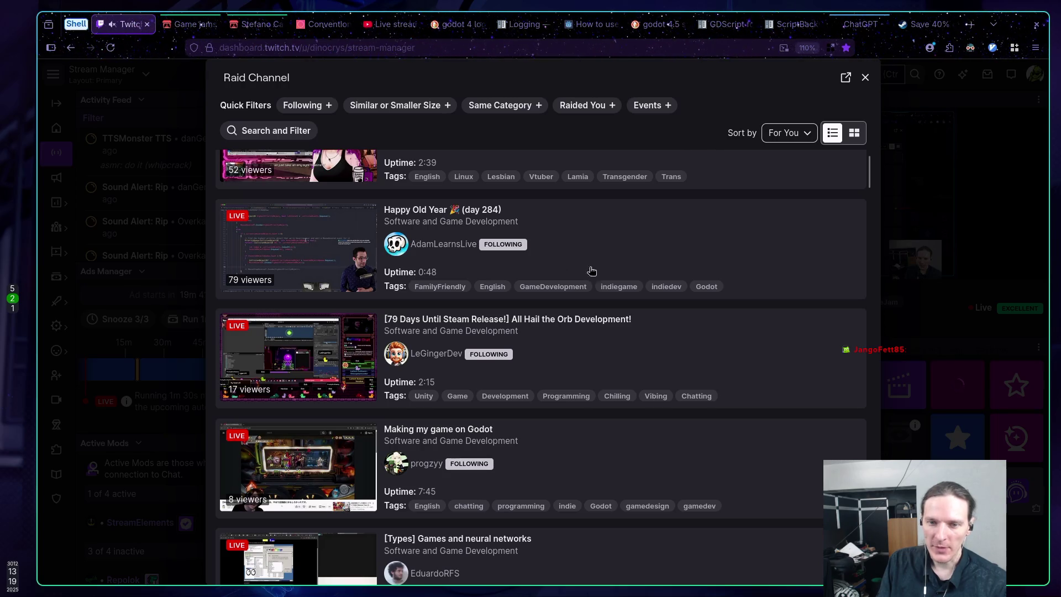
click(596, 251)
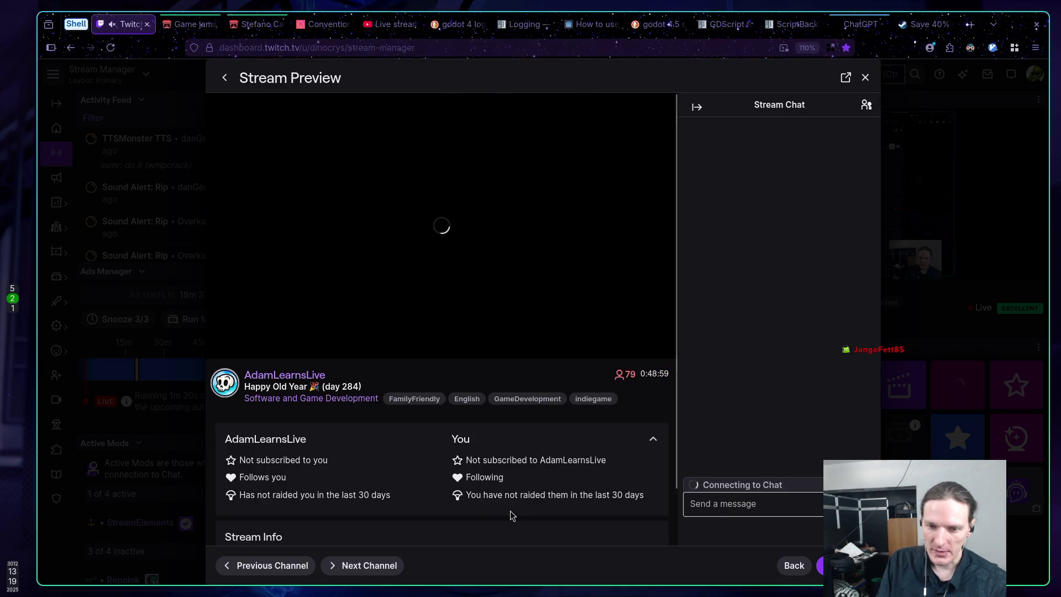
Step: Check the Happy Old Year channel's not-raided-in-30-days status, then close the stream preview
drag(469, 495, 646, 496)
click(615, 496)
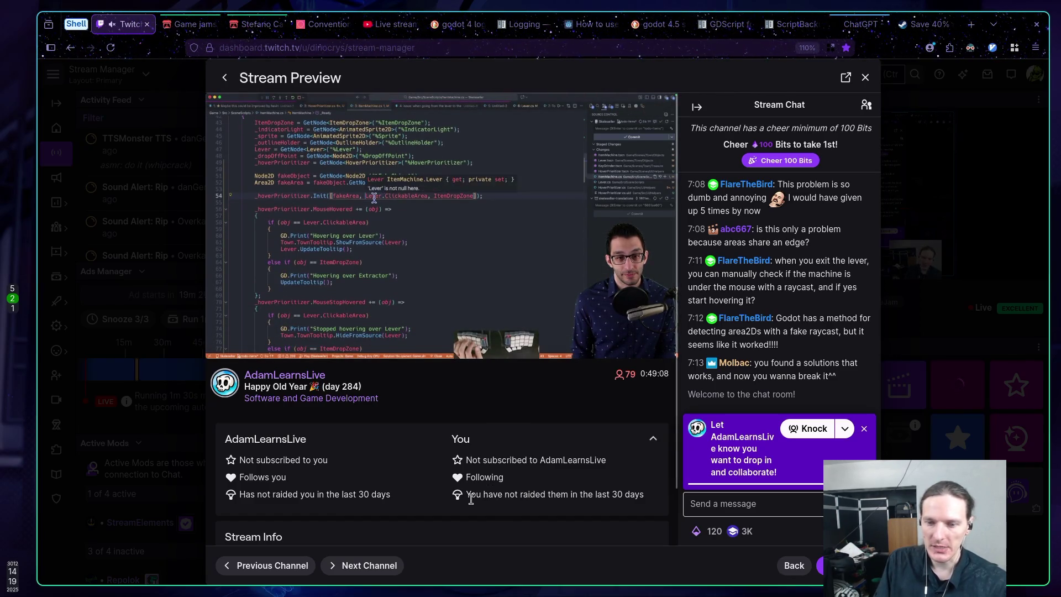
triple_click(499, 494)
click(636, 495)
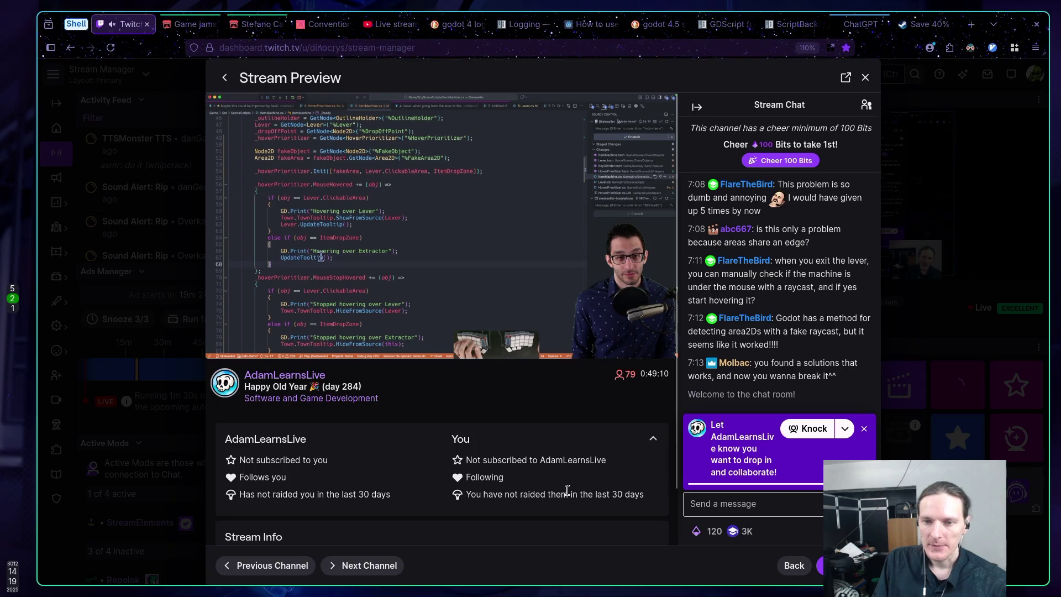
mouse_move(525, 360)
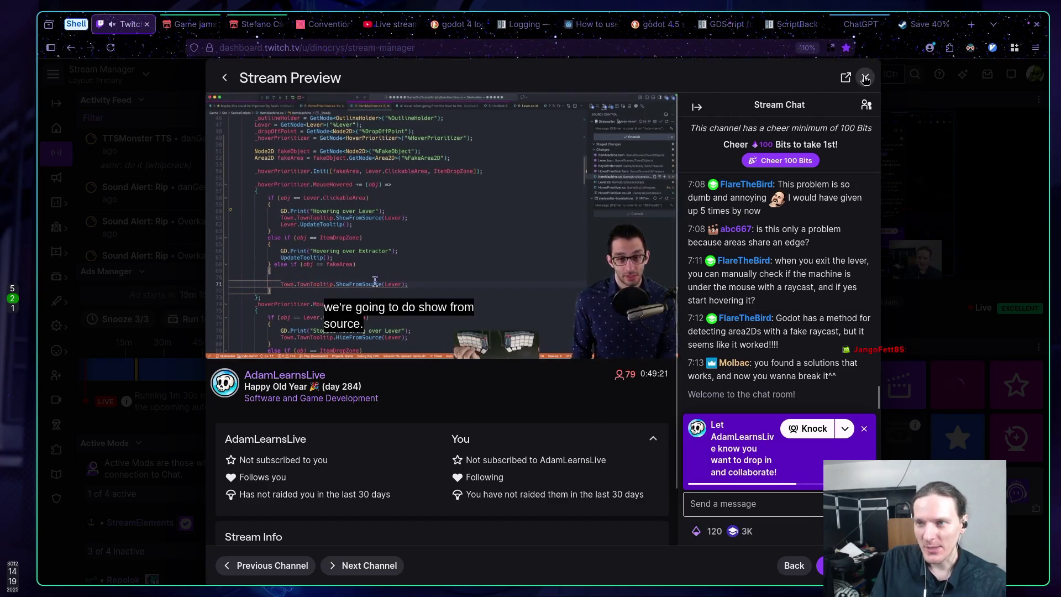
click(896, 77)
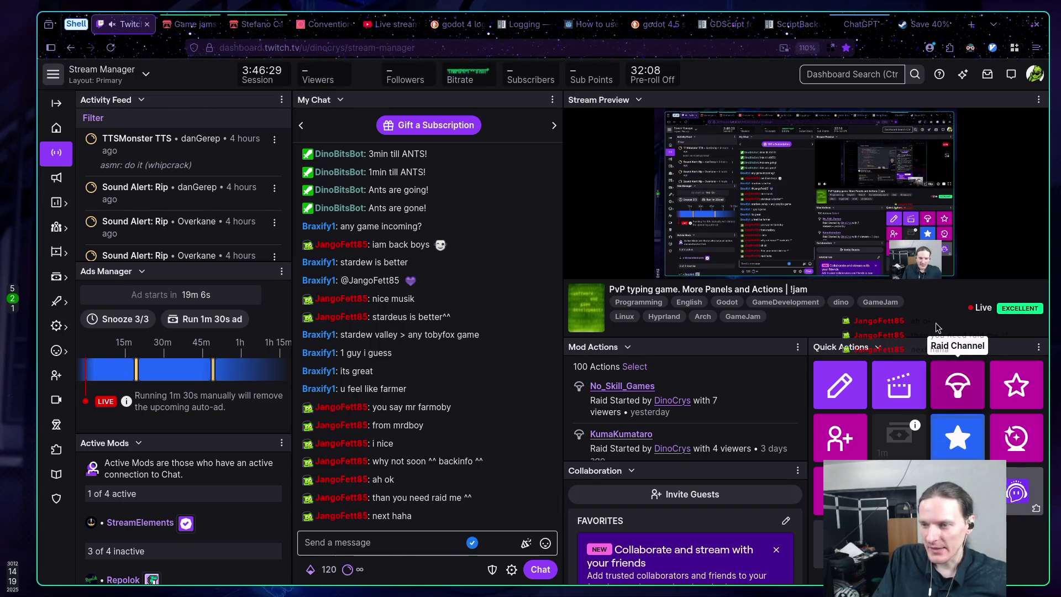
Step: Reopen the Raid Channel list, browse the live Software and Game Development channels, and close it
click(958, 383)
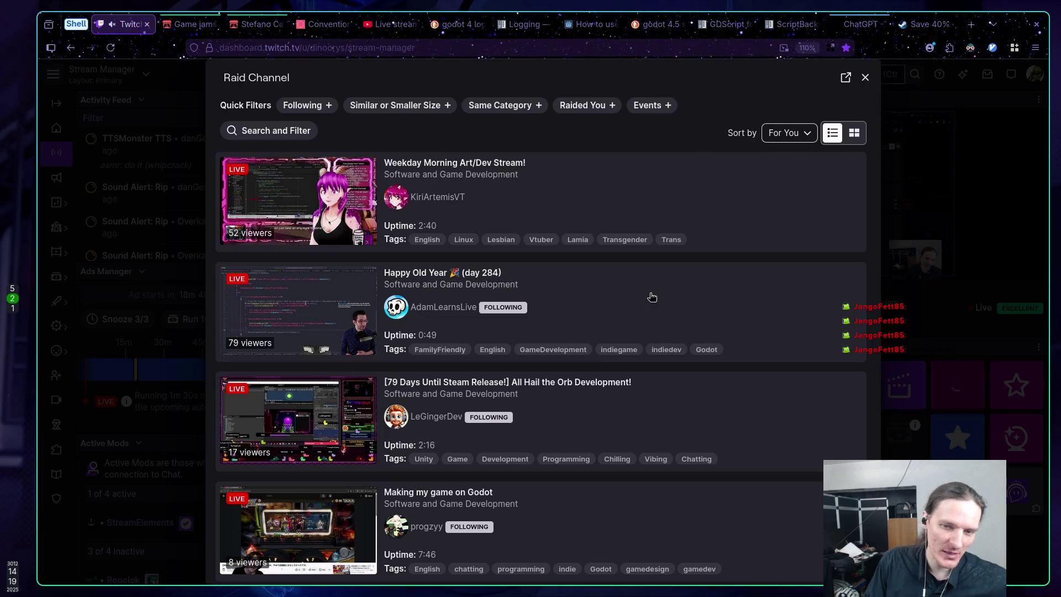
scroll(648, 314, down, 3)
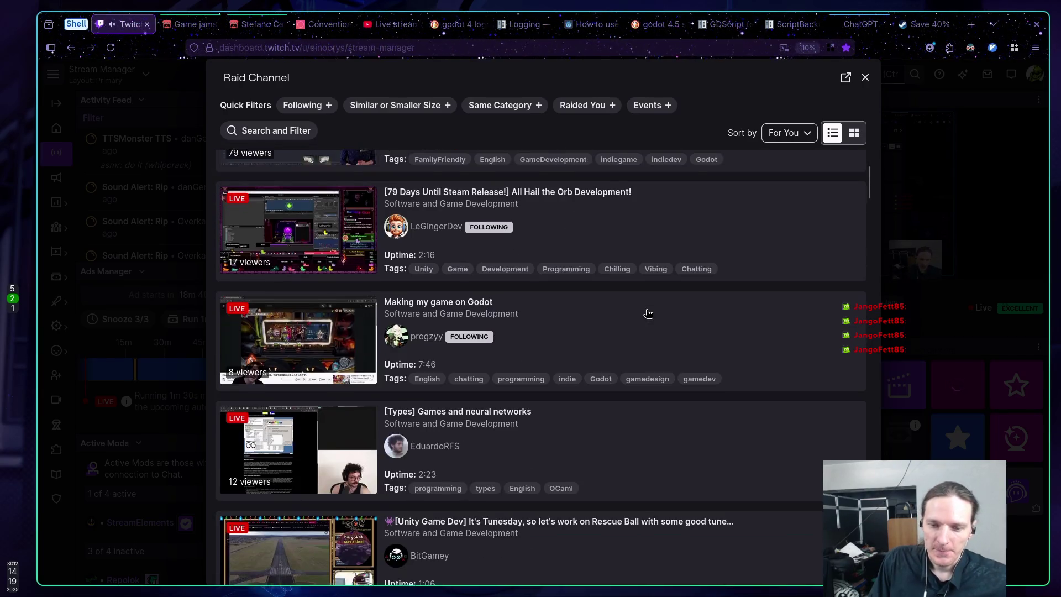
scroll(649, 313, down, 5)
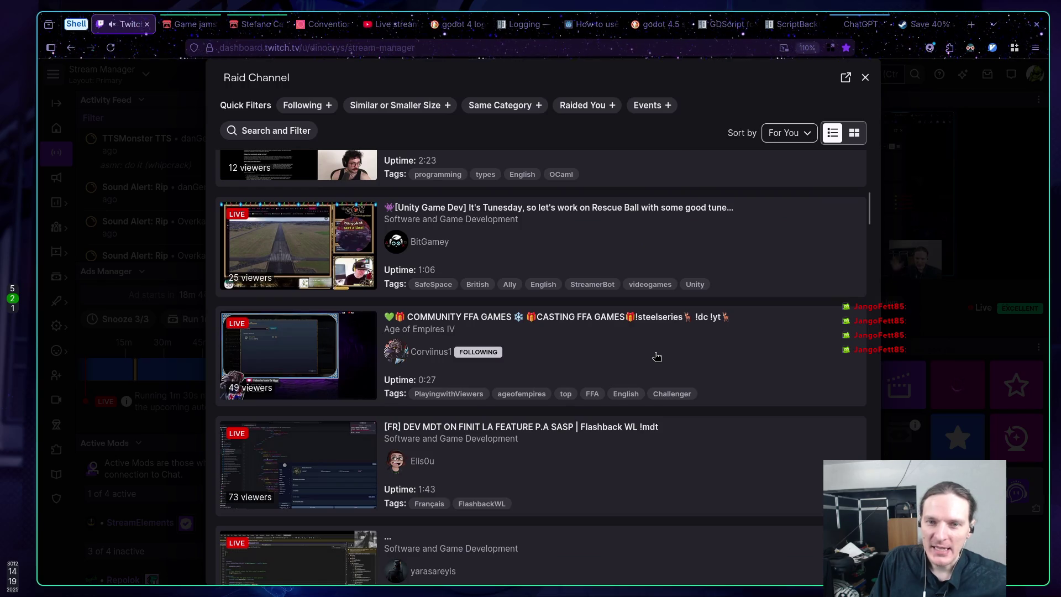
scroll(654, 354, up, 8)
scroll(653, 354, down, 5)
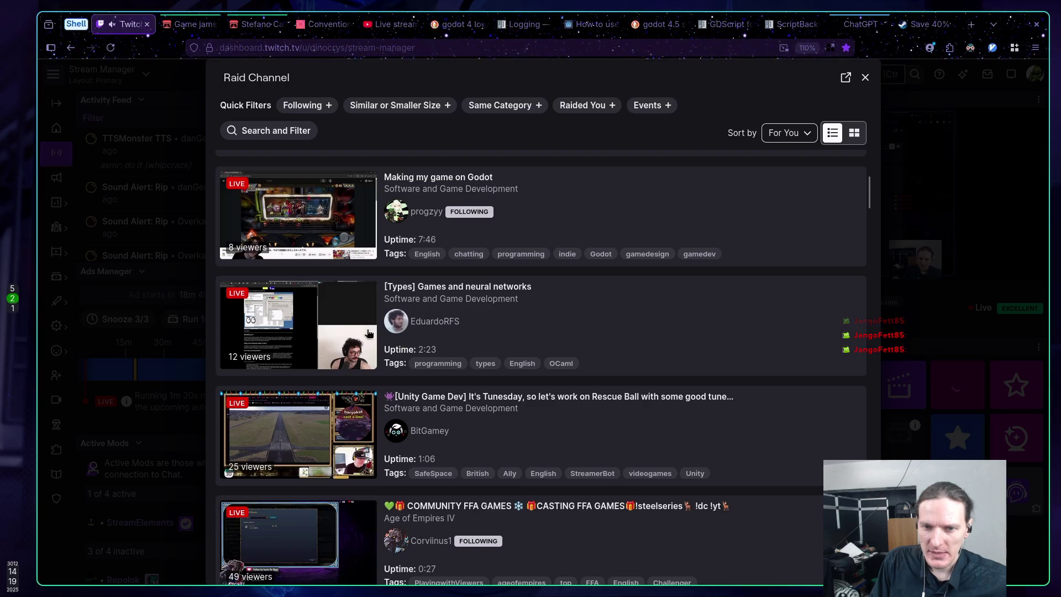
scroll(343, 337, up, 5)
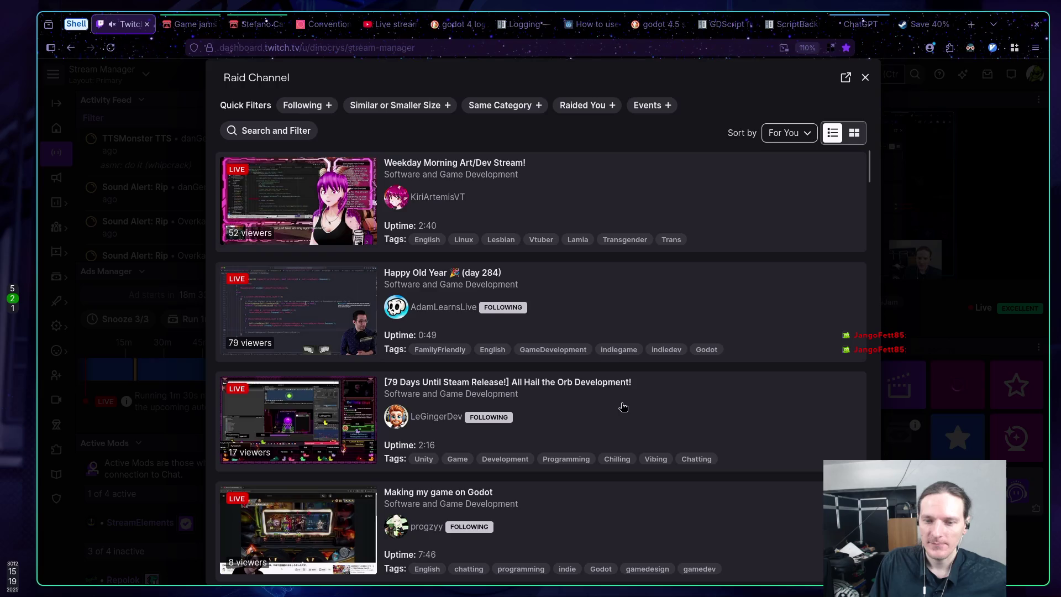
scroll(613, 401, down, 12)
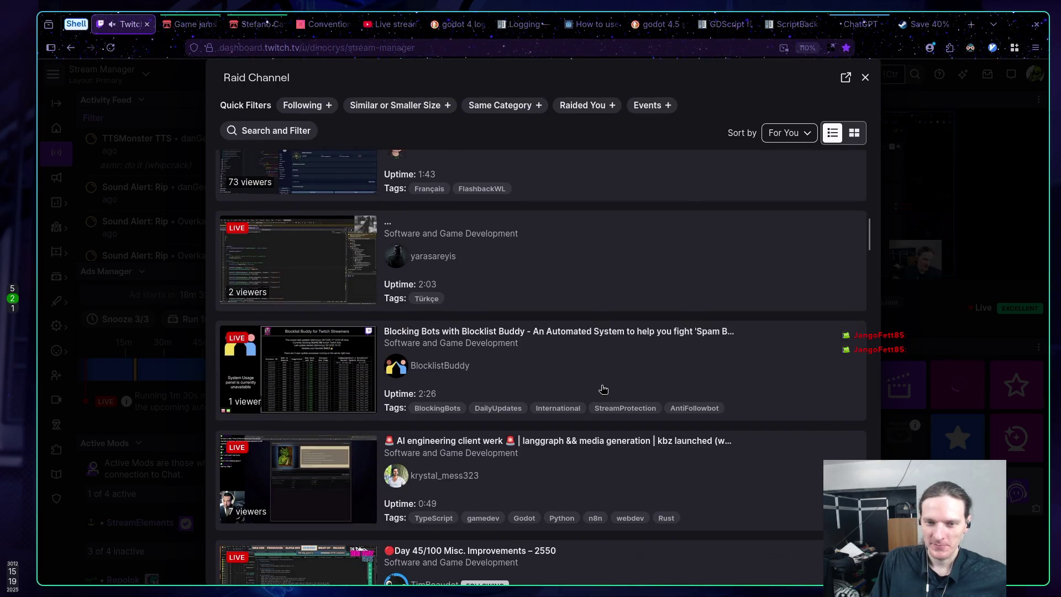
scroll(603, 390, down, 10)
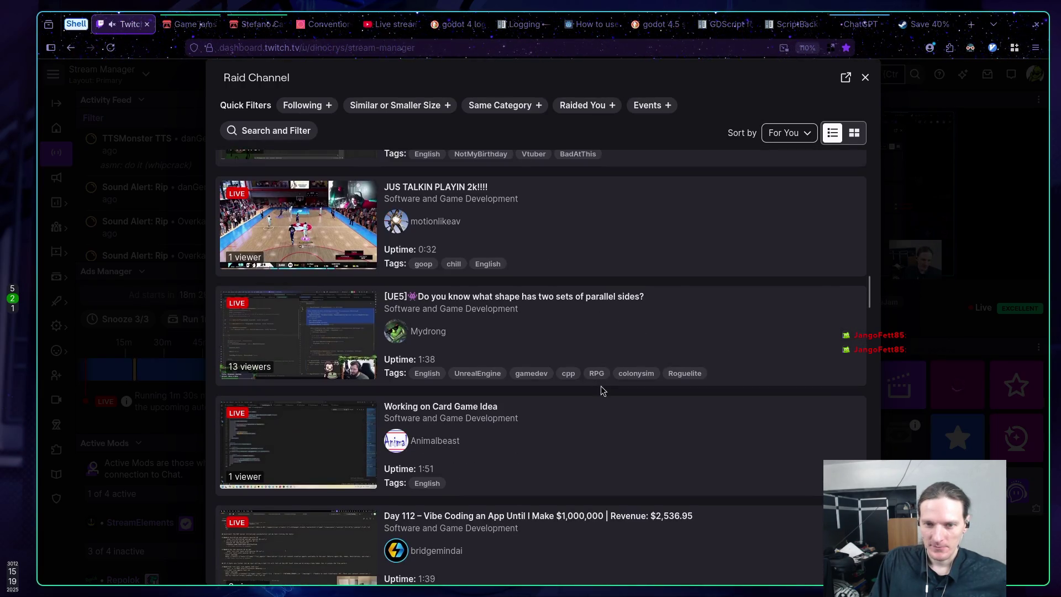
scroll(602, 387, down, 9)
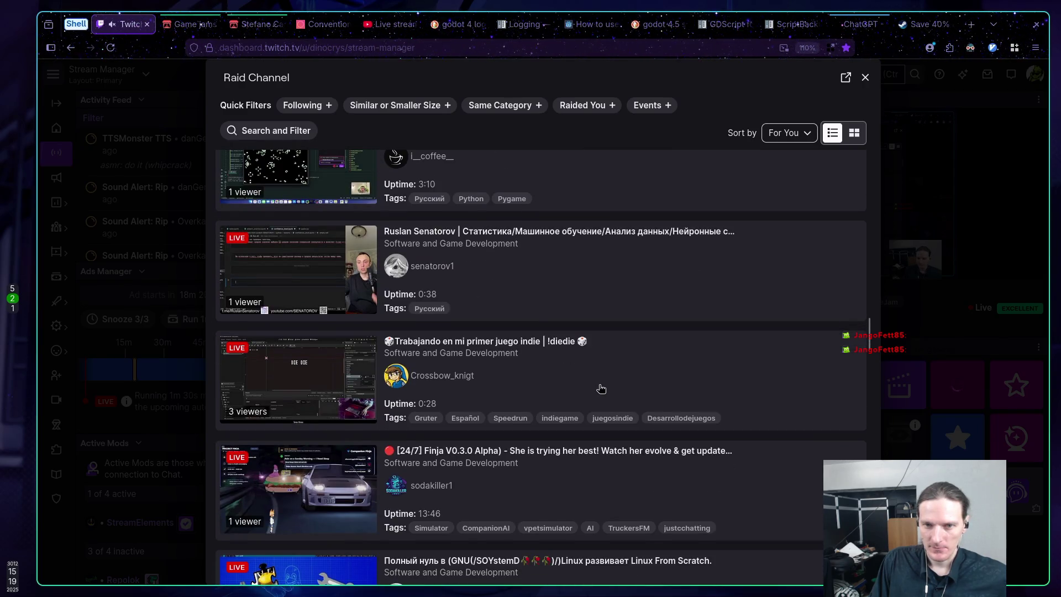
scroll(650, 368, down, 5)
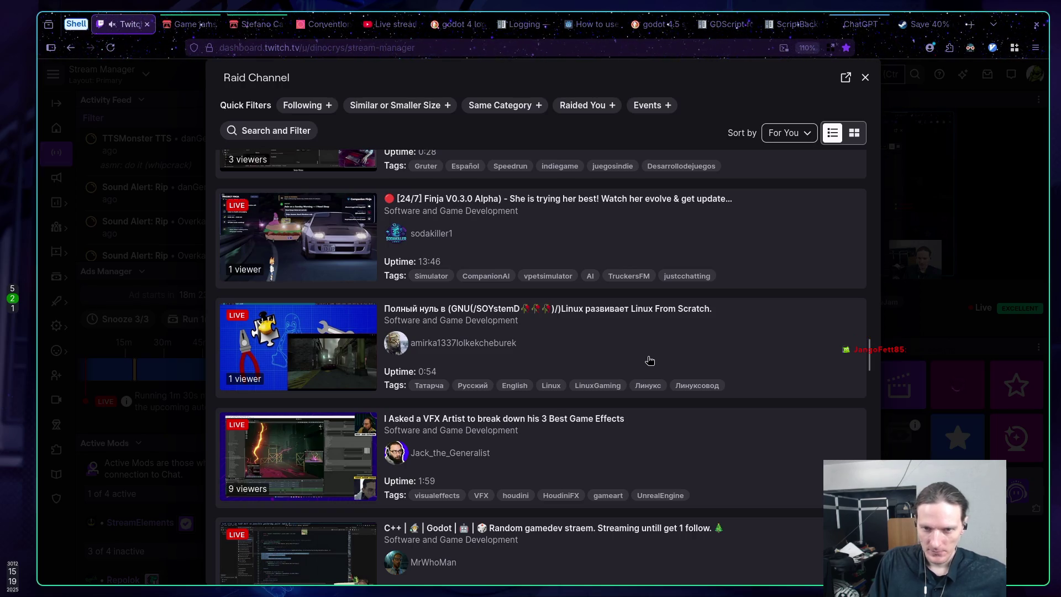
scroll(644, 356, down, 11)
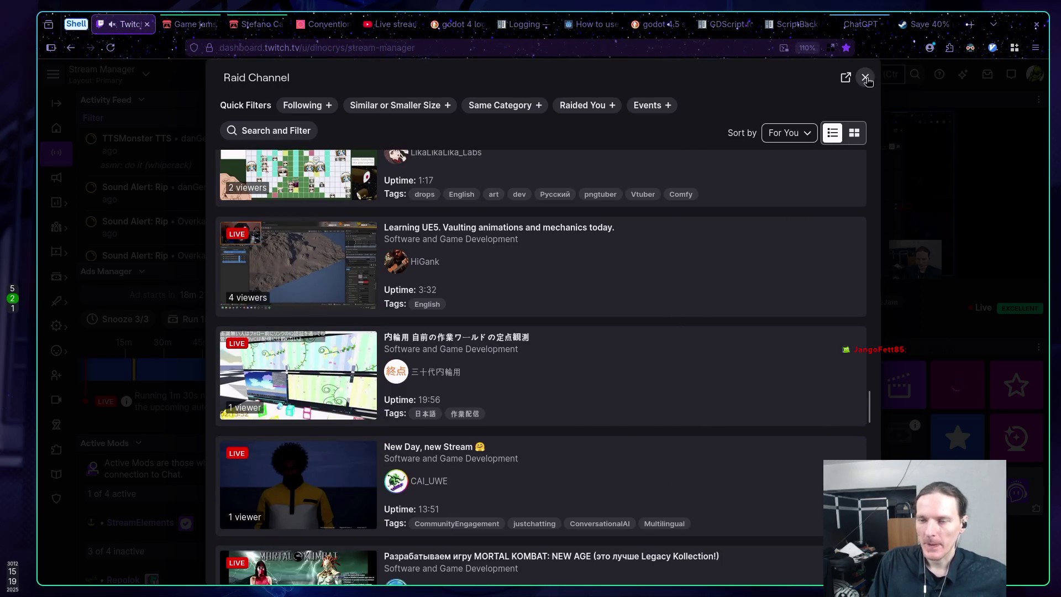
click(865, 78)
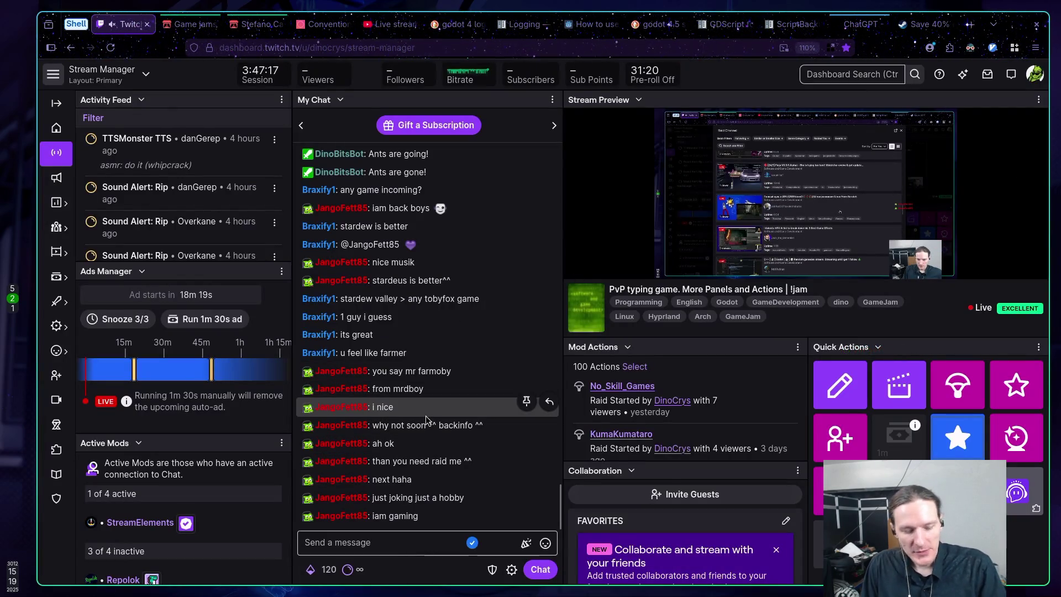
Step: Pause the running Godot game by entering the pause command in its console
key(super+1)
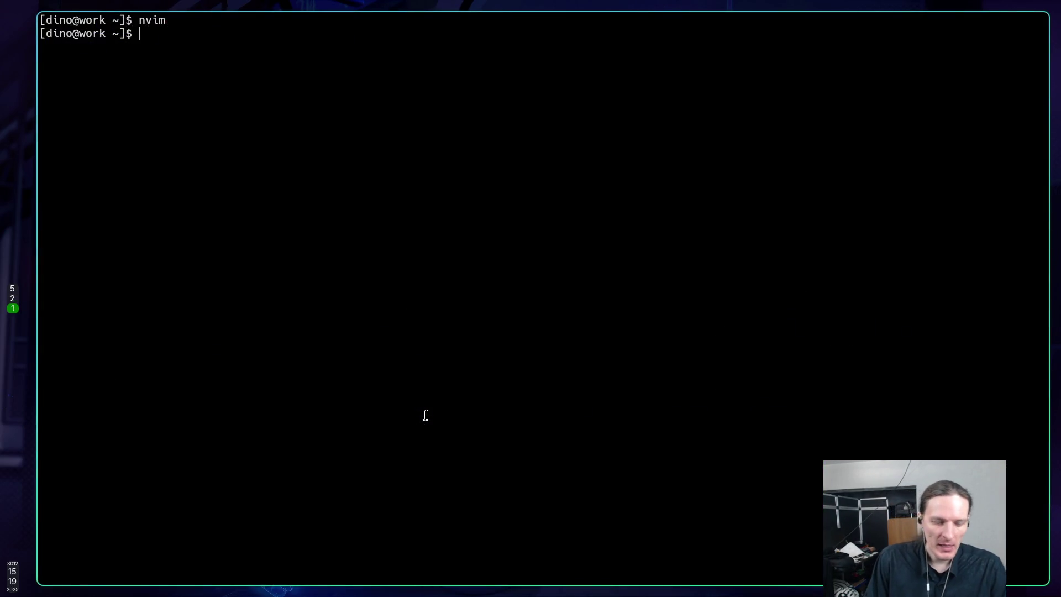
key(super+5)
click(578, 210)
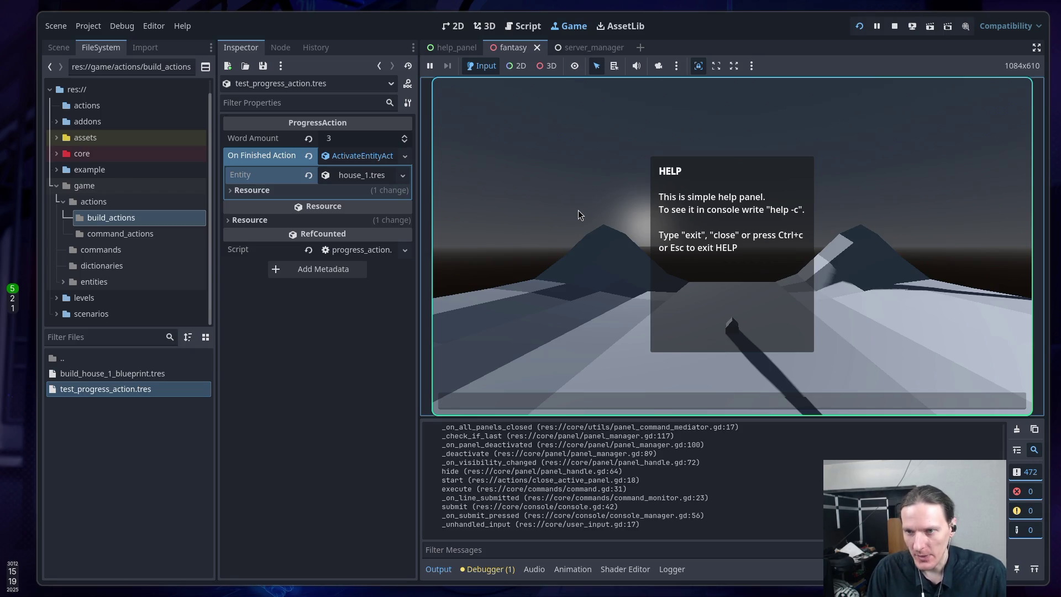
text(pause)
key(Return)
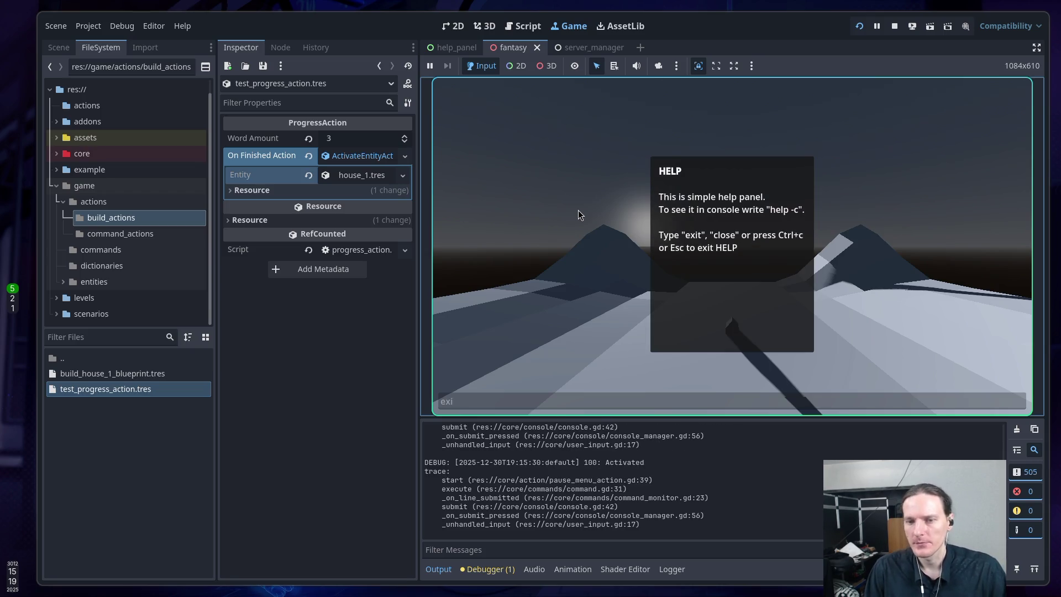
Step: Return to the terminal, launch Neovim and bring up lazygit over it
key(super+1)
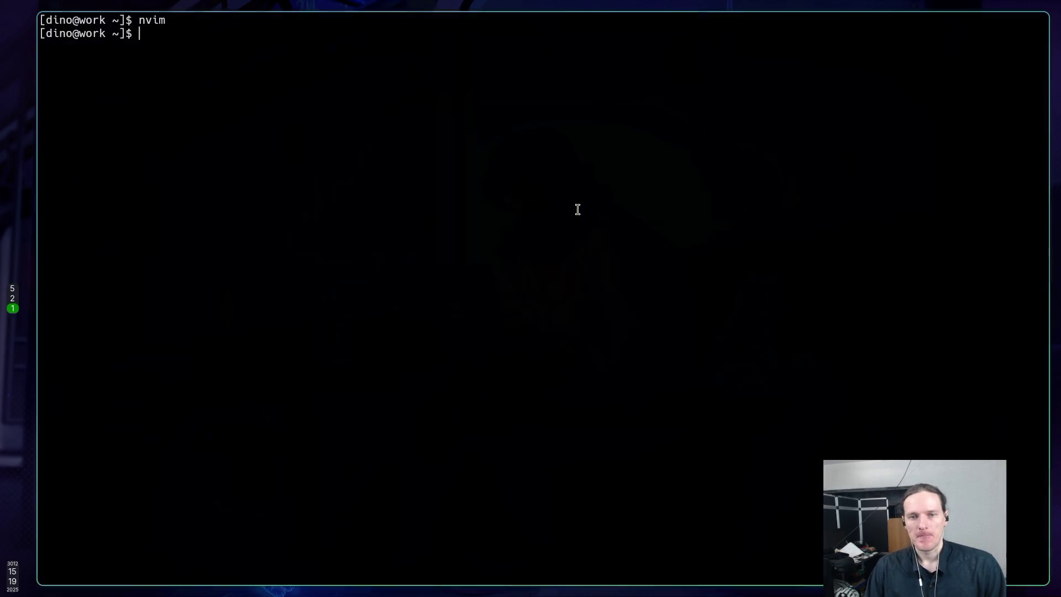
text(nvim)
key(Return)
key(space)
key(g)
key(g)
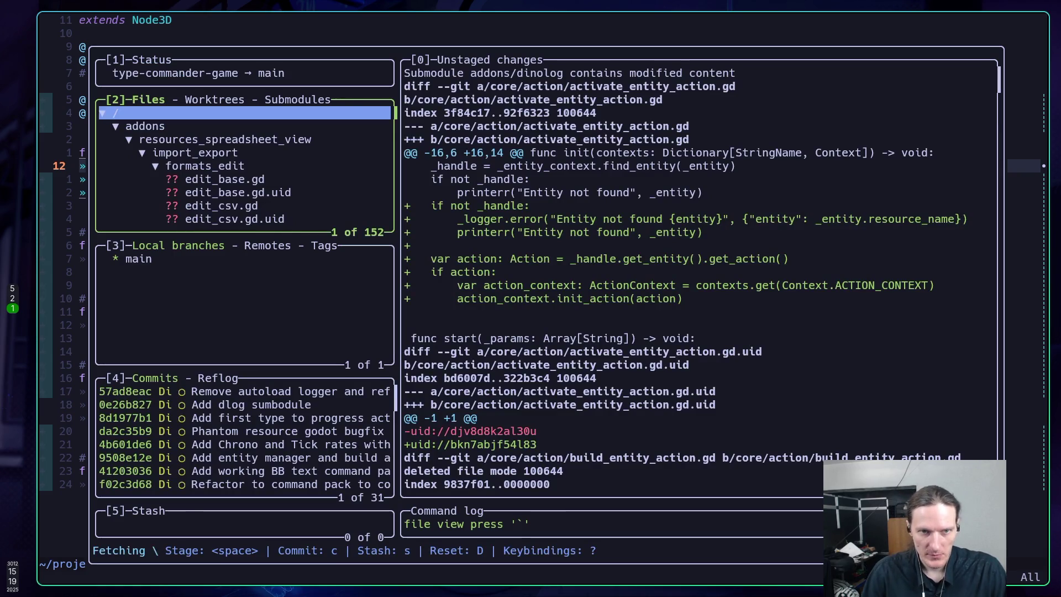
Step: Stage all changed files, including the addons folder
click(144, 126)
key(a)
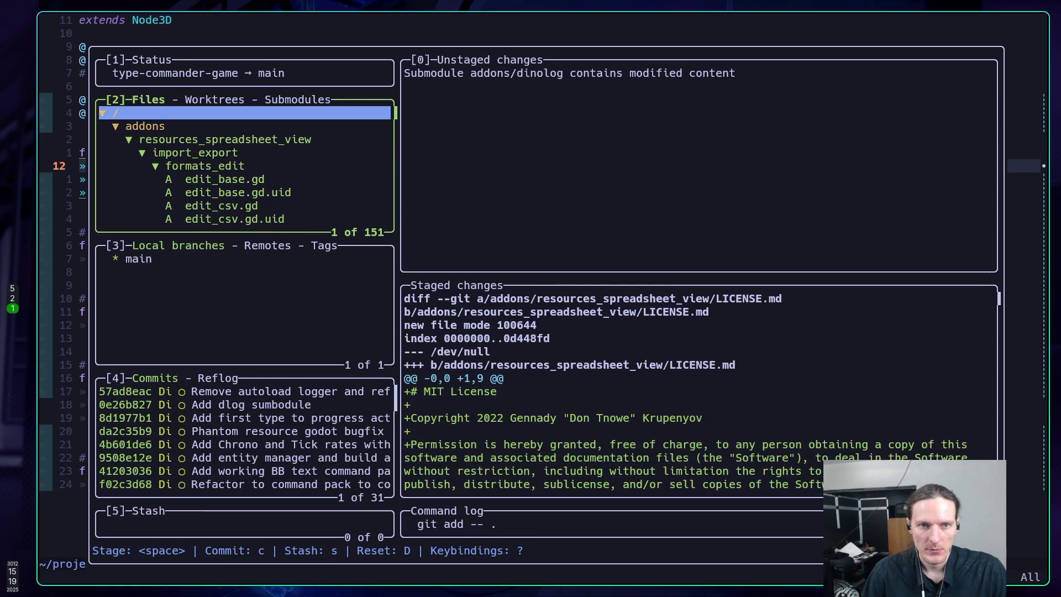
key(Return)
key(space)
key(Down)
key(Up)
key(Return)
Step: Unstage addons/resources_spreadsheet_view and review the dinolog submodule and core entries
key(Down)
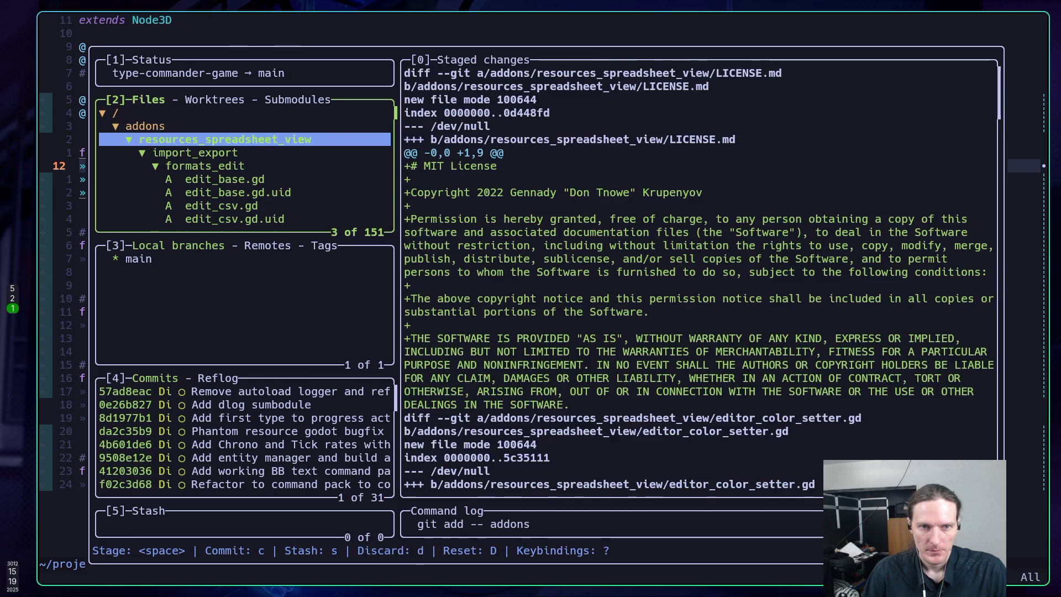
key(space)
key(Return)
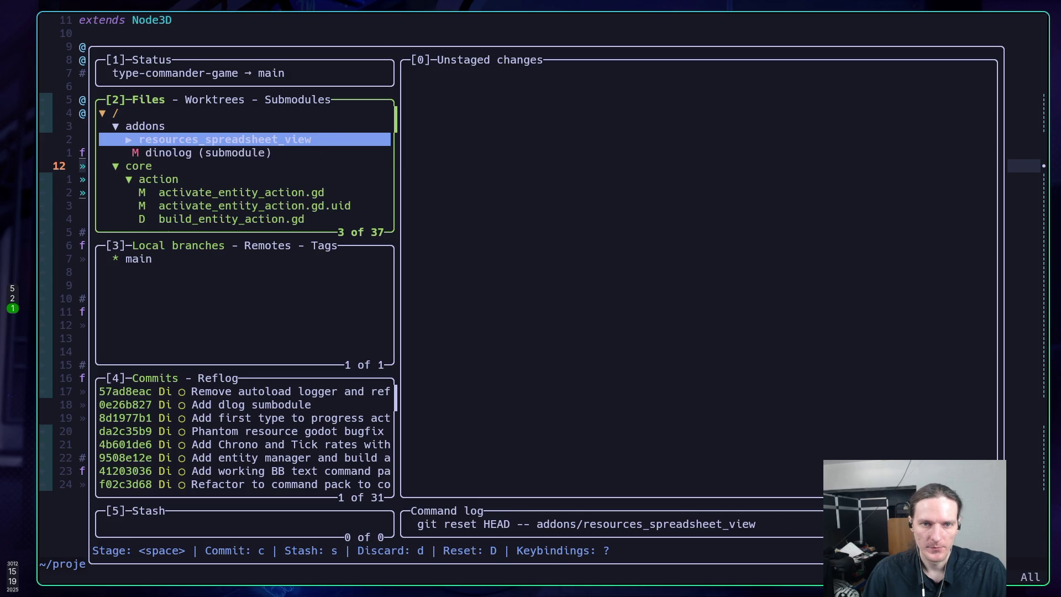
key(Down)
key(Down)
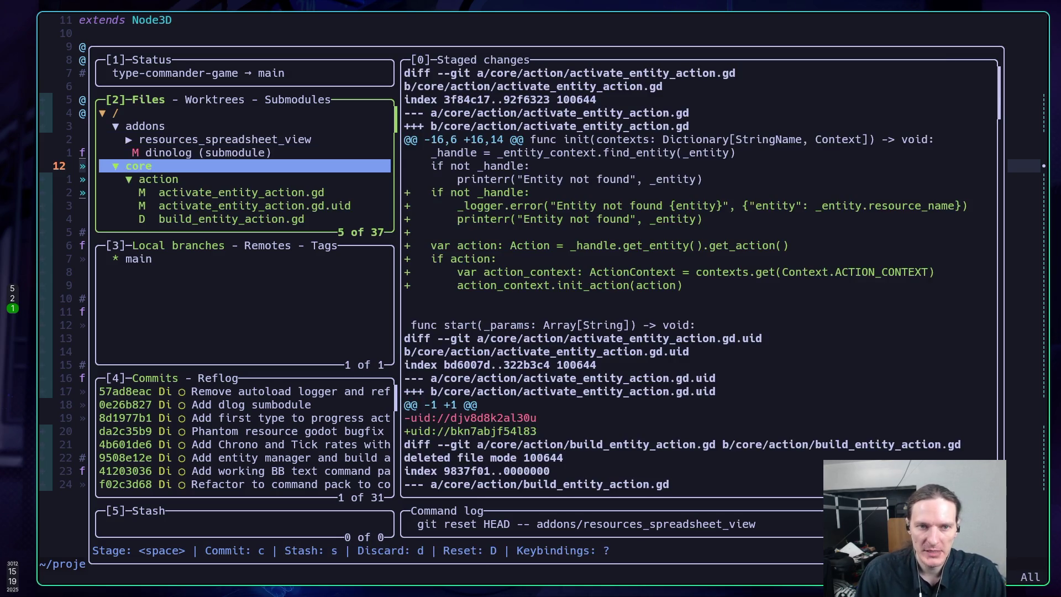
key(Down)
key(Down)
key(Up)
key(Up)
key(Up)
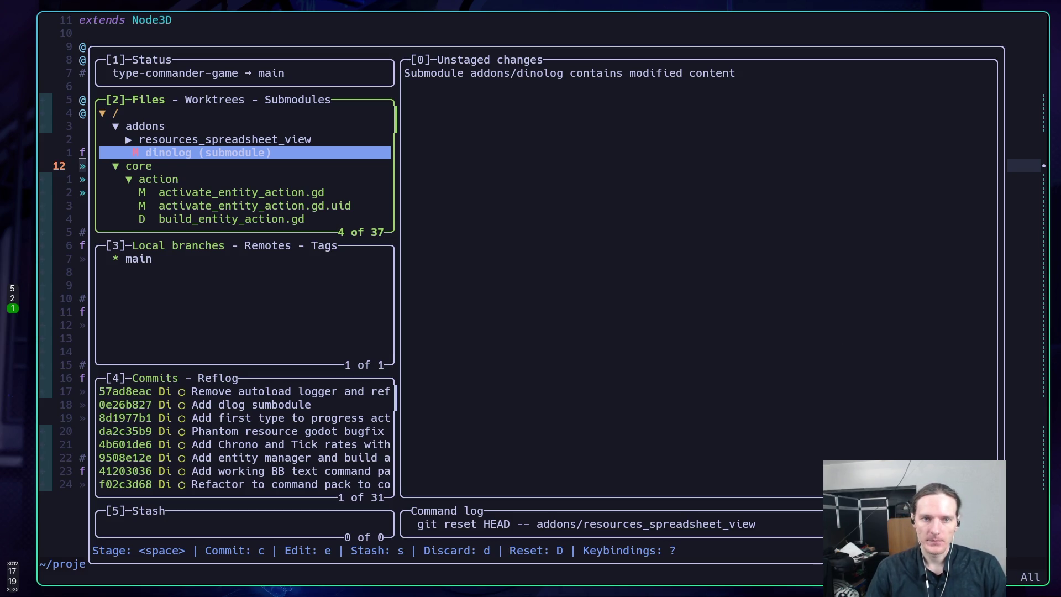
Step: Write the commit summary 'Fix house building. Order refactoring', correcting typos, and create the commit
key(c)
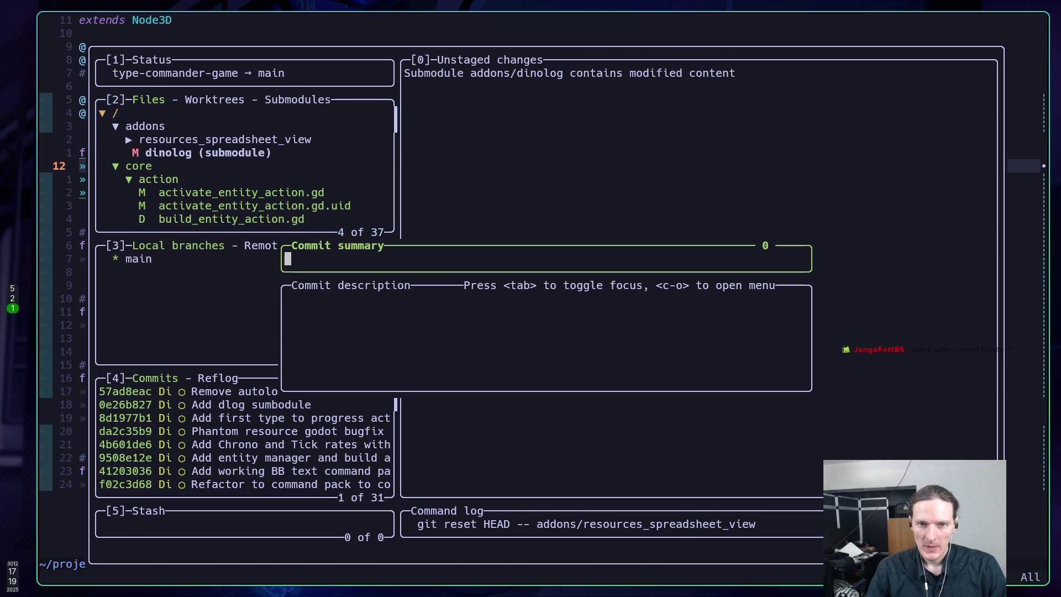
text(F)
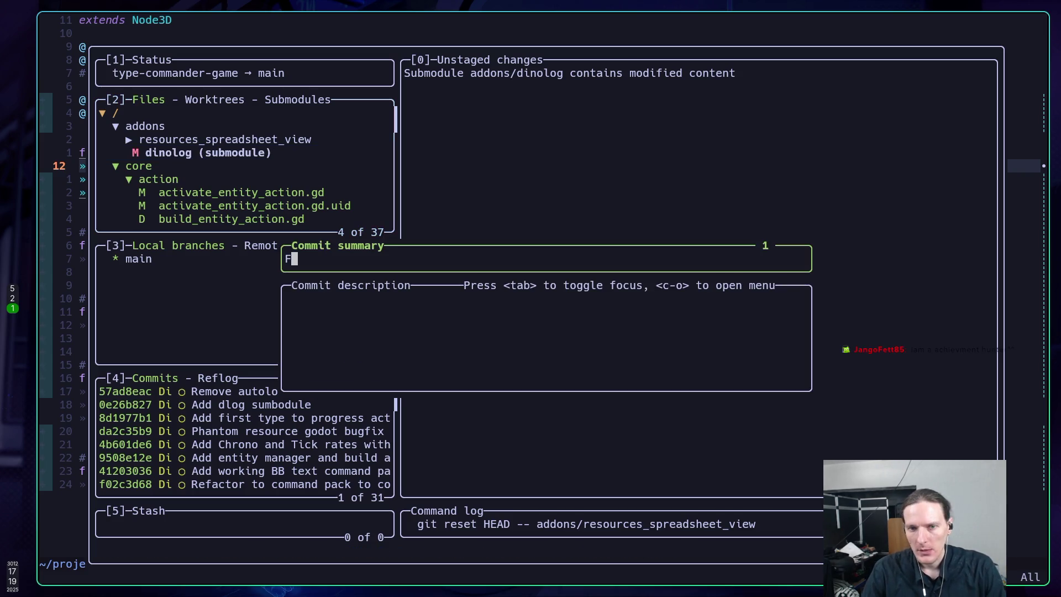
text(ix house building)
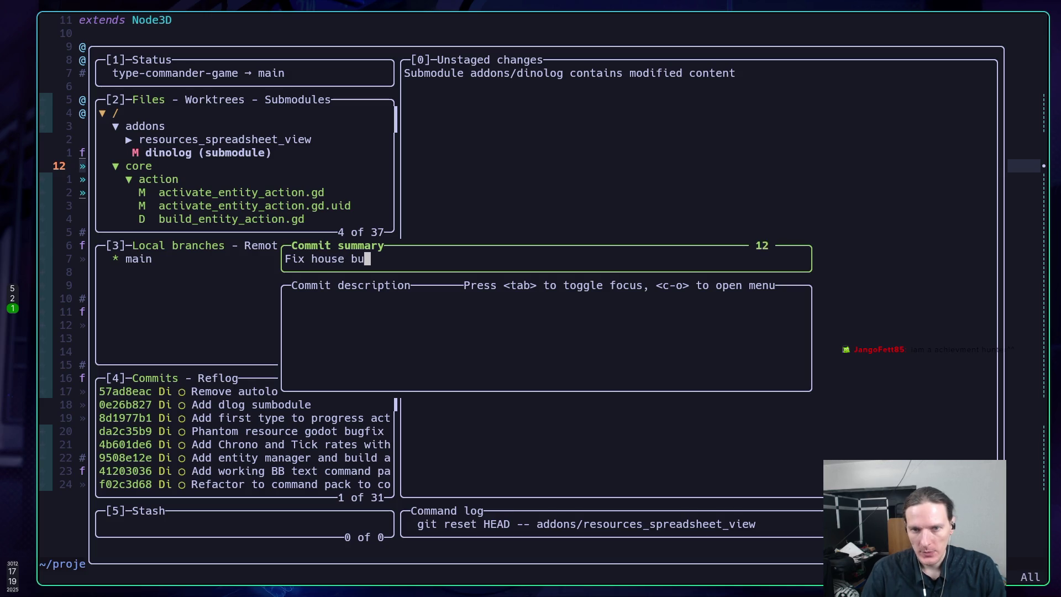
key(BackSpace)
text(. Ot)
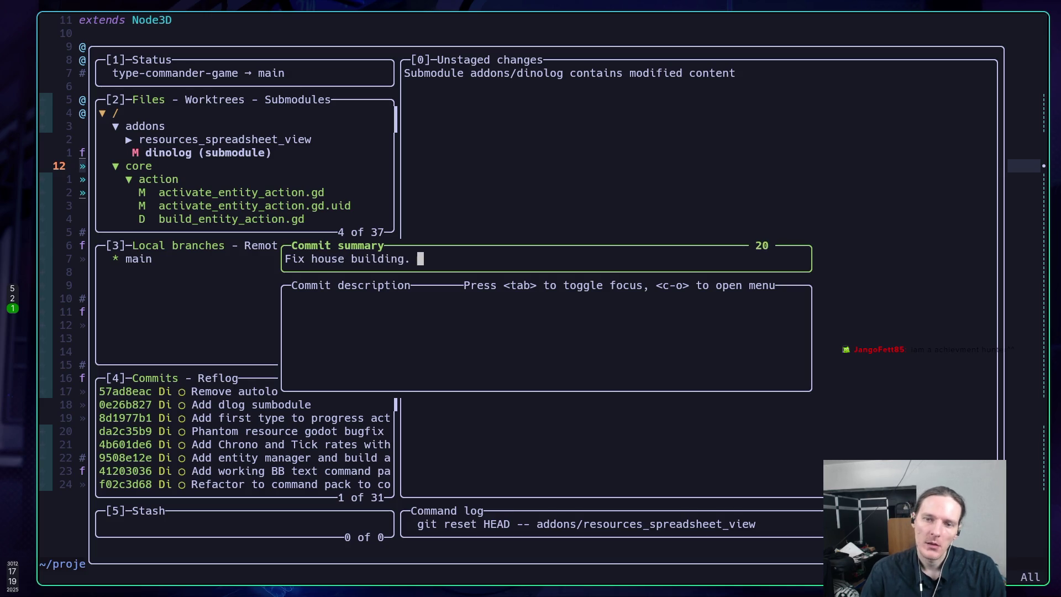
key(BackSpace)
text(r)
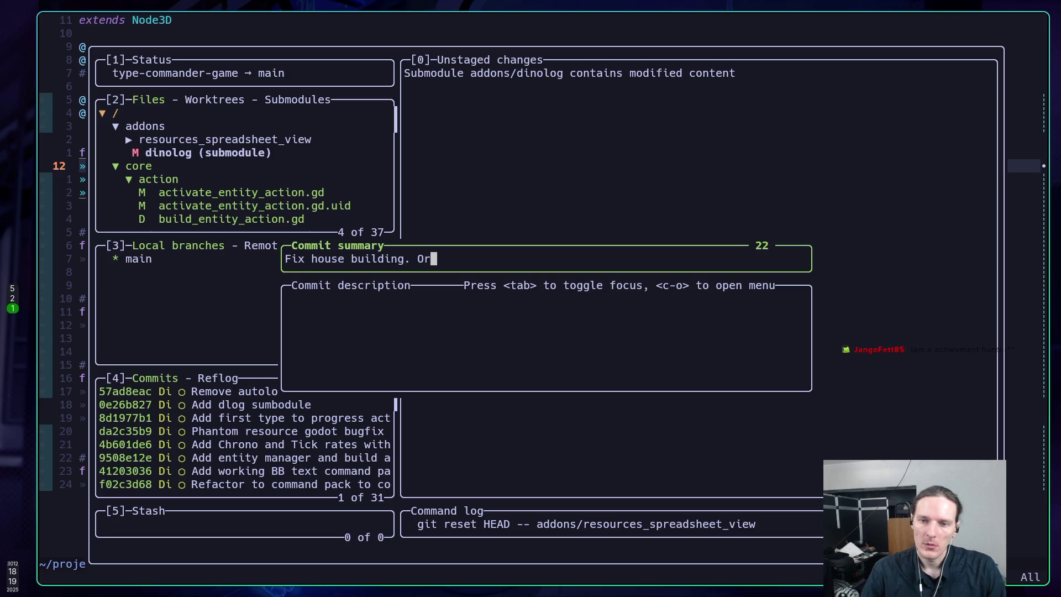
text(der )
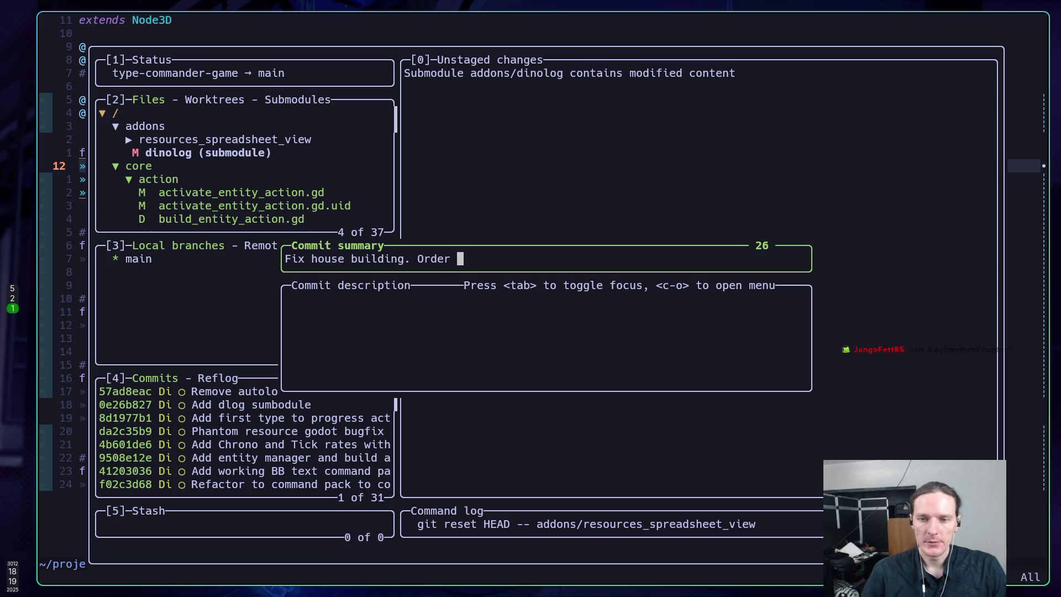
text(refactior)
key(BackSpace)
key(BackSpace)
key(BackSpace)
text(oring)
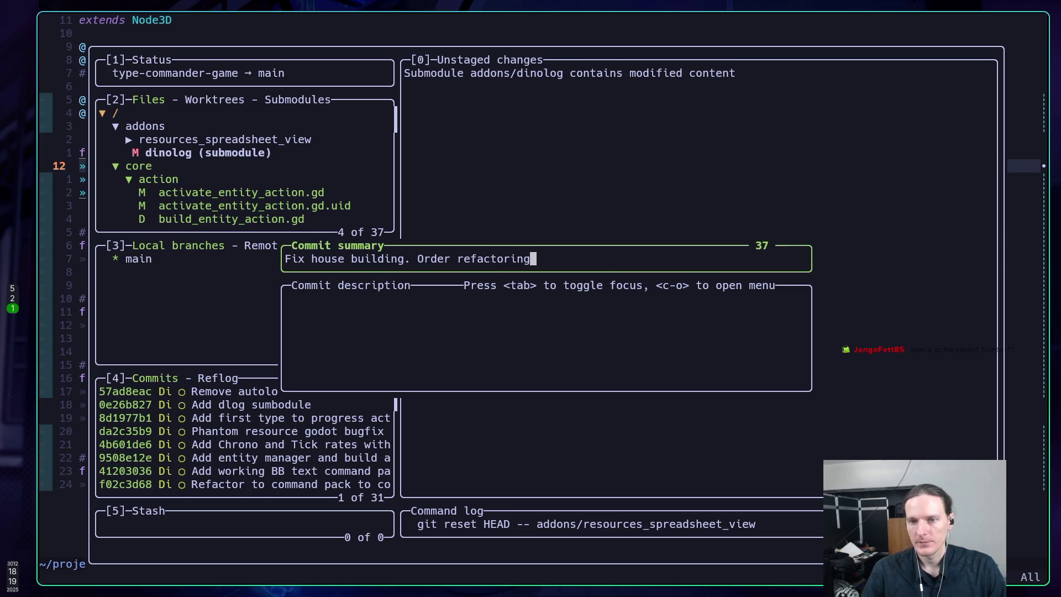
key(Return)
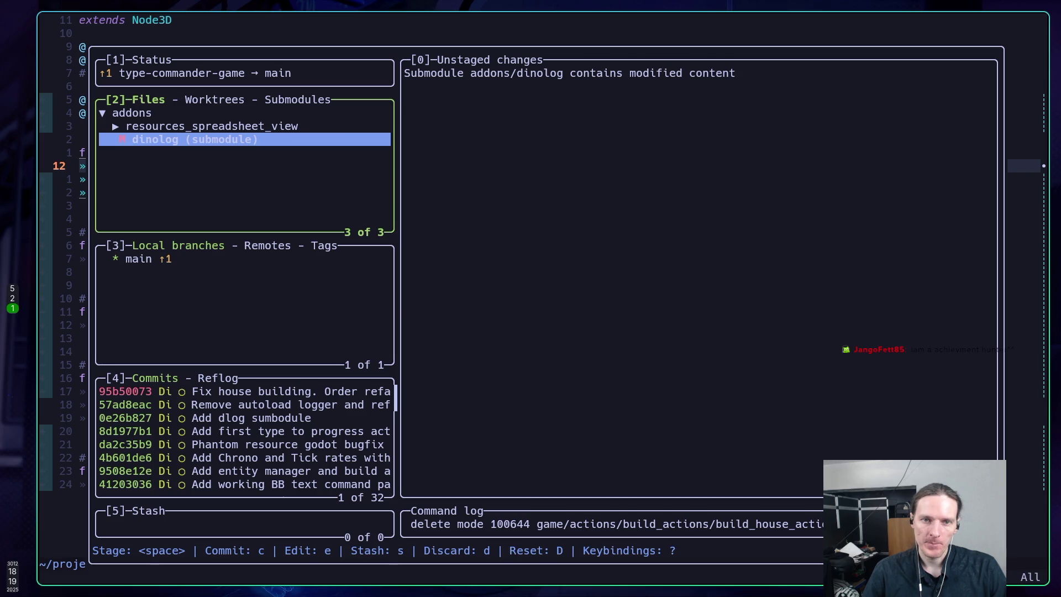
Step: Dismiss the no-patch error and push main to the remote (57ad8ea..95b5007)
key(ctrl+p)
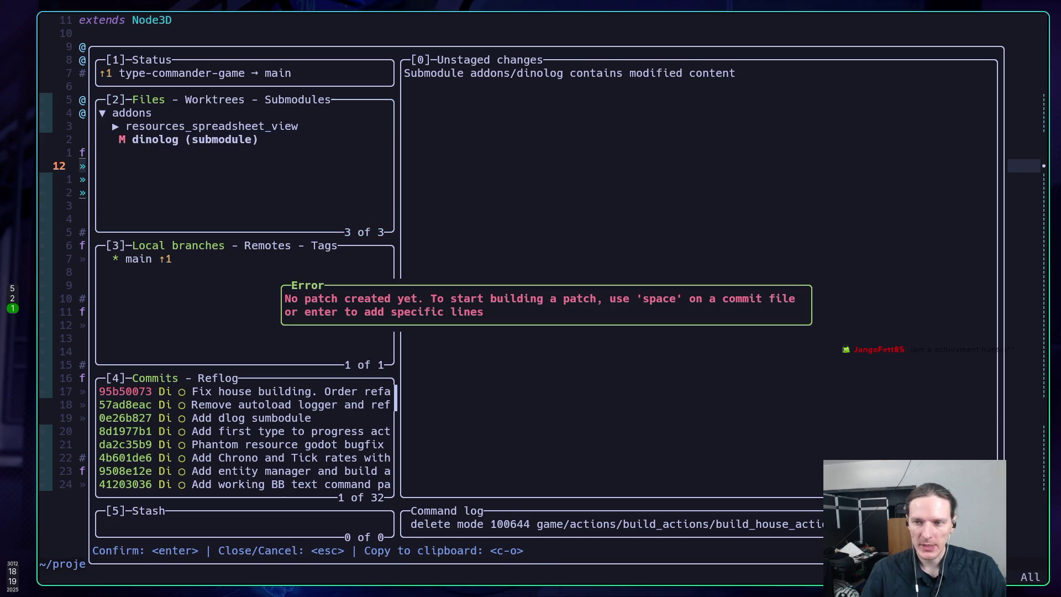
key(Escape)
key(Down)
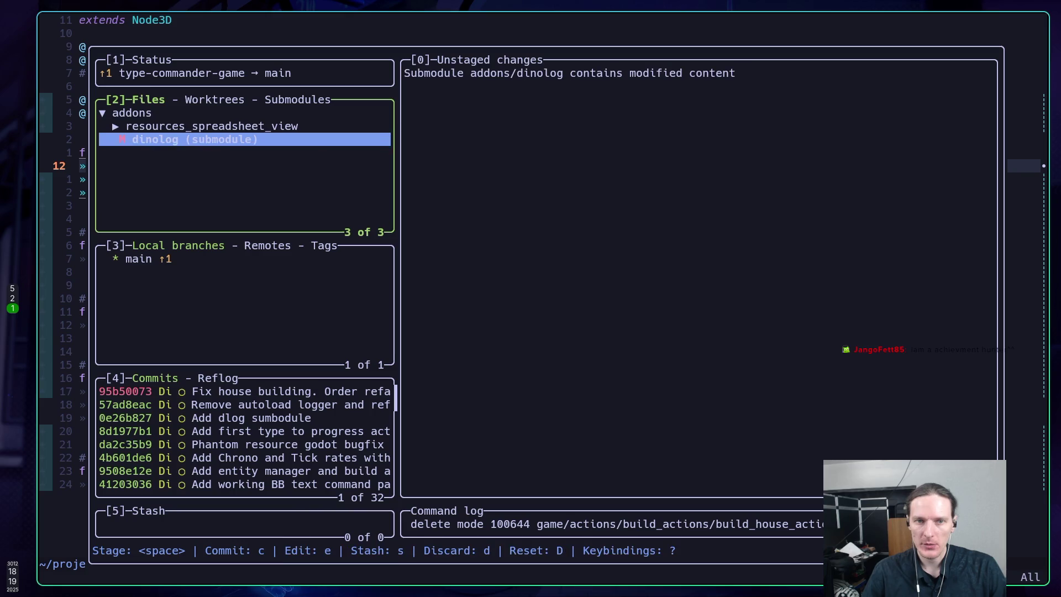
key(P)
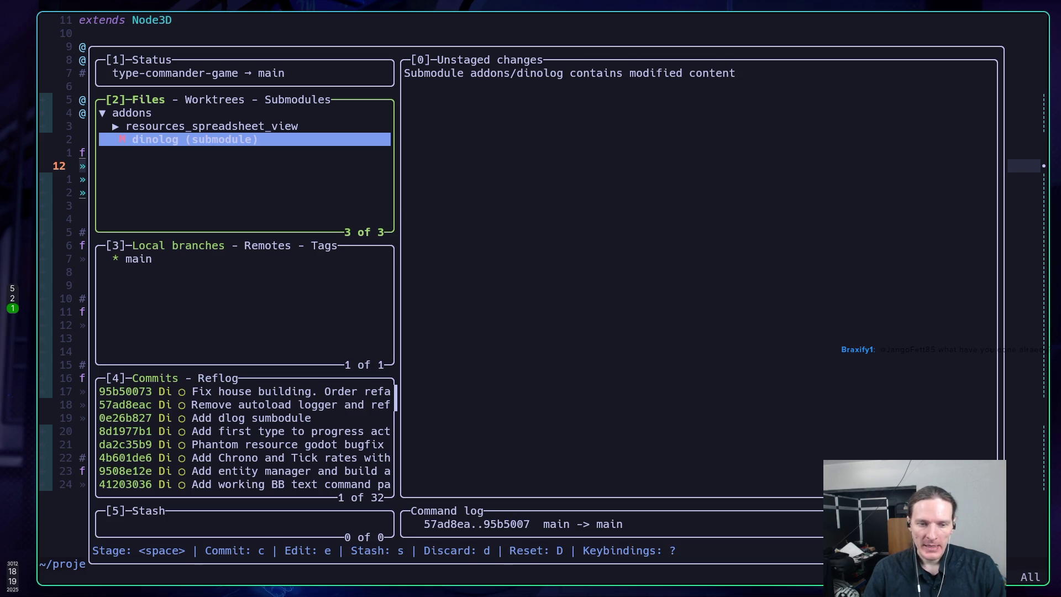
Step: Fetch the latest remote state for main twice, then quit lazygit back to fantasy.gd in Neovim
key(f)
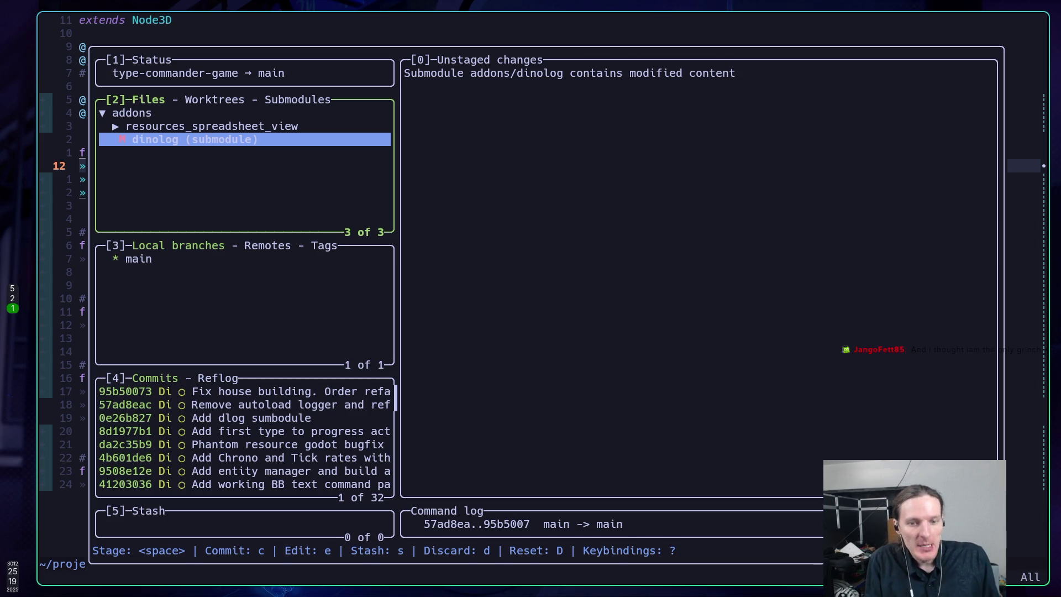
key(f)
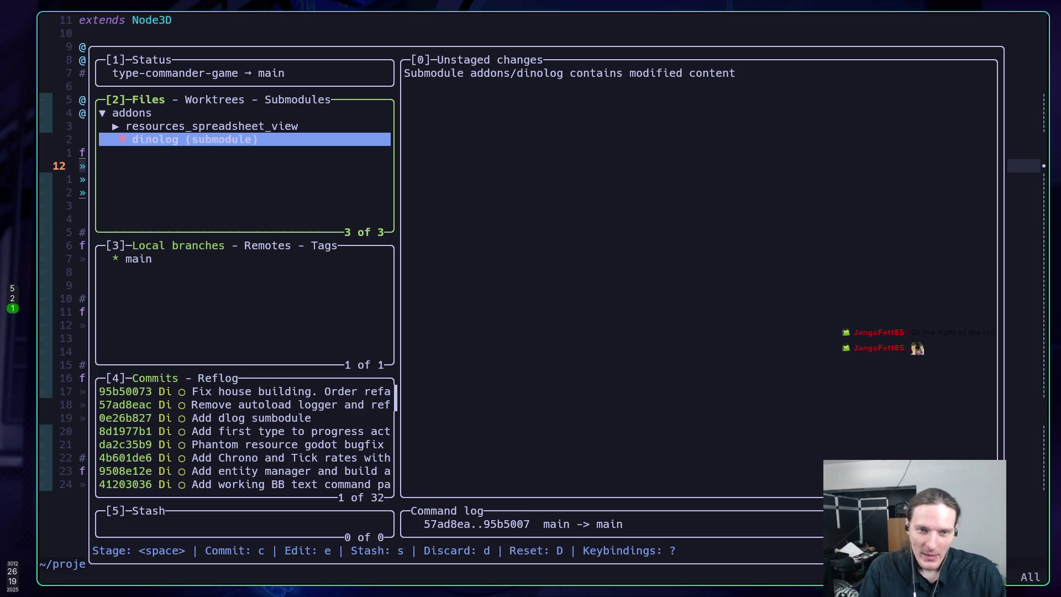
key(q)
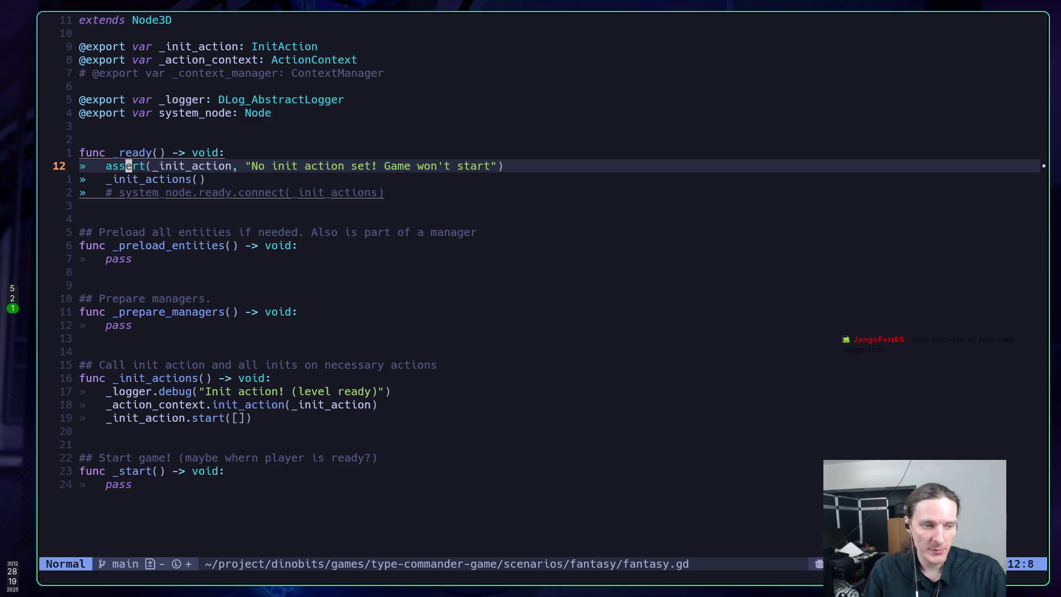
Step: Delete the commented-out system_node.ready.connect line from _ready(), save fantasy.gd with :w, and switch to Twitch
key(j)
key(j)
key(k)
key(k)
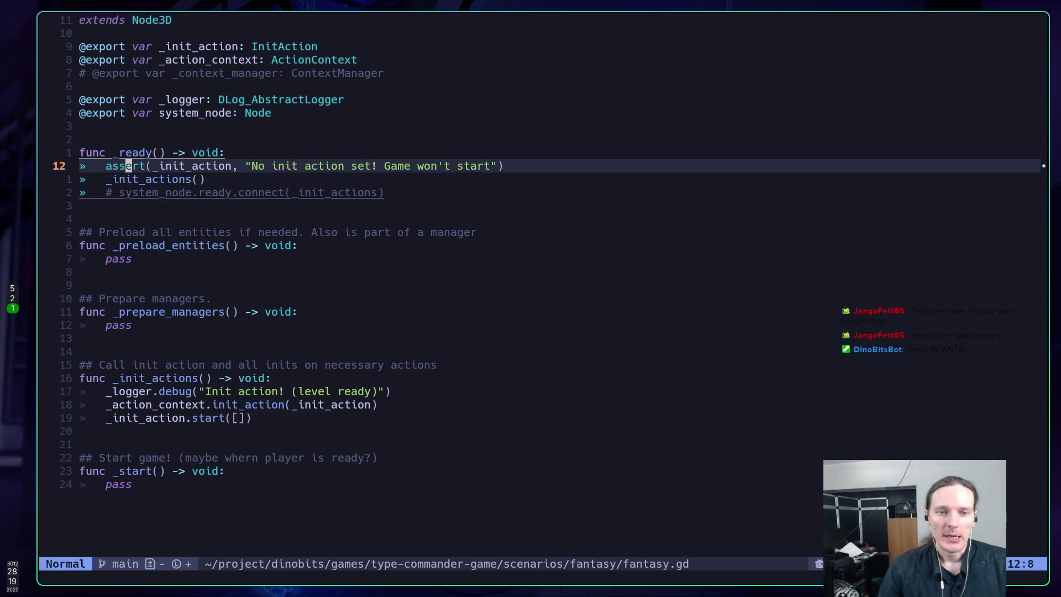
key(j)
key(j)
key(k)
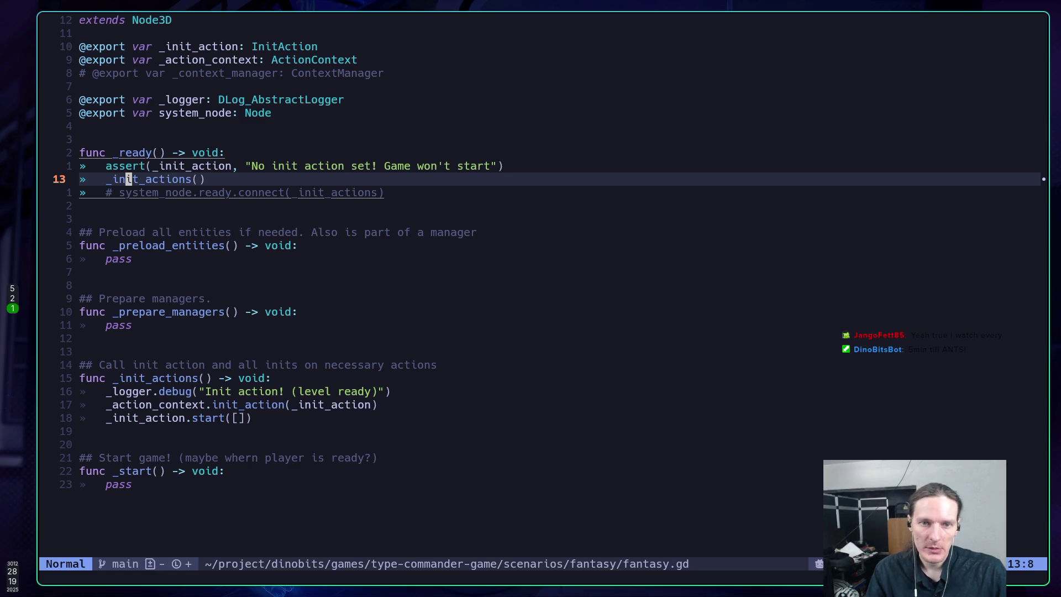
key(j)
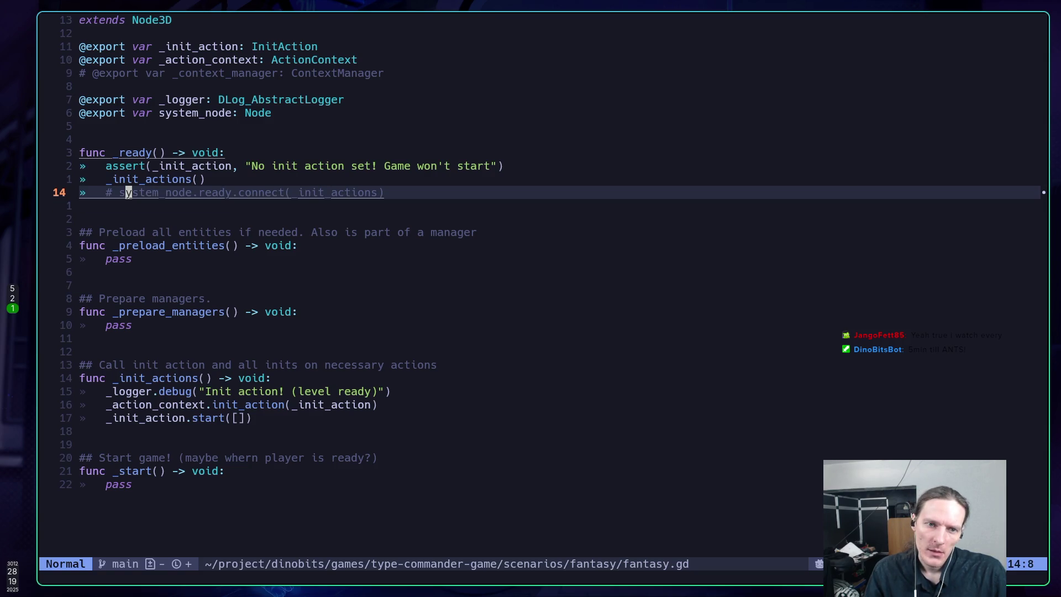
key(d)
key(d)
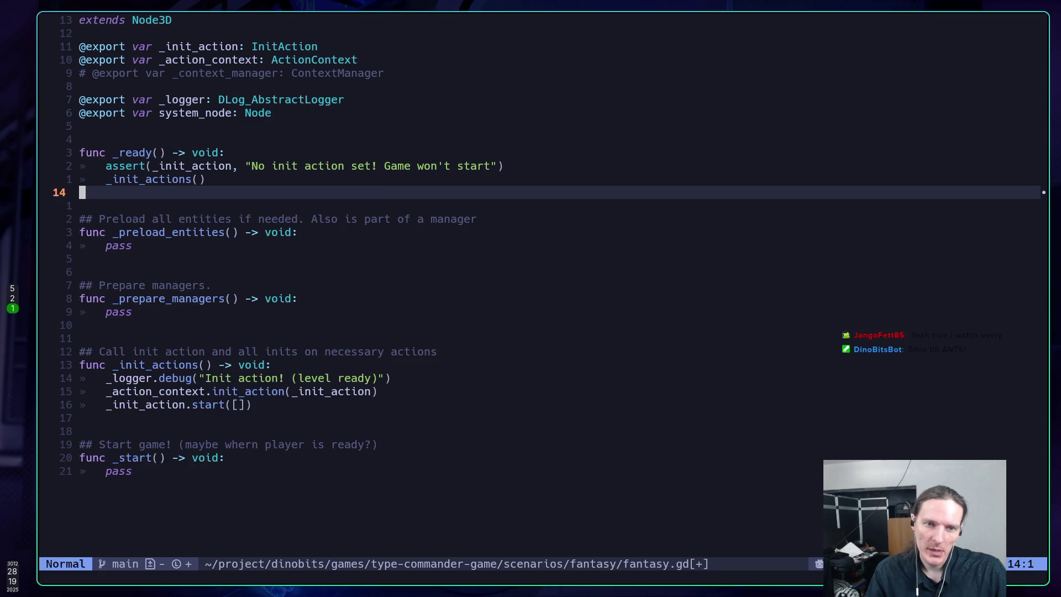
text(:w)
key(Return)
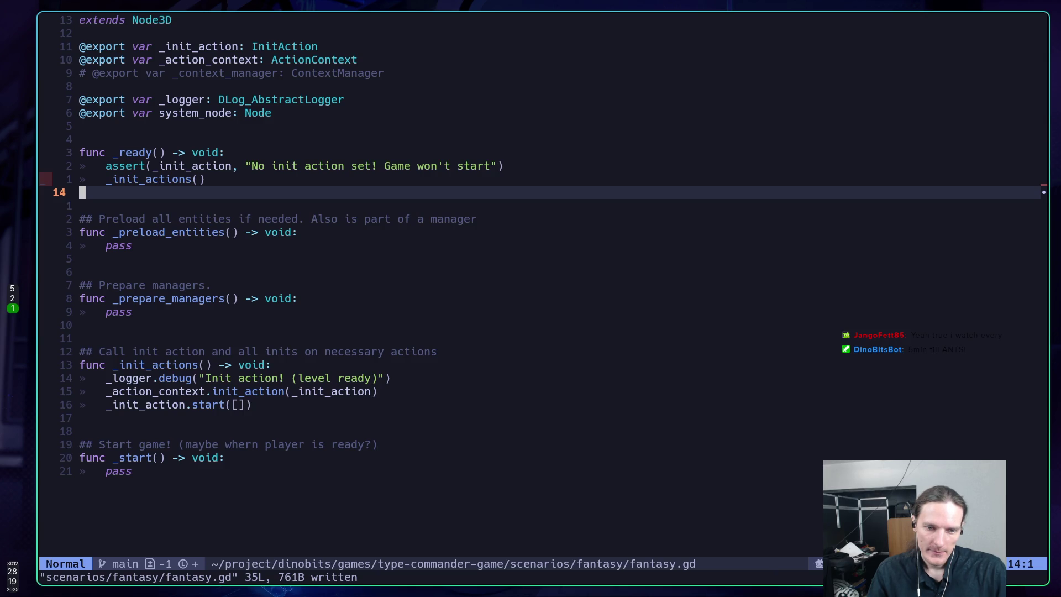
key(super+2)
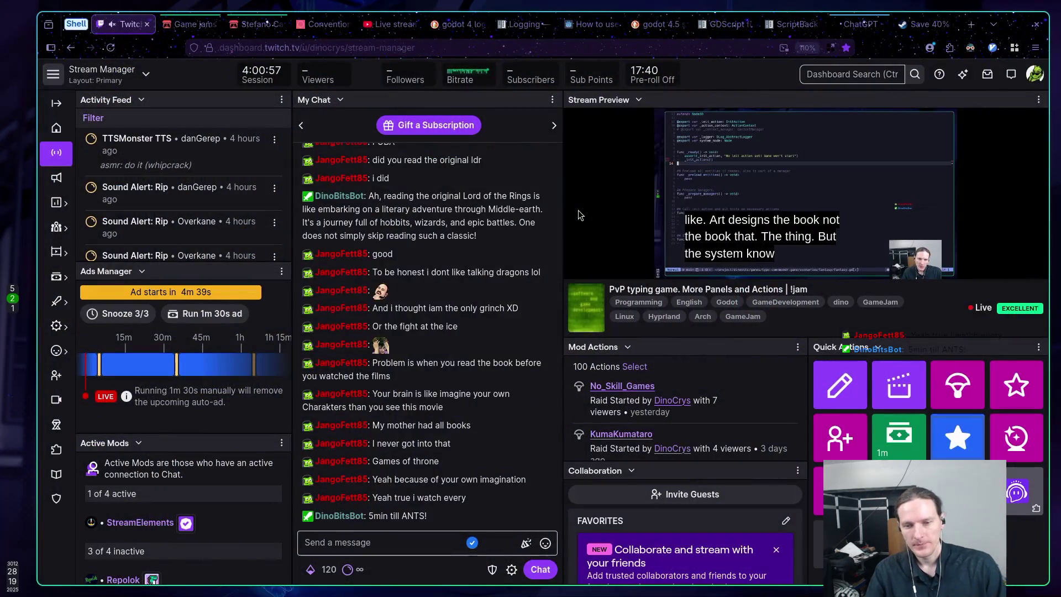
Step: Pass through the Godot editor on workspace 5, then return to fantasy.gd in Neovim on workspace 1
key(super+5)
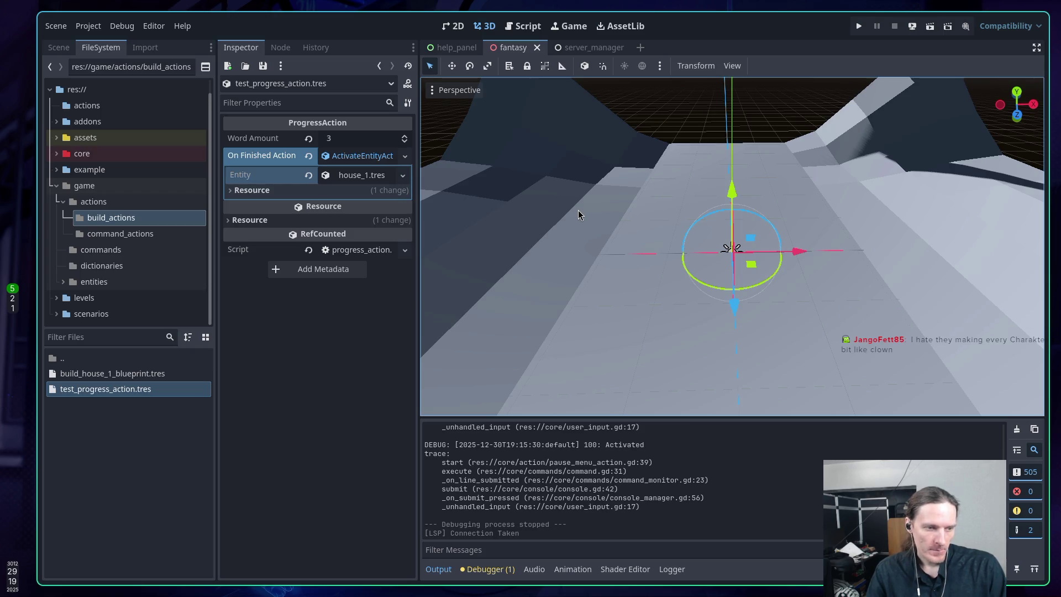
key(super+1)
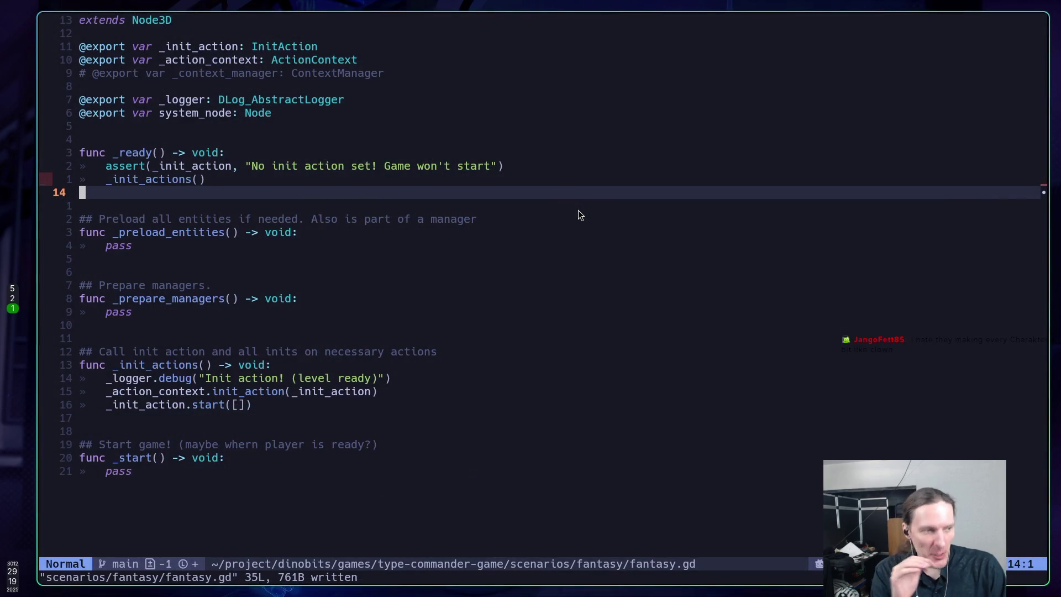